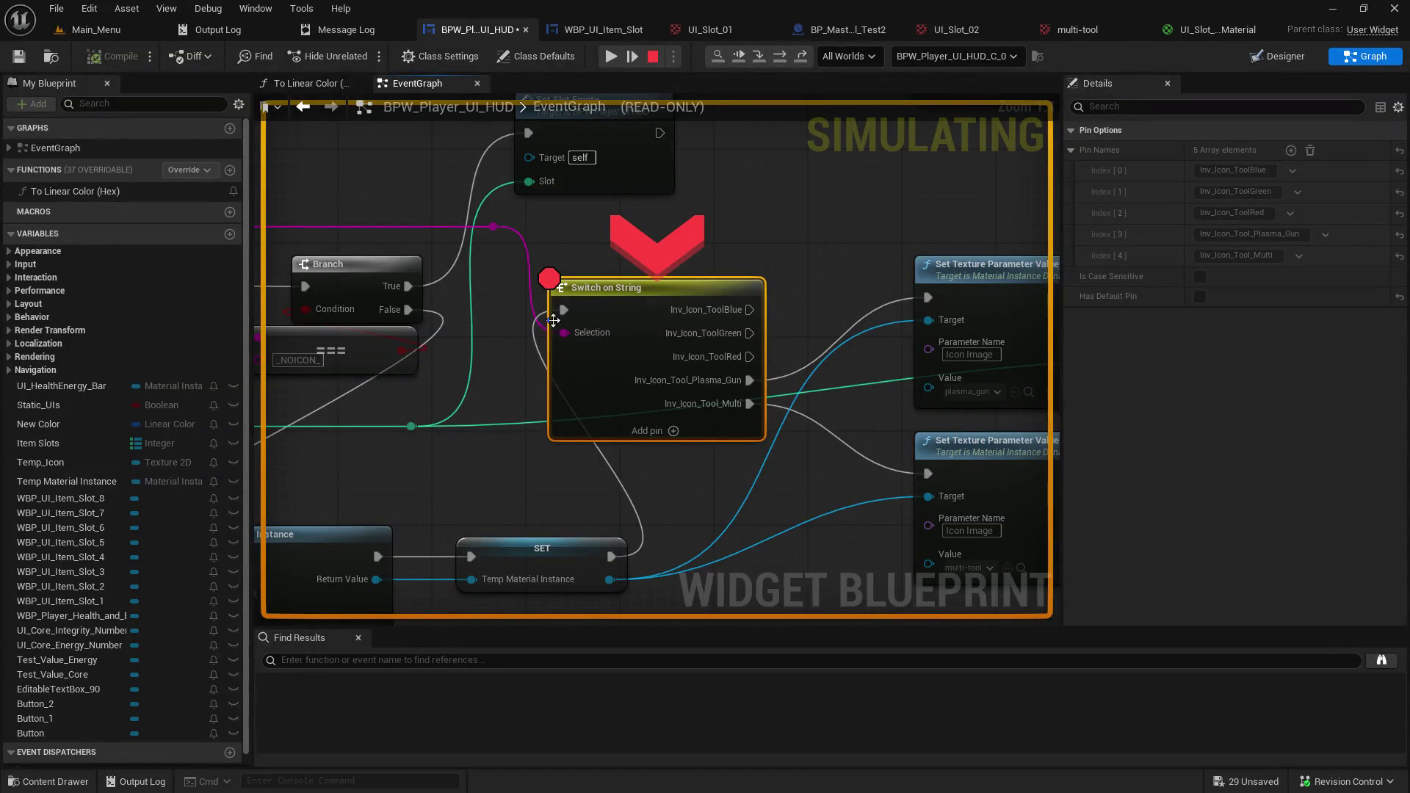
# Stop the HUD simulation and open BP_Master_Object_Tool_Test2 from the test2 folder.
pyautogui.moveTo(568, 333)
pyautogui.click(650, 57)
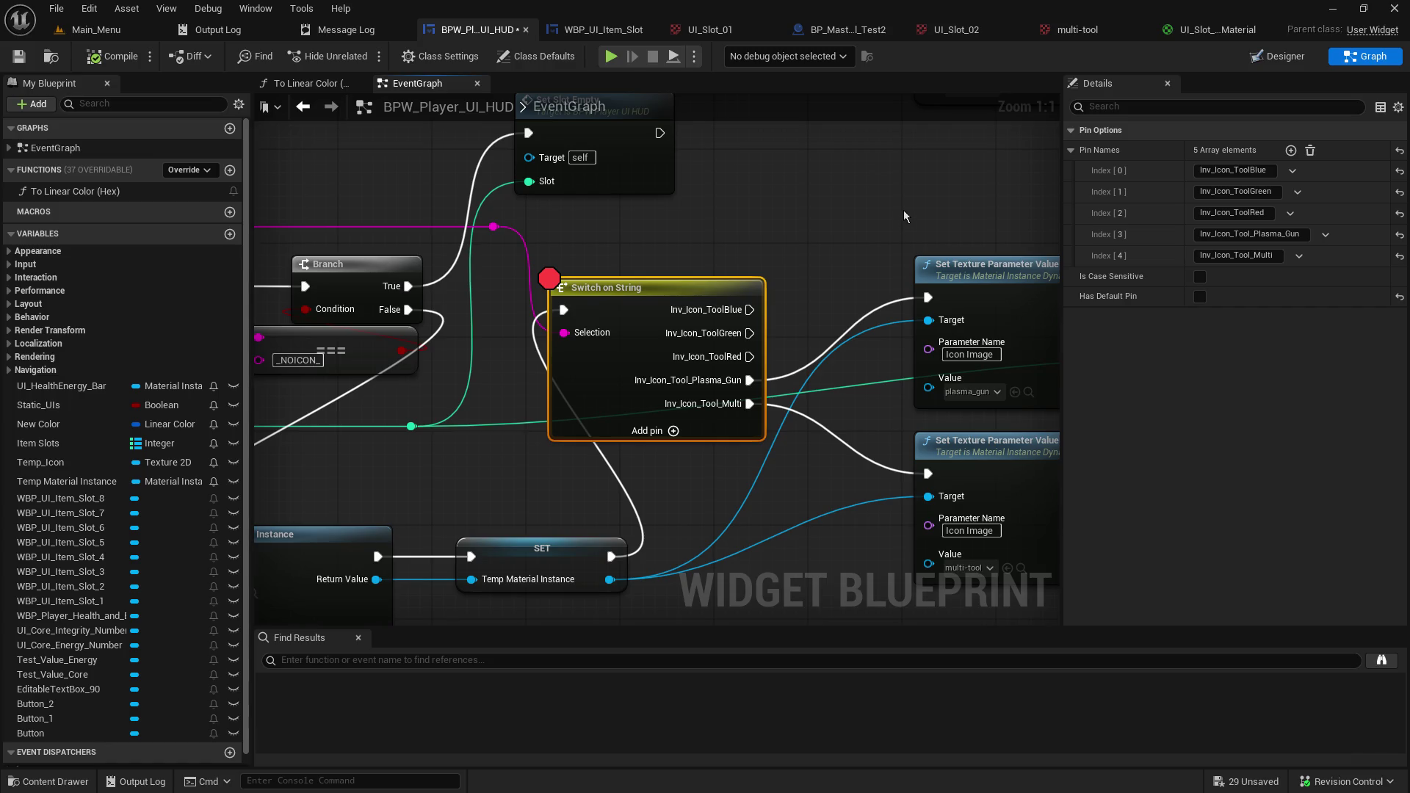
pyautogui.click(101, 29)
pyautogui.moveTo(368, 655); pyautogui.dragTo(459, 316)
pyautogui.click(151, 675)
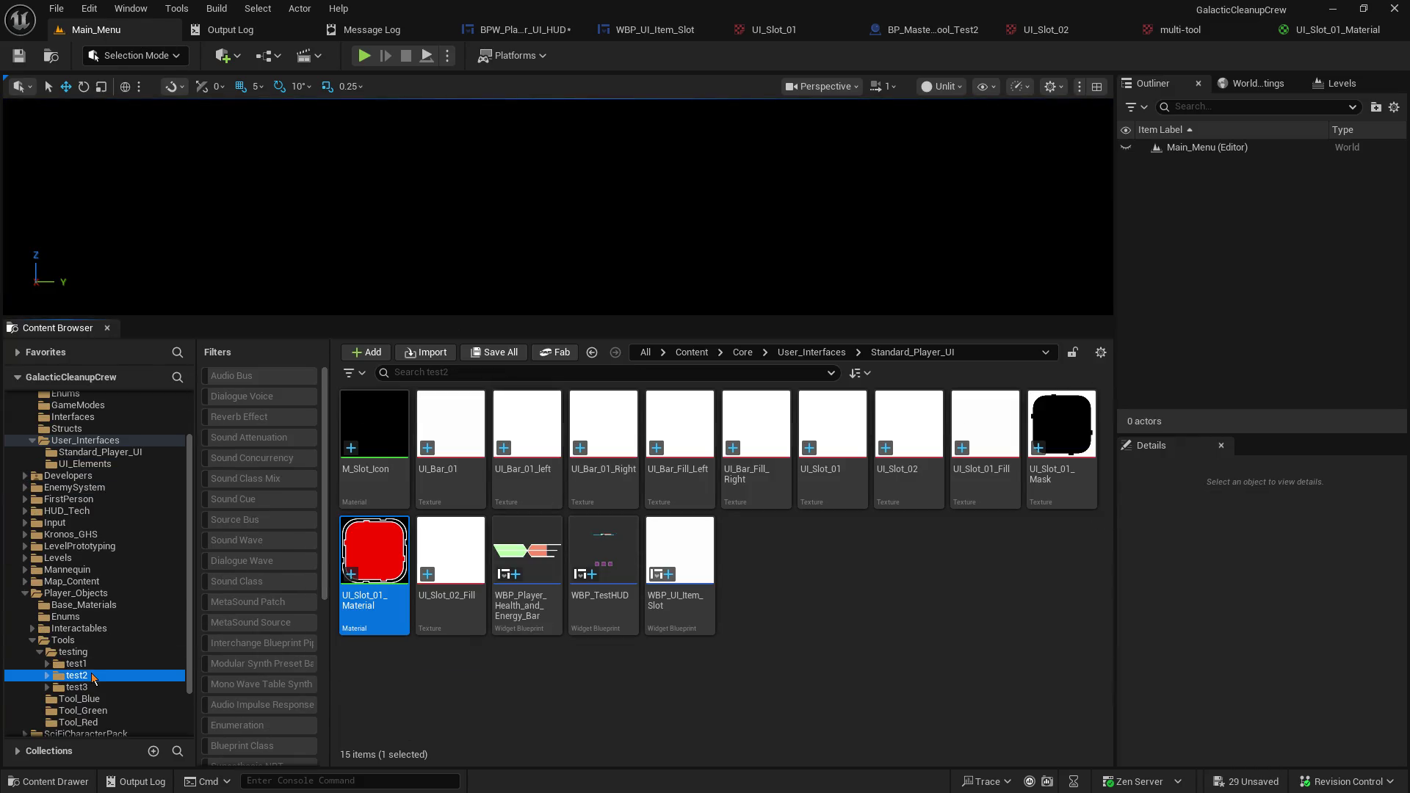
pyautogui.doubleClick(474, 444)
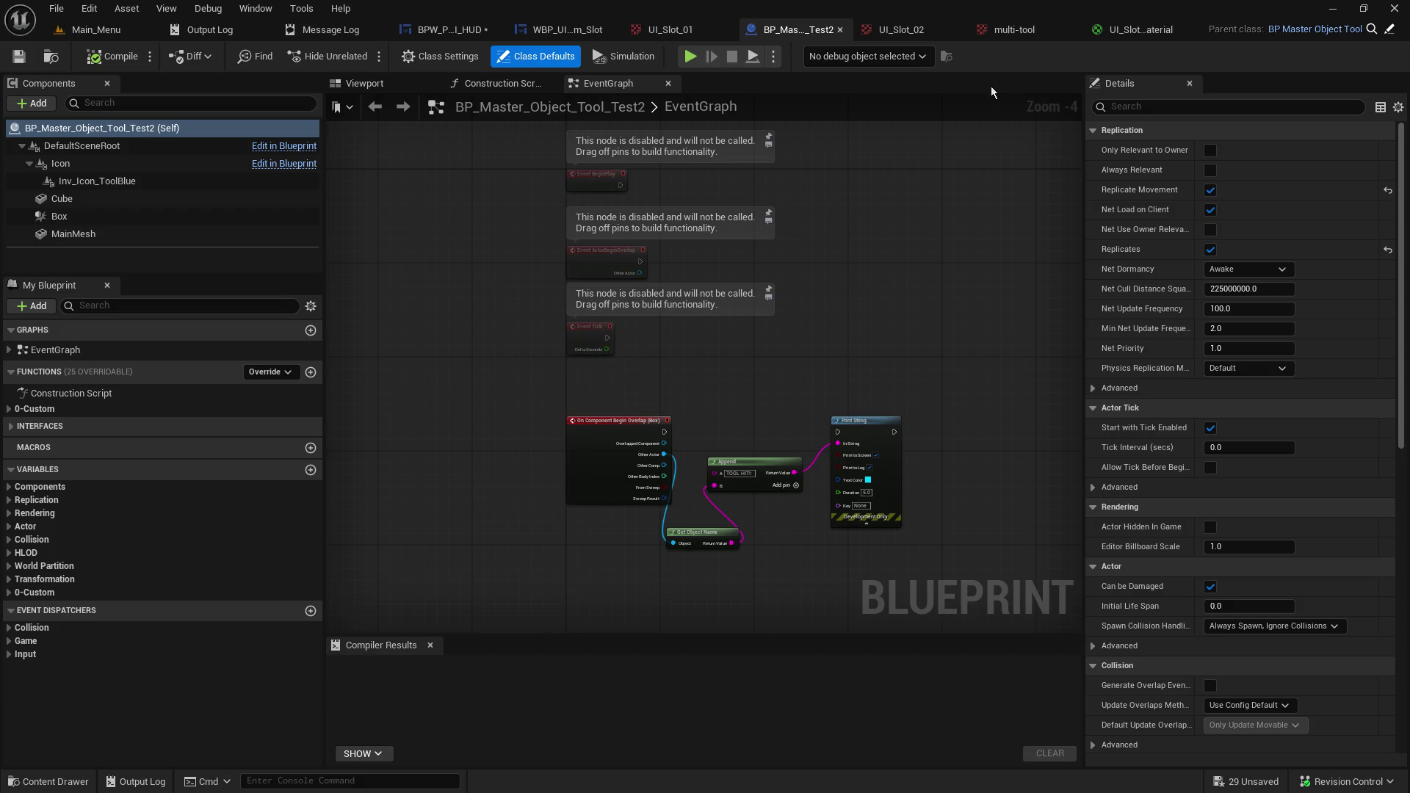
# Copy the Inv_Icon_Tool_Multi name from the HUD graph's Index [4] pin.
pyautogui.click(433, 31)
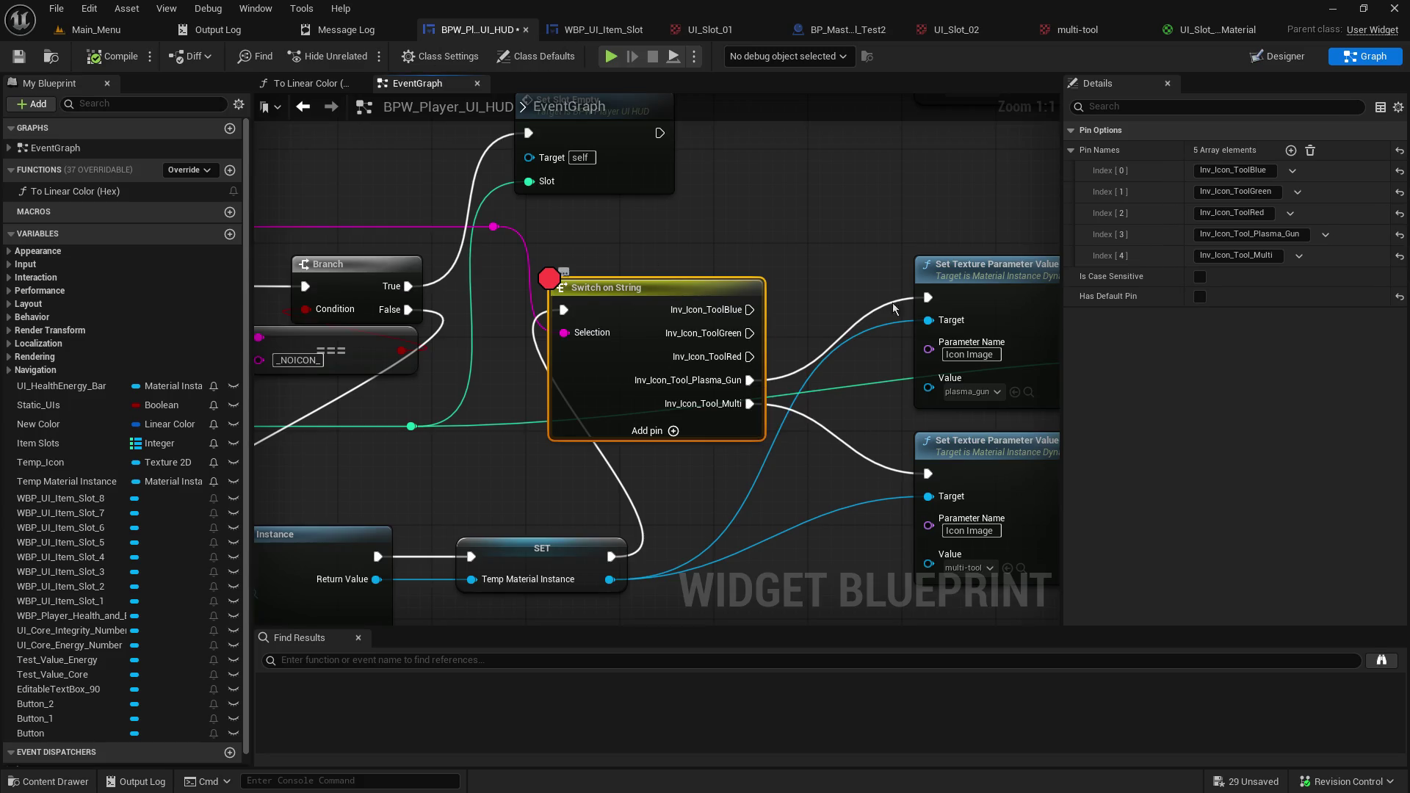
pyautogui.click(1262, 254)
pyautogui.rightClick(1262, 254)
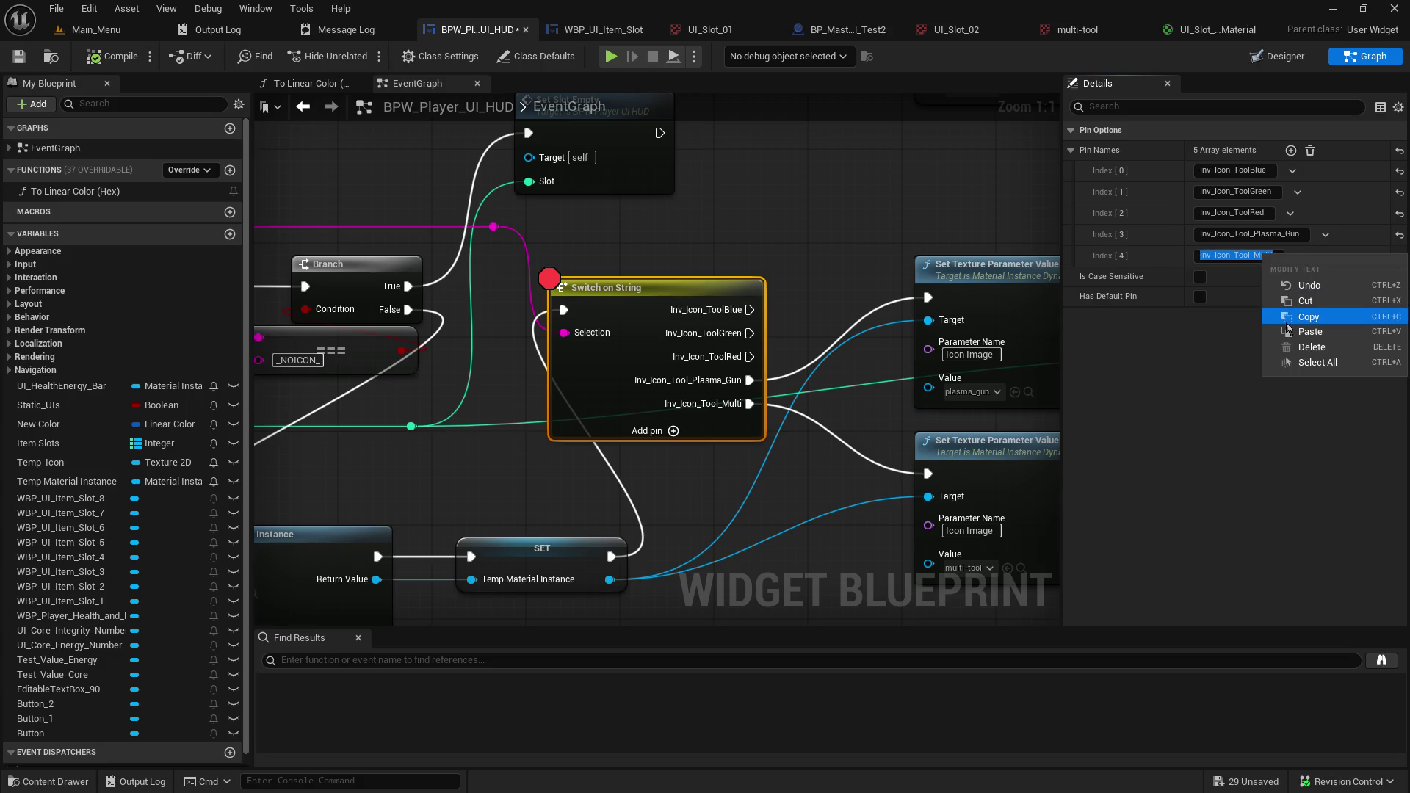
pyautogui.click(1304, 317)
pyautogui.click(1233, 396)
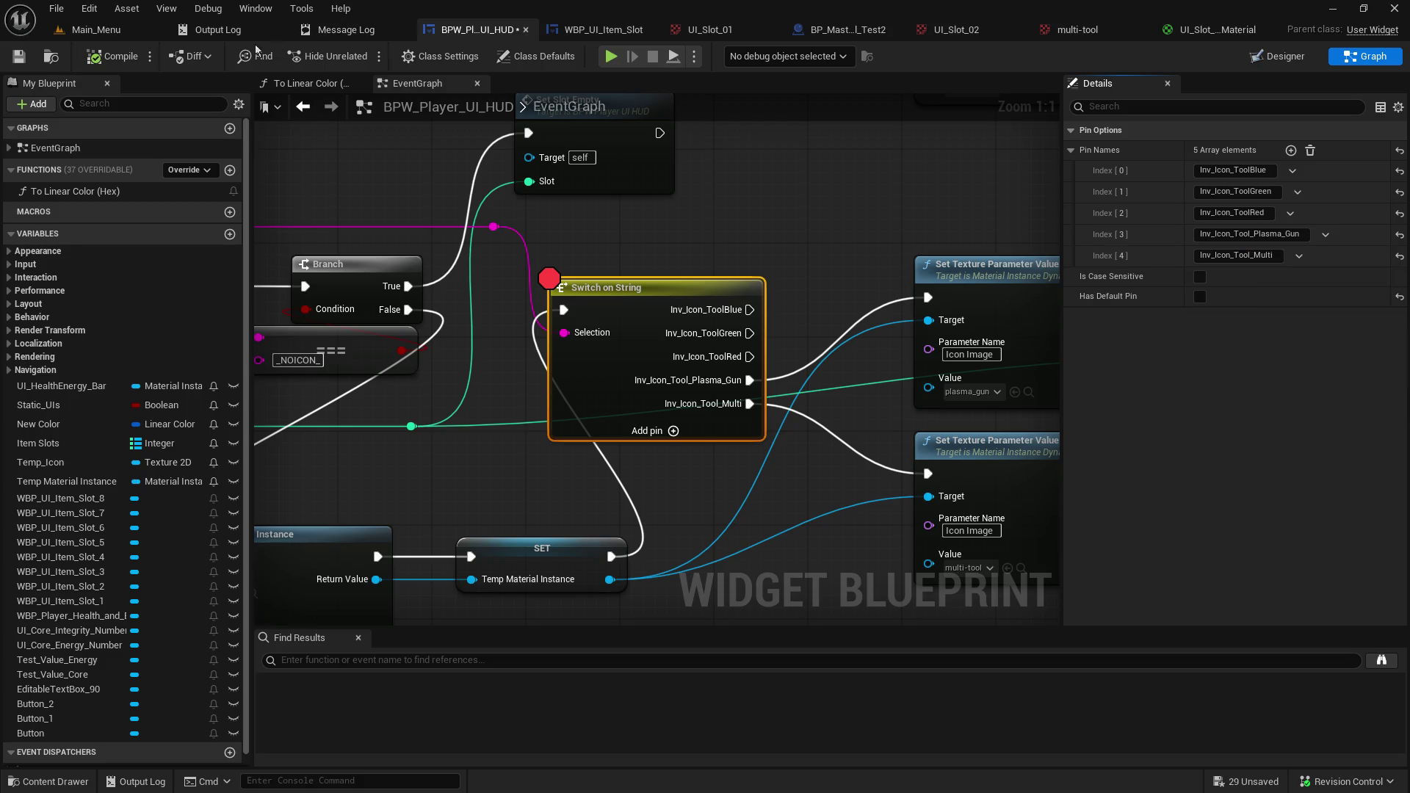
pyautogui.click(108, 33)
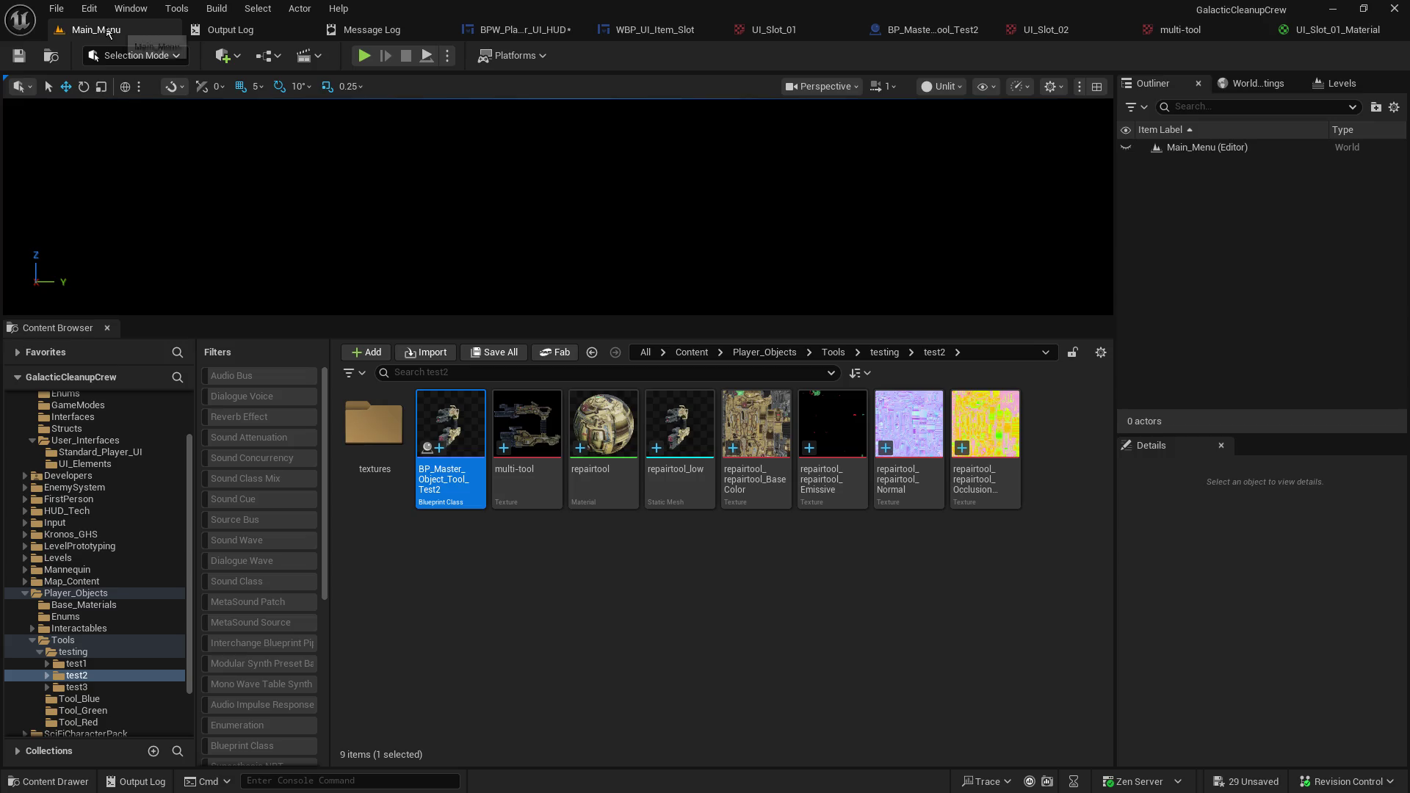
# Rename the Inv_Icon_ToolBlue component to Inv_Icon_Tool_Multi and compile BP_Master_Object_Tool_Test2.
pyautogui.click(1260, 31)
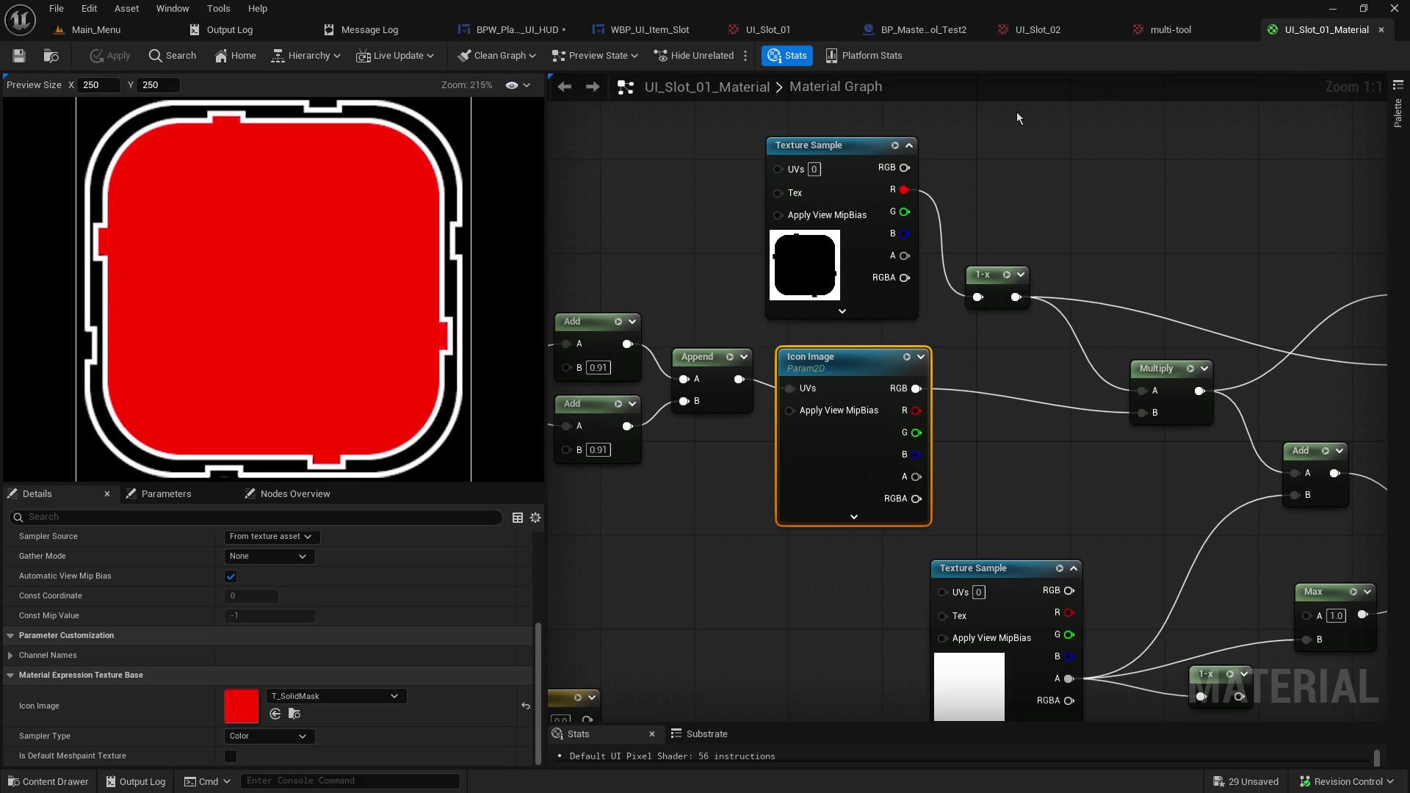
pyautogui.click(920, 31)
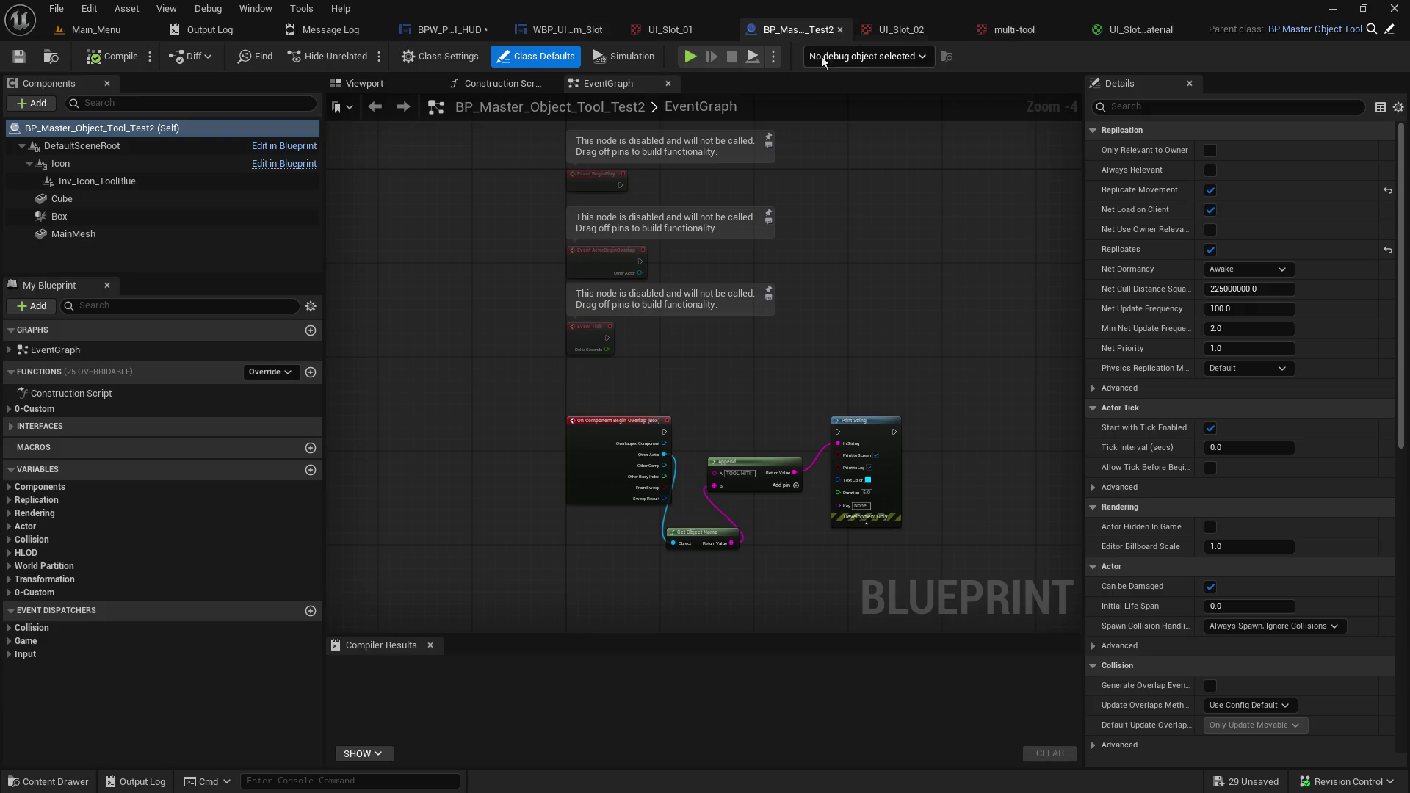
pyautogui.rightClick(141, 180)
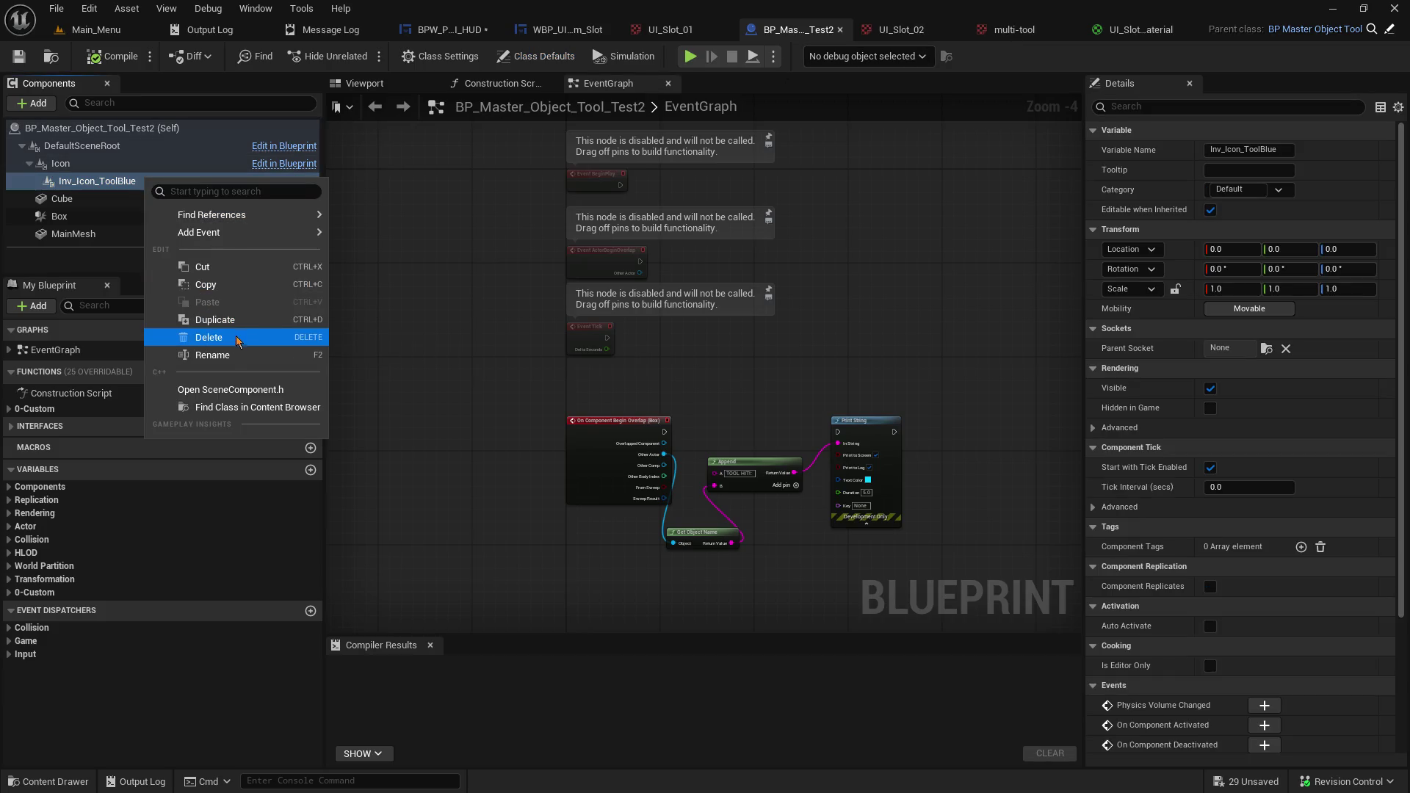
pyautogui.click(231, 355)
pyautogui.write('Inv_Icon_Tool_Multi')
pyautogui.press('Return')
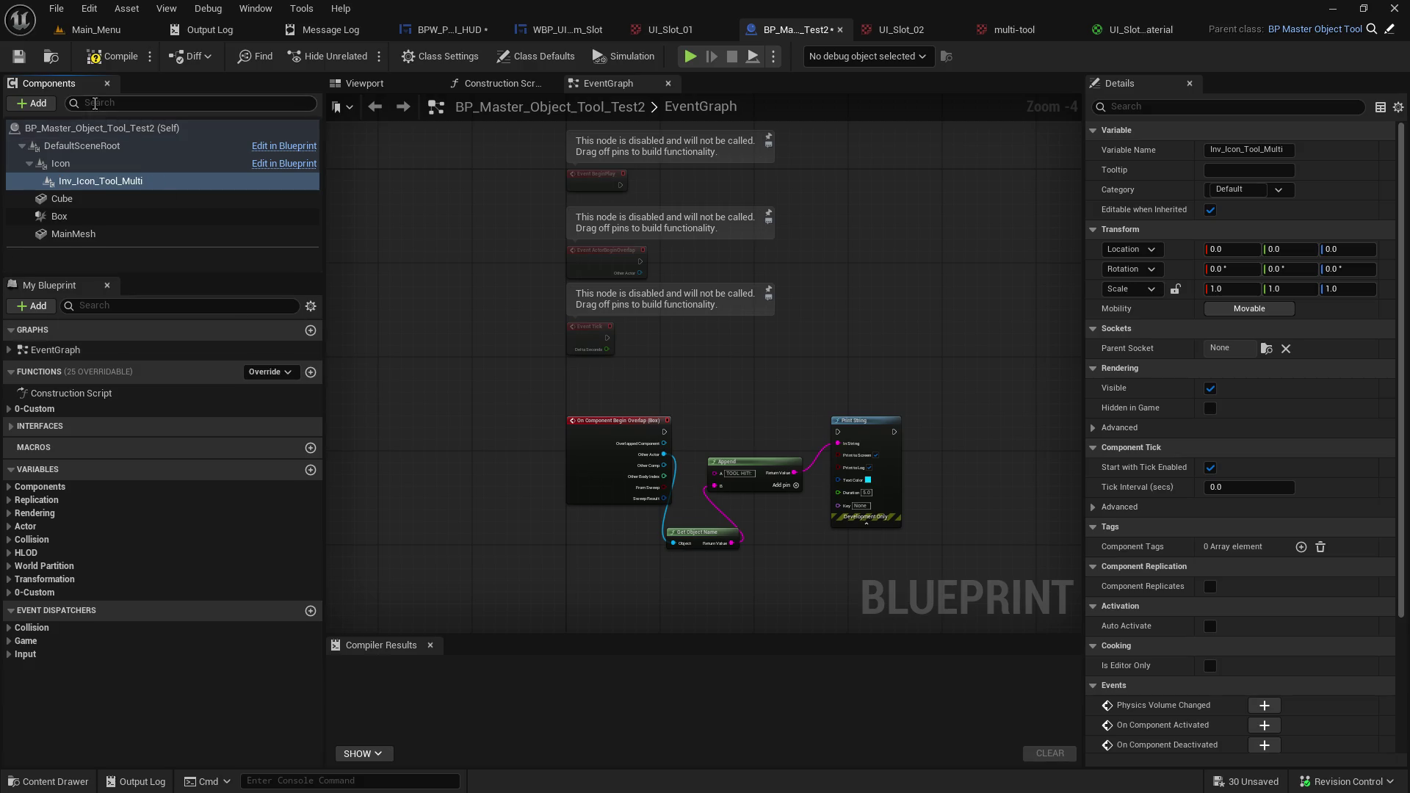
pyautogui.click(107, 57)
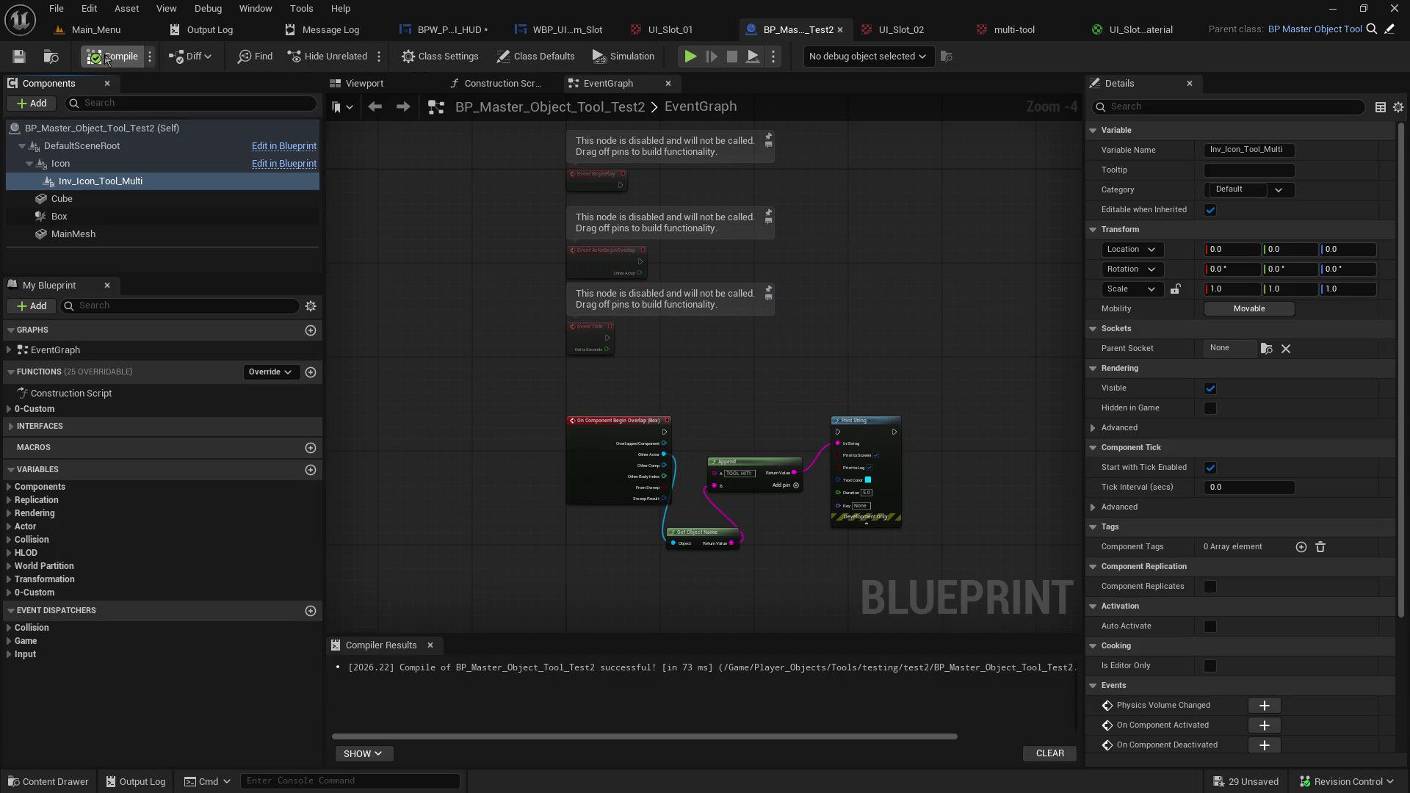
pyautogui.click(96, 30)
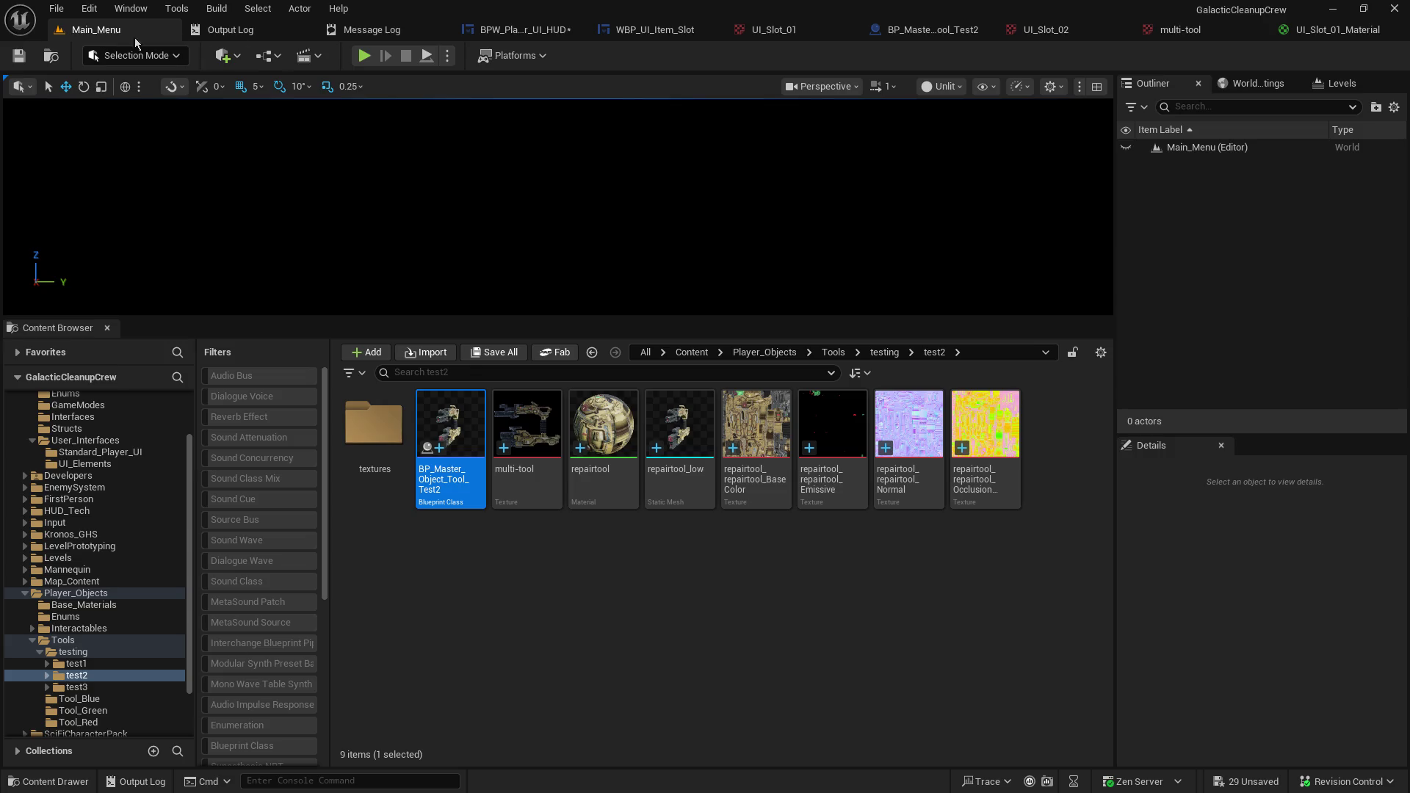
pyautogui.click(525, 29)
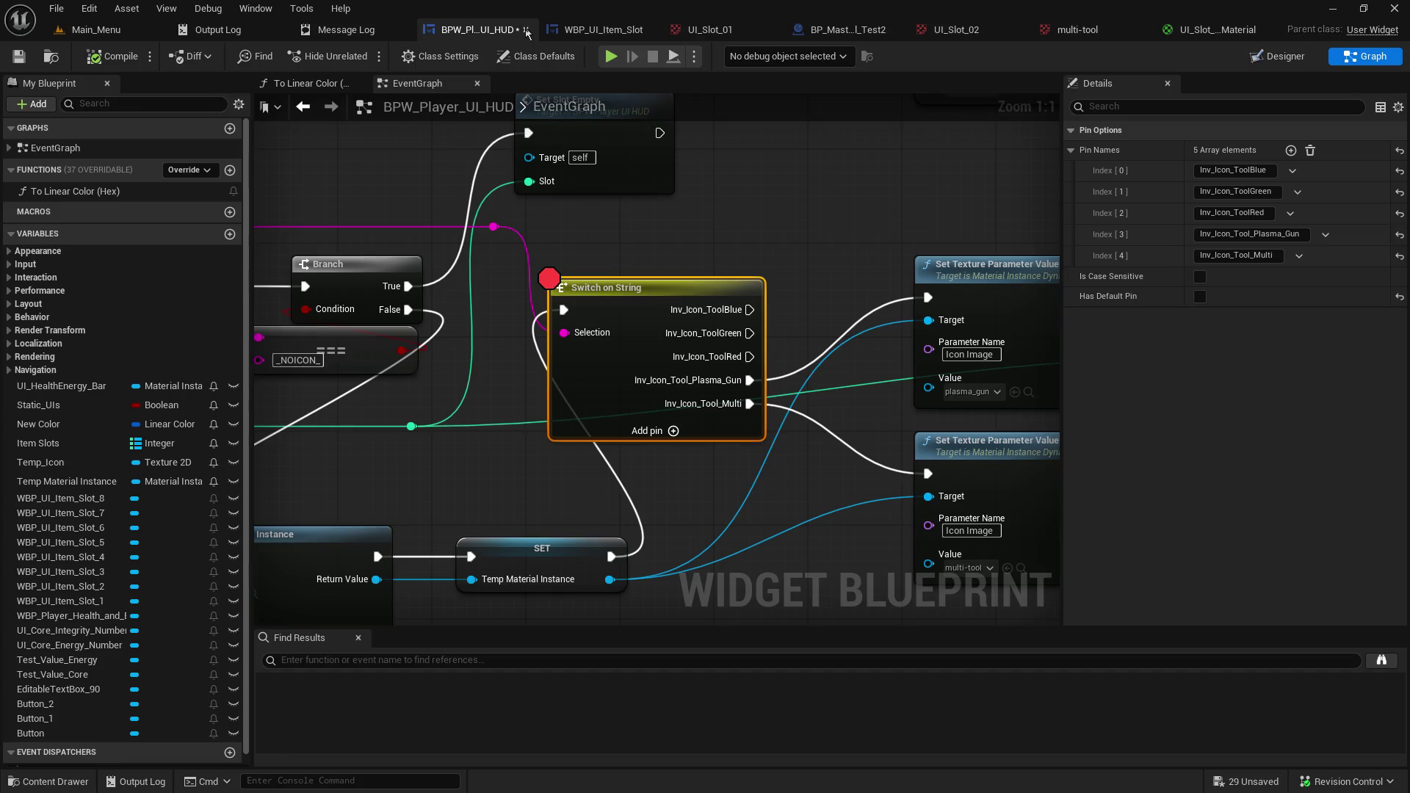
# Remove the Switch on String breakpoint and host a new game in Play-in-Editor.
pyautogui.press('F9')
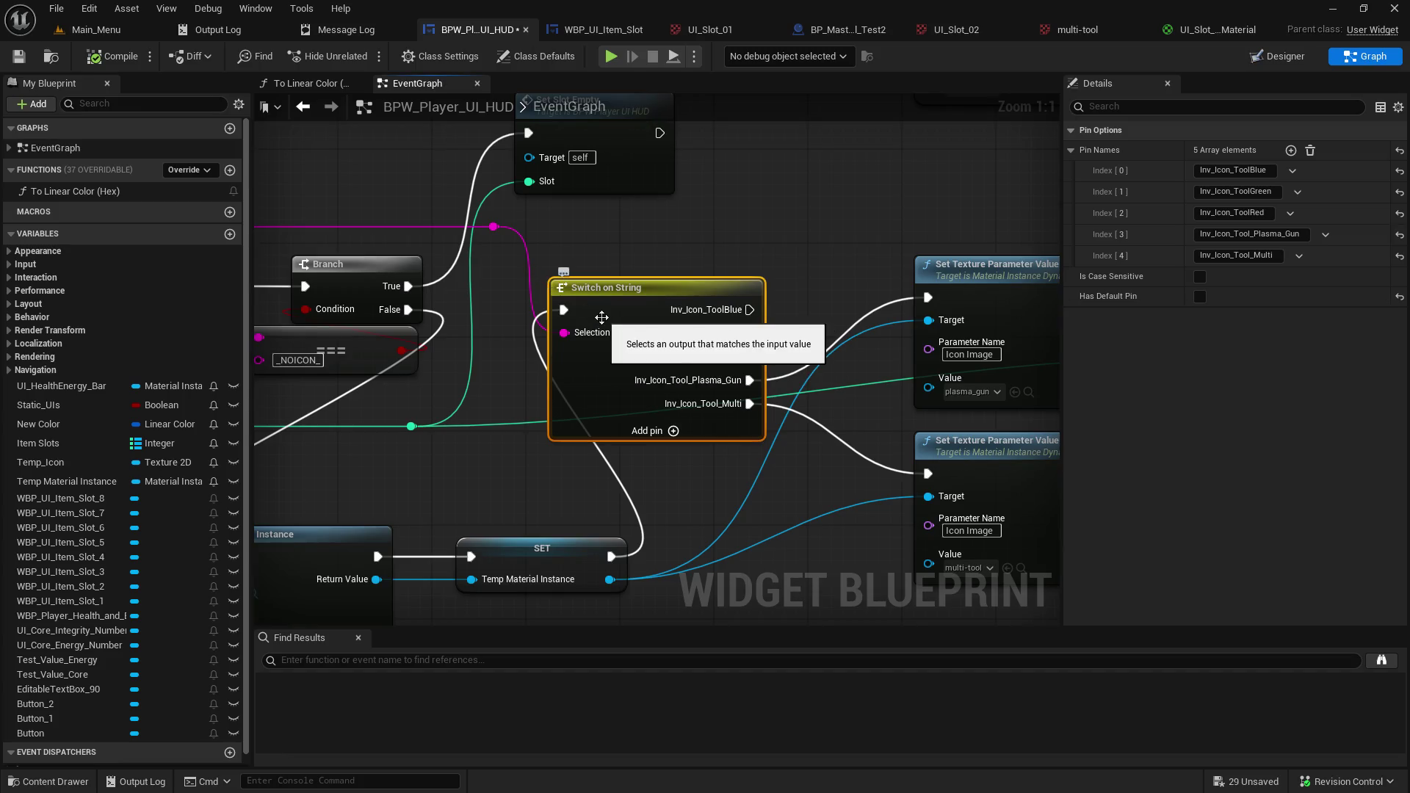
pyautogui.click(86, 33)
pyautogui.click(365, 56)
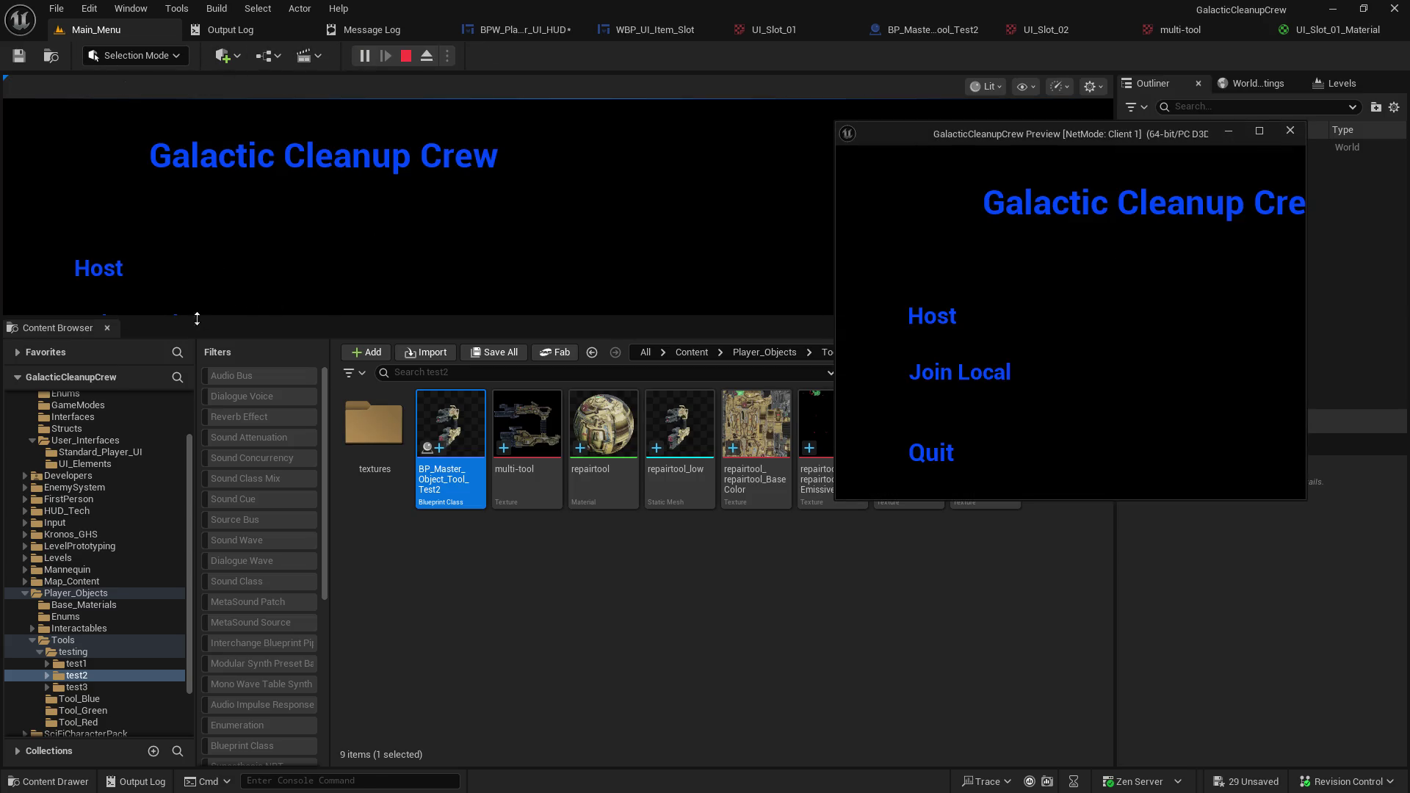
pyautogui.click(189, 320)
pyautogui.moveTo(187, 399); pyautogui.dragTo(187, 657)
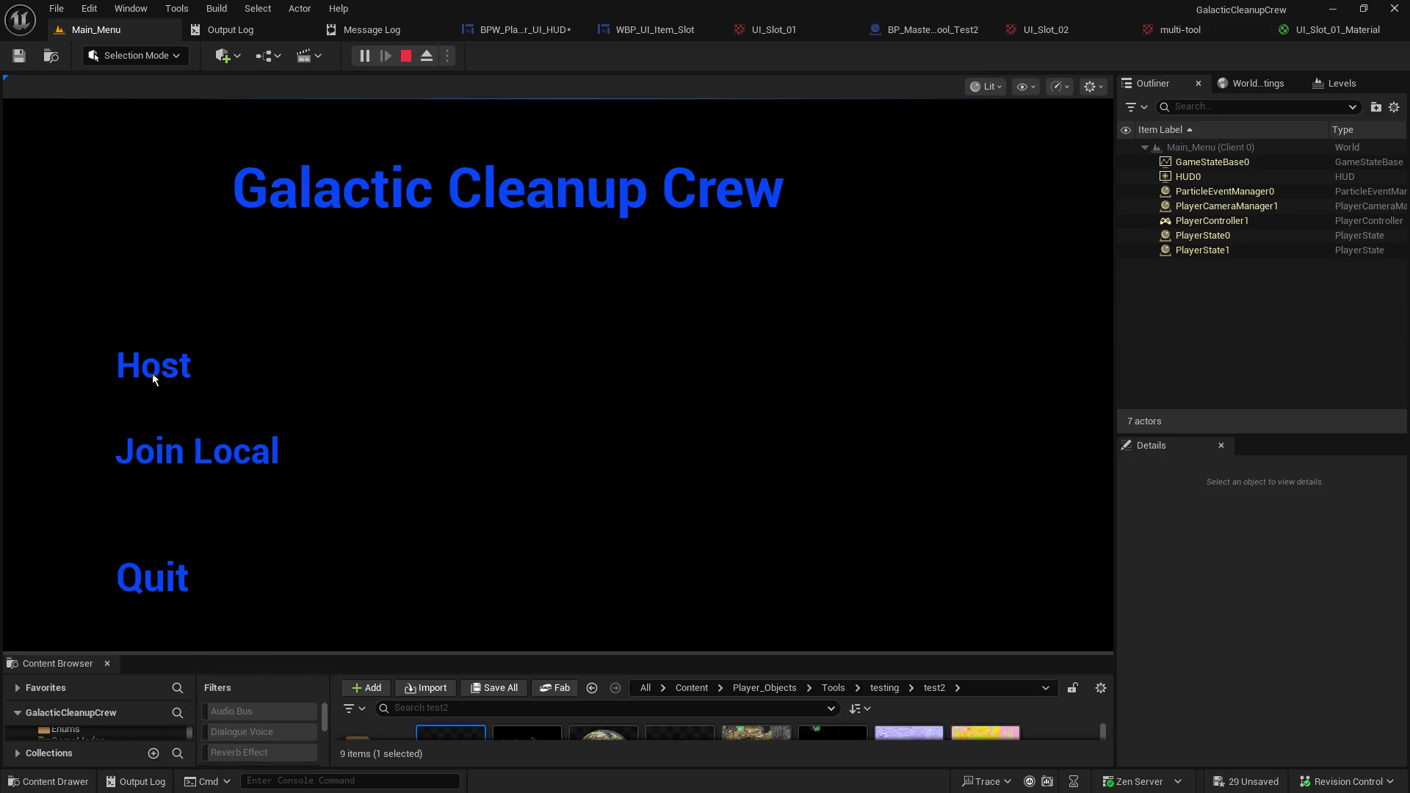
pyautogui.click(151, 376)
pyautogui.click(670, 424)
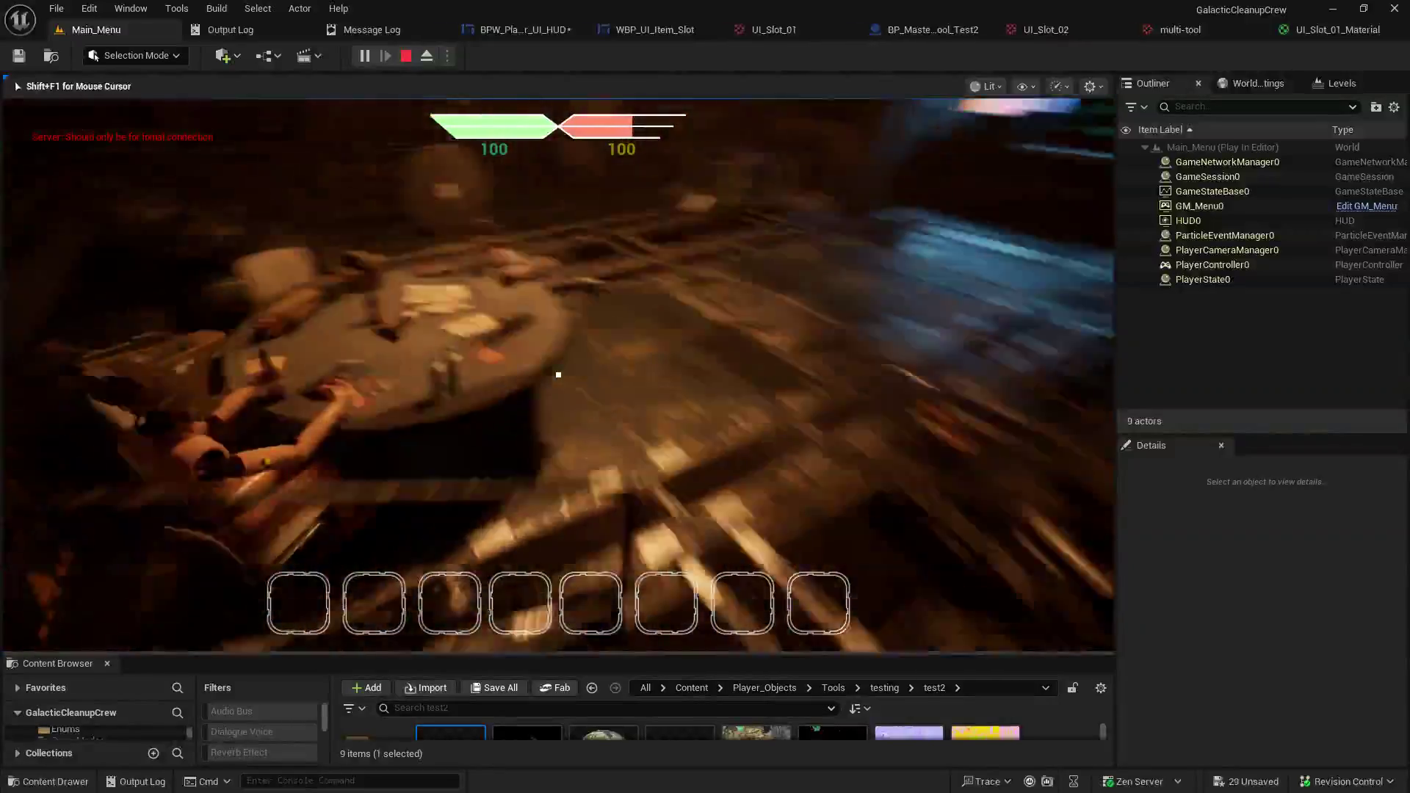
# Pick up the tools from the table into the hotbar slots.
pyautogui.press('e')
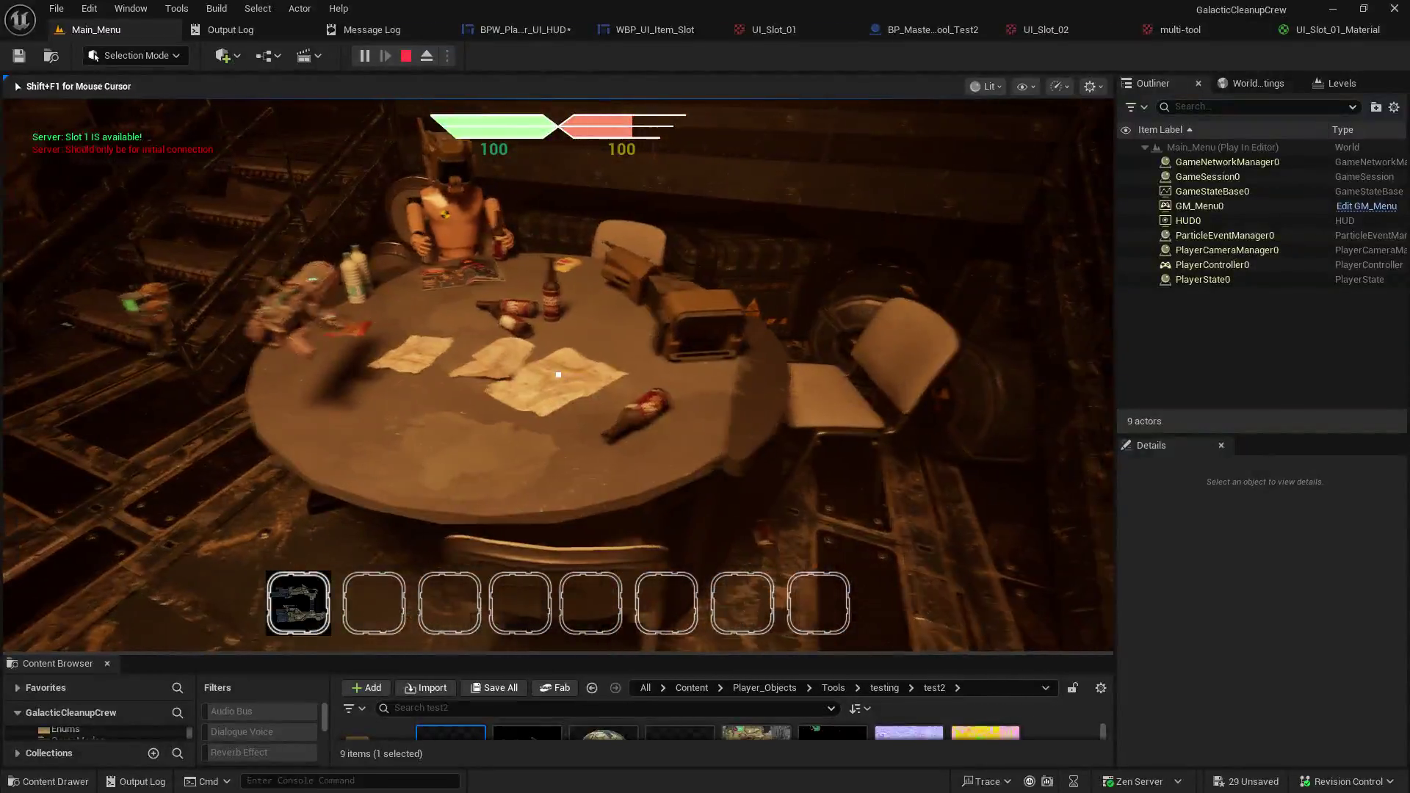
pyautogui.press('e')
pyautogui.press('s')
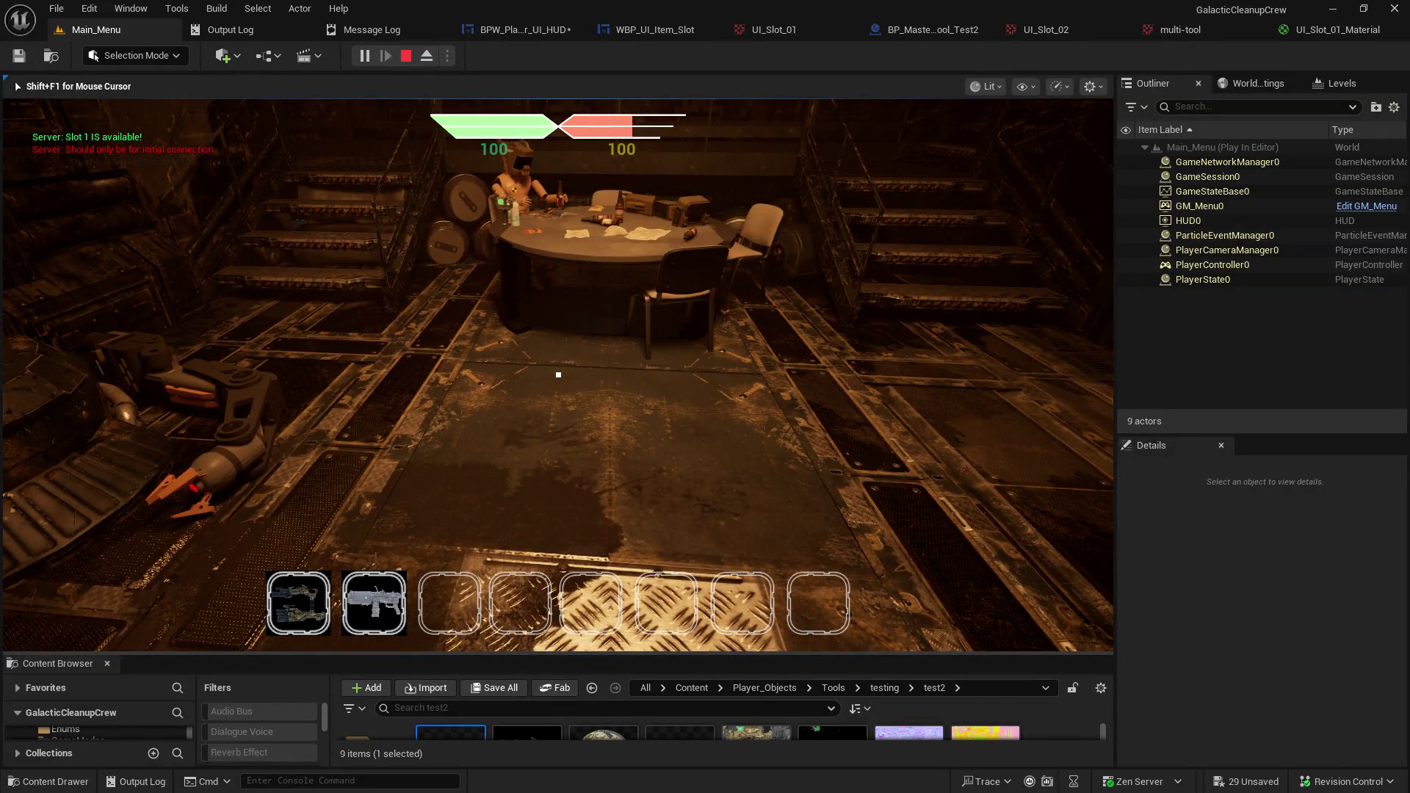
pyautogui.press('w')
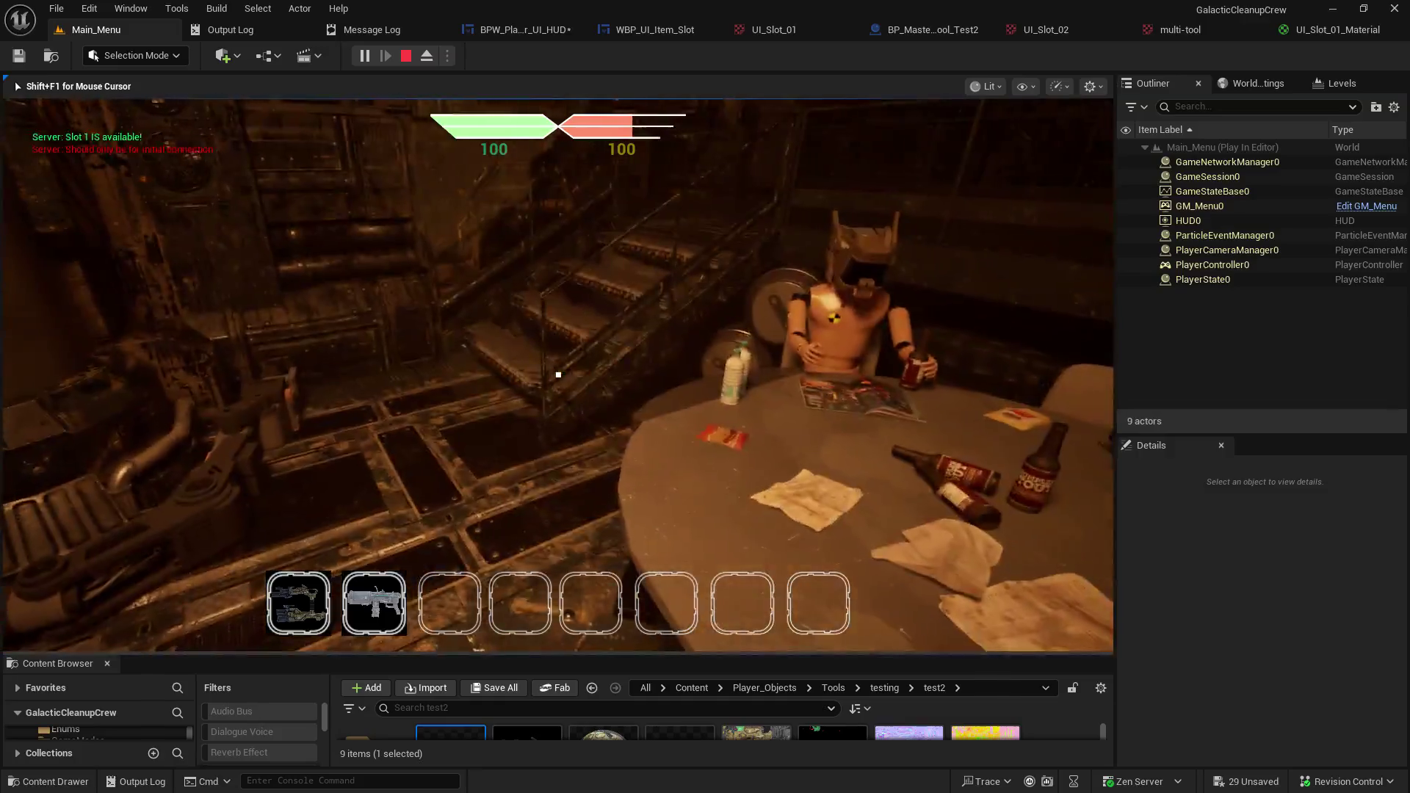
pyautogui.press('e')
pyautogui.press('s')
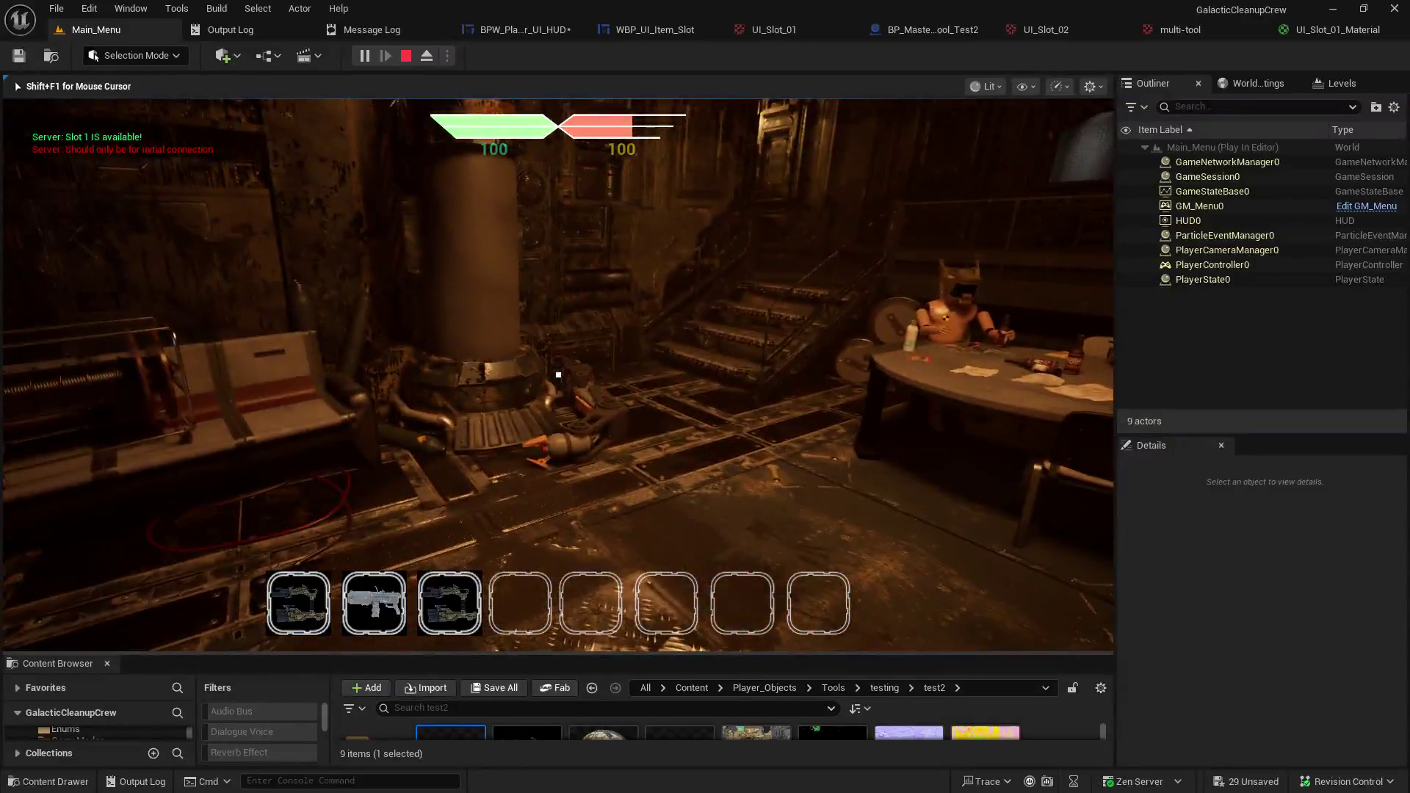
pyautogui.press('s')
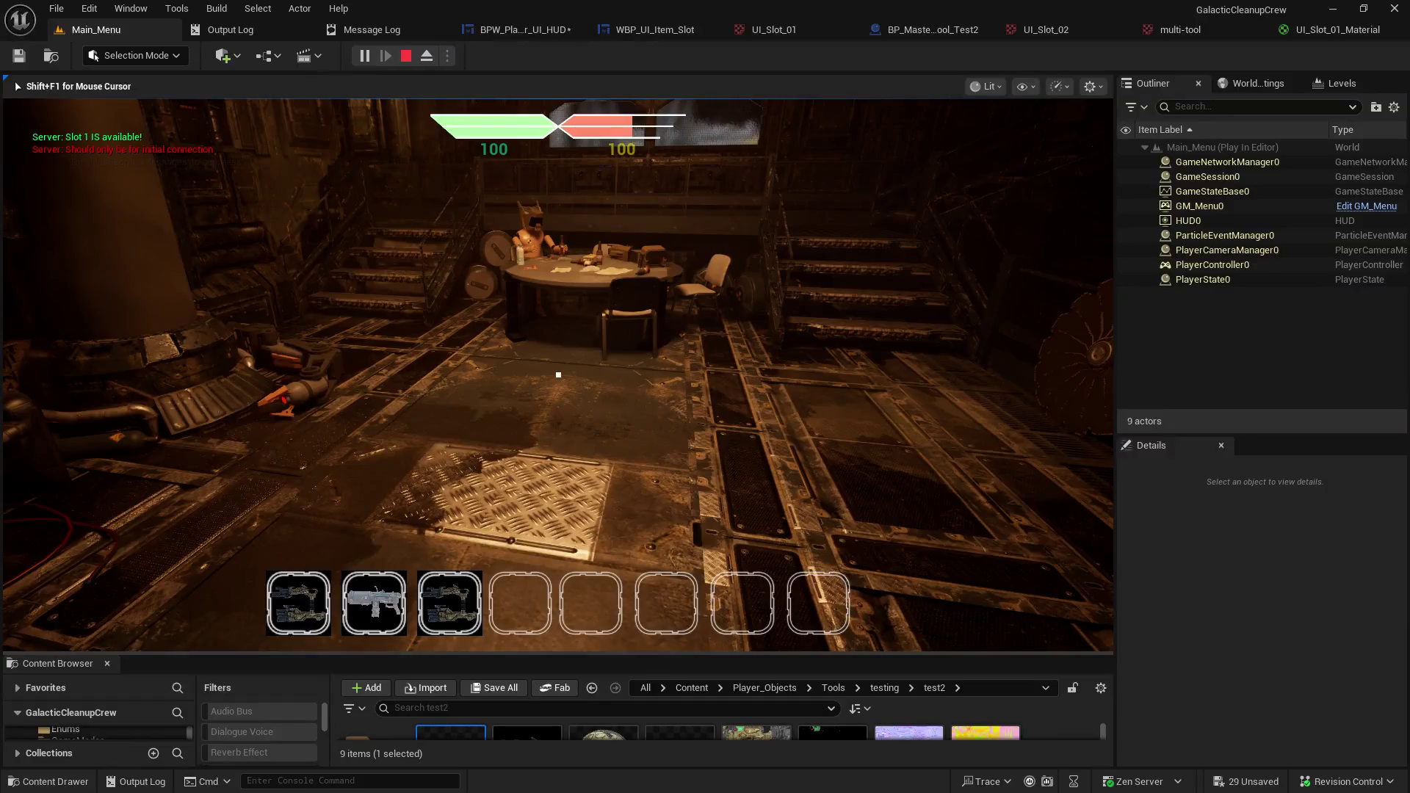
# Swap the floating multi-tool into slot 1, drop tools back, then end play.
pyautogui.press('d')
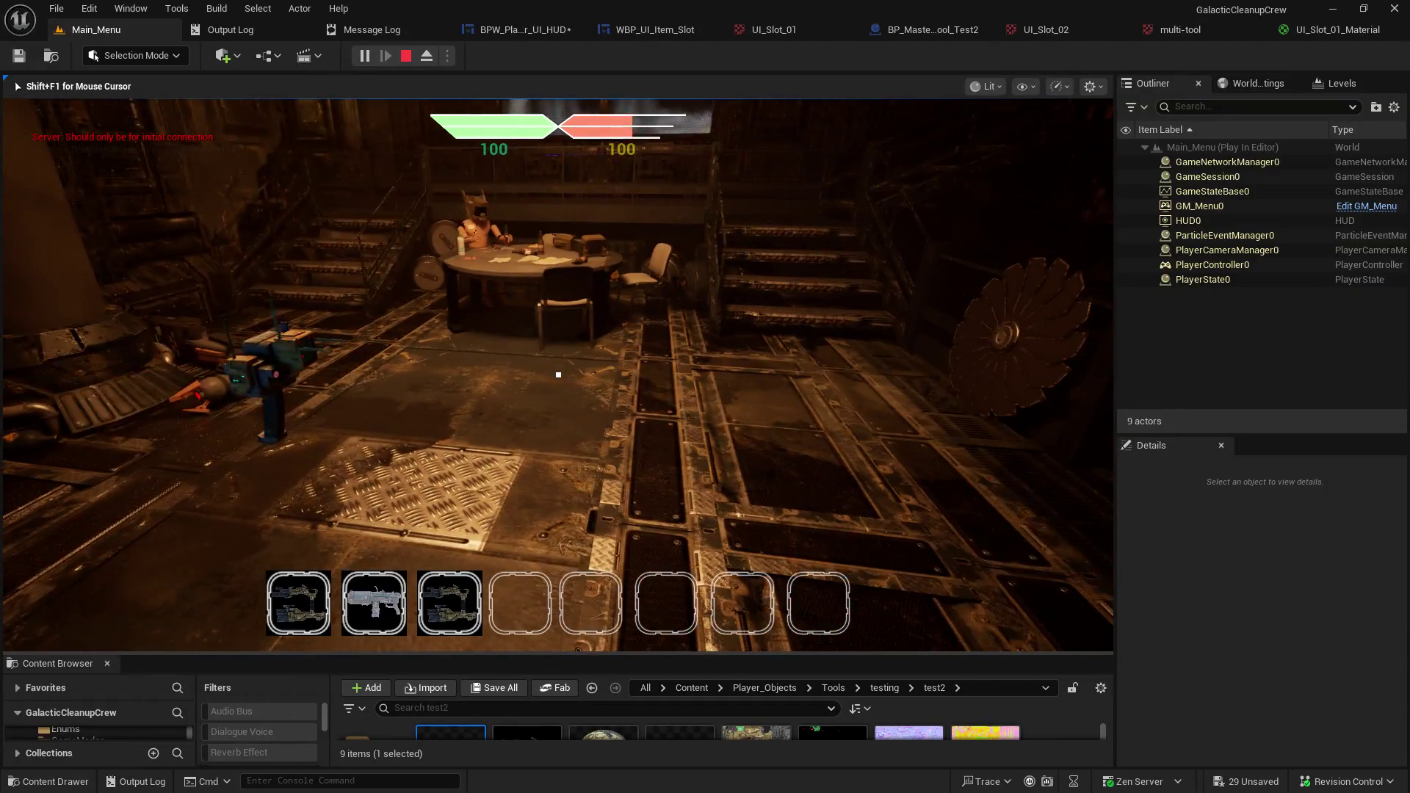
pyautogui.press('a')
pyautogui.press('w')
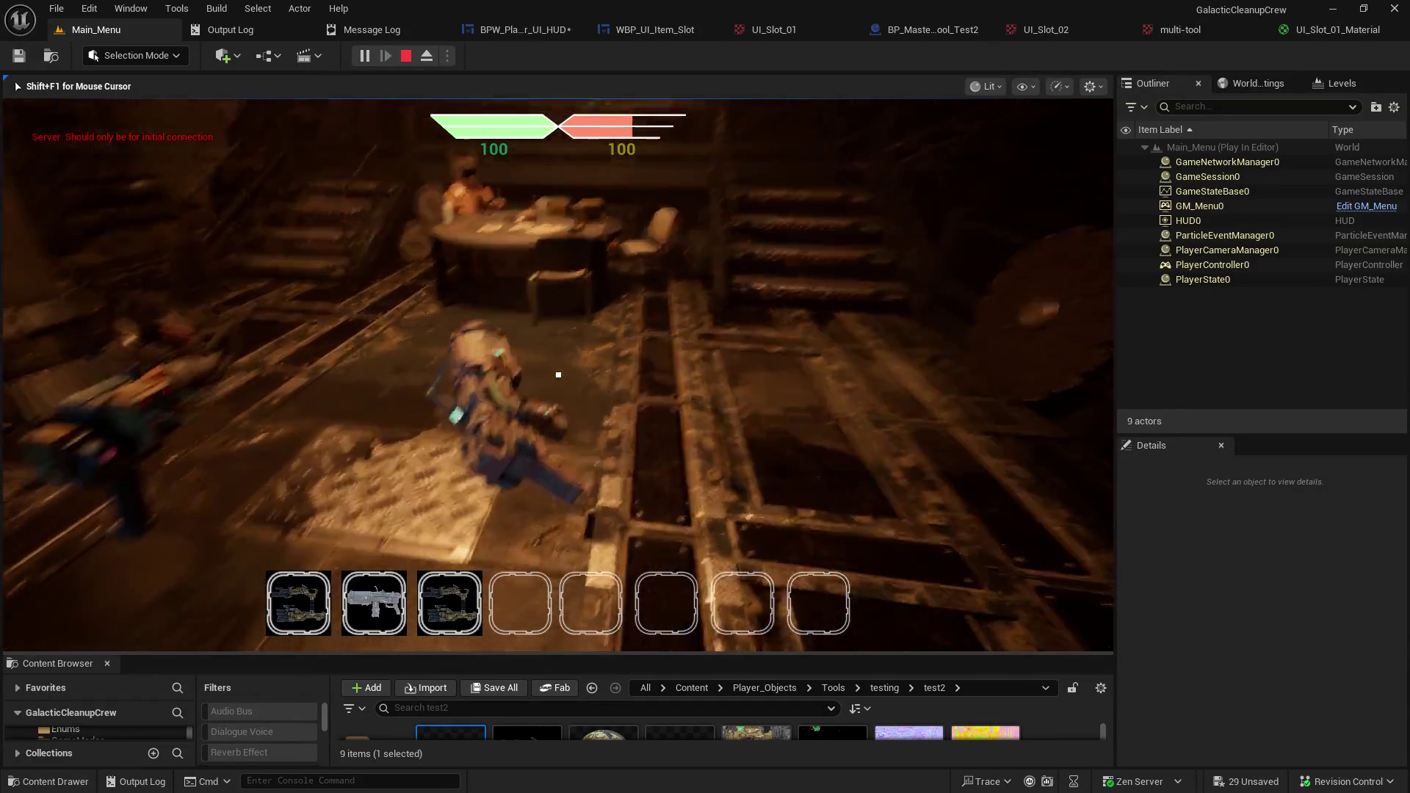
pyautogui.press('e')
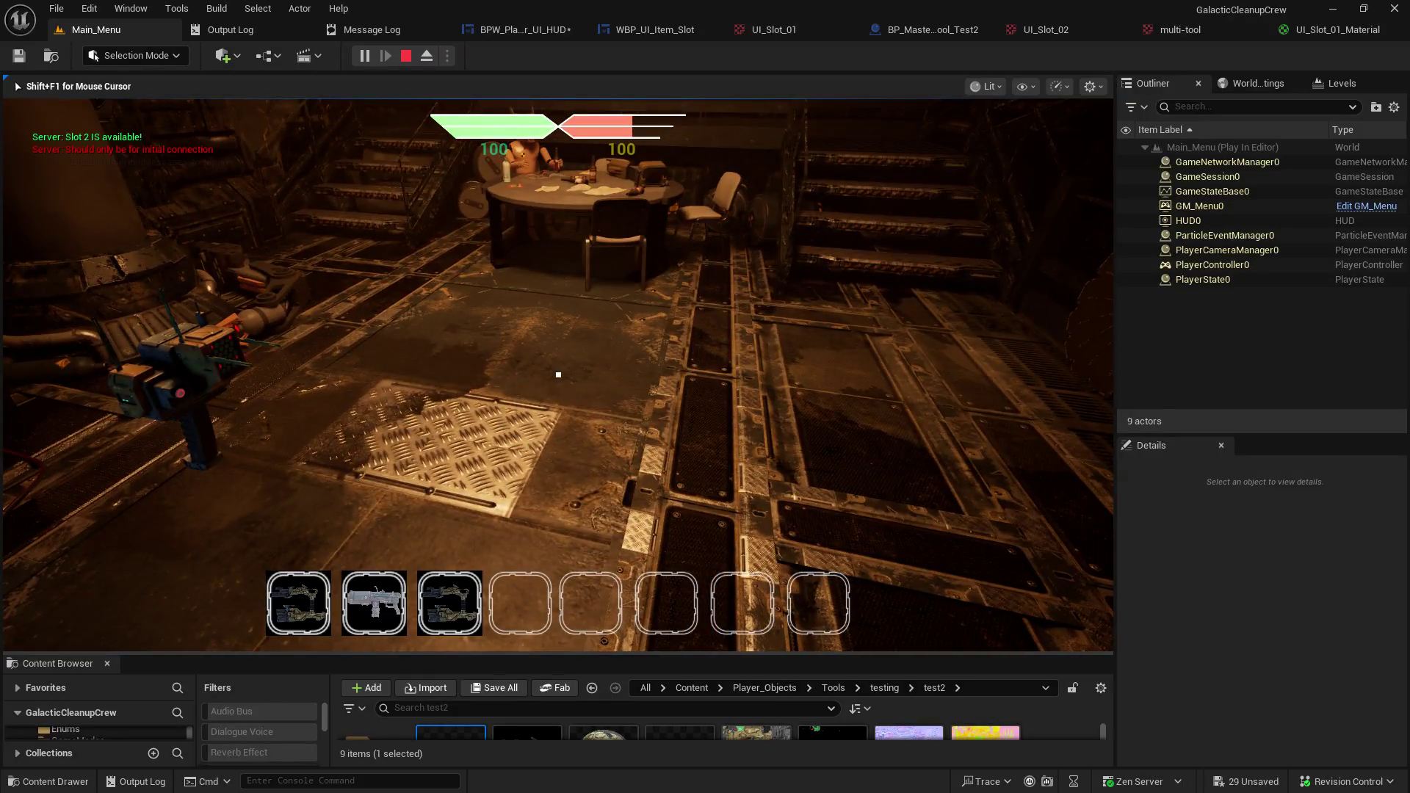
pyautogui.press('q')
pyautogui.press('e')
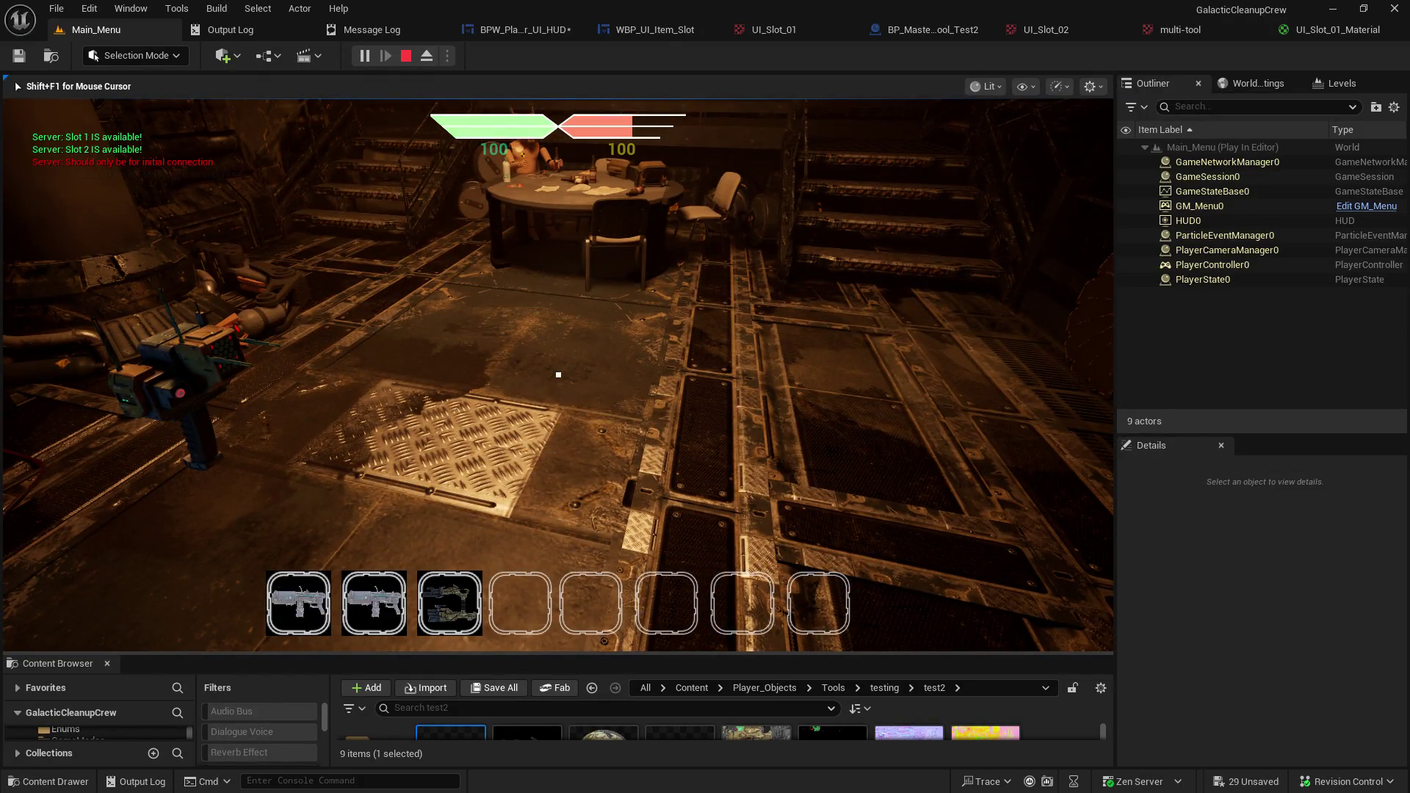
pyautogui.press('q')
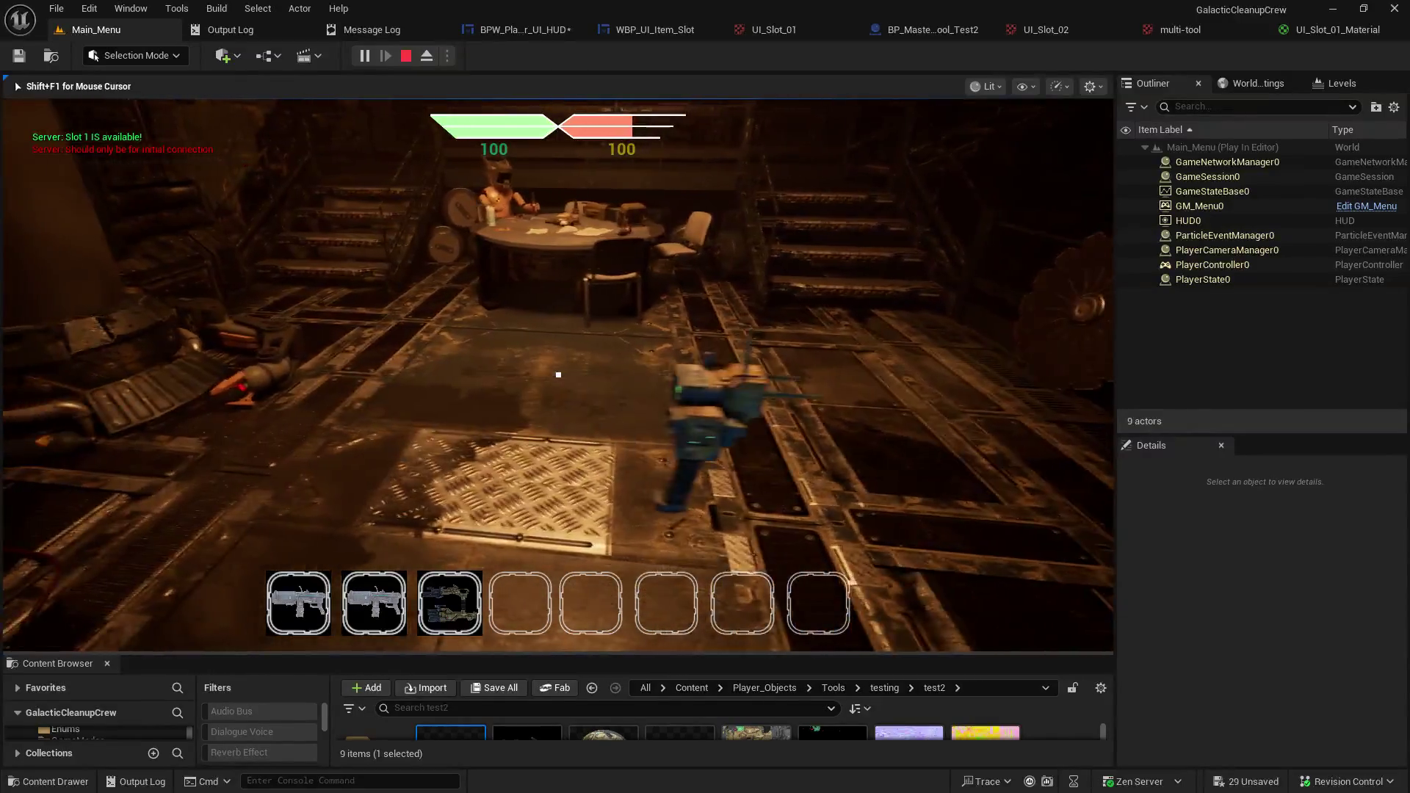
pyautogui.press('s')
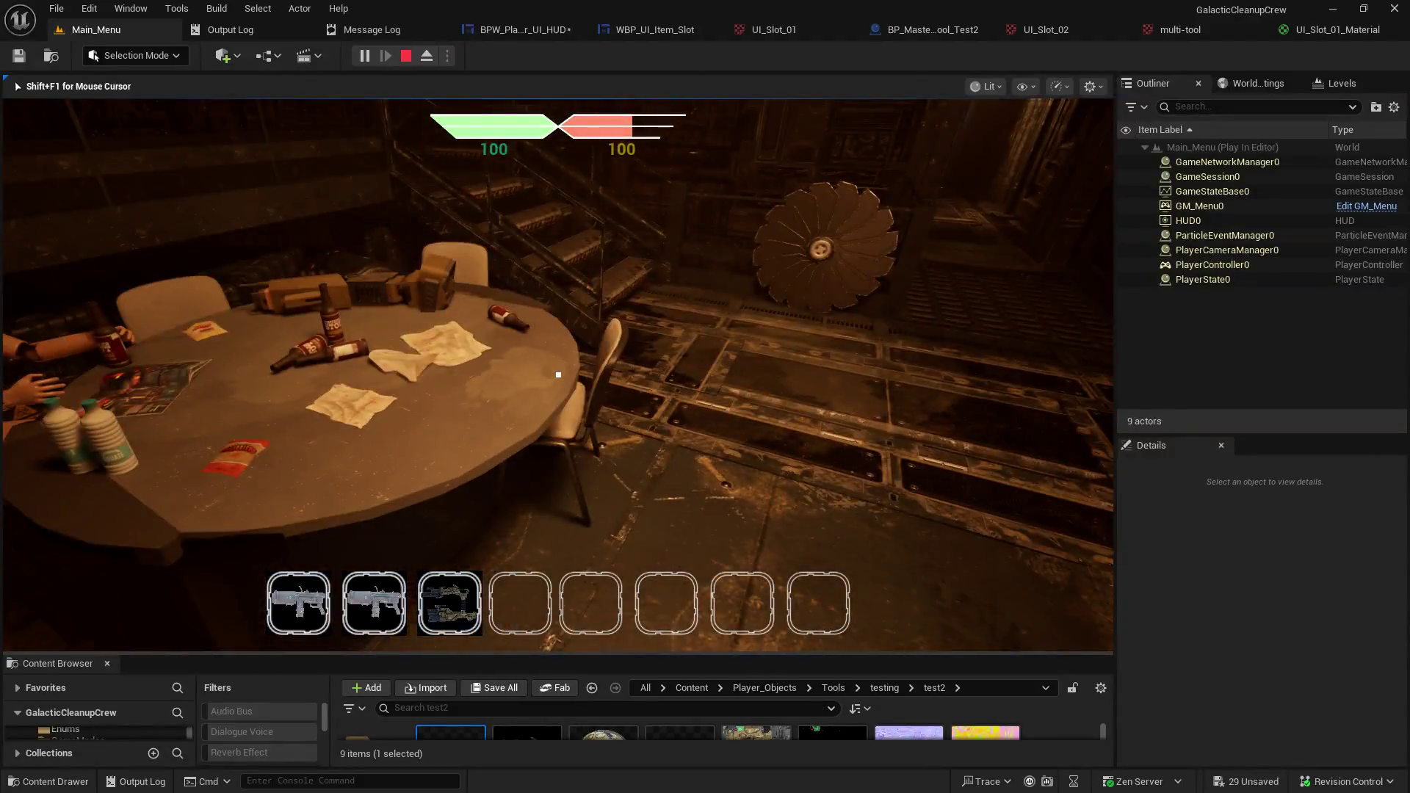
pyautogui.press('Escape')
# Wire the upper Texture Sample's RGB into UI_Slot_01_Material's Opacity, then break that wire.
pyautogui.click(1303, 31)
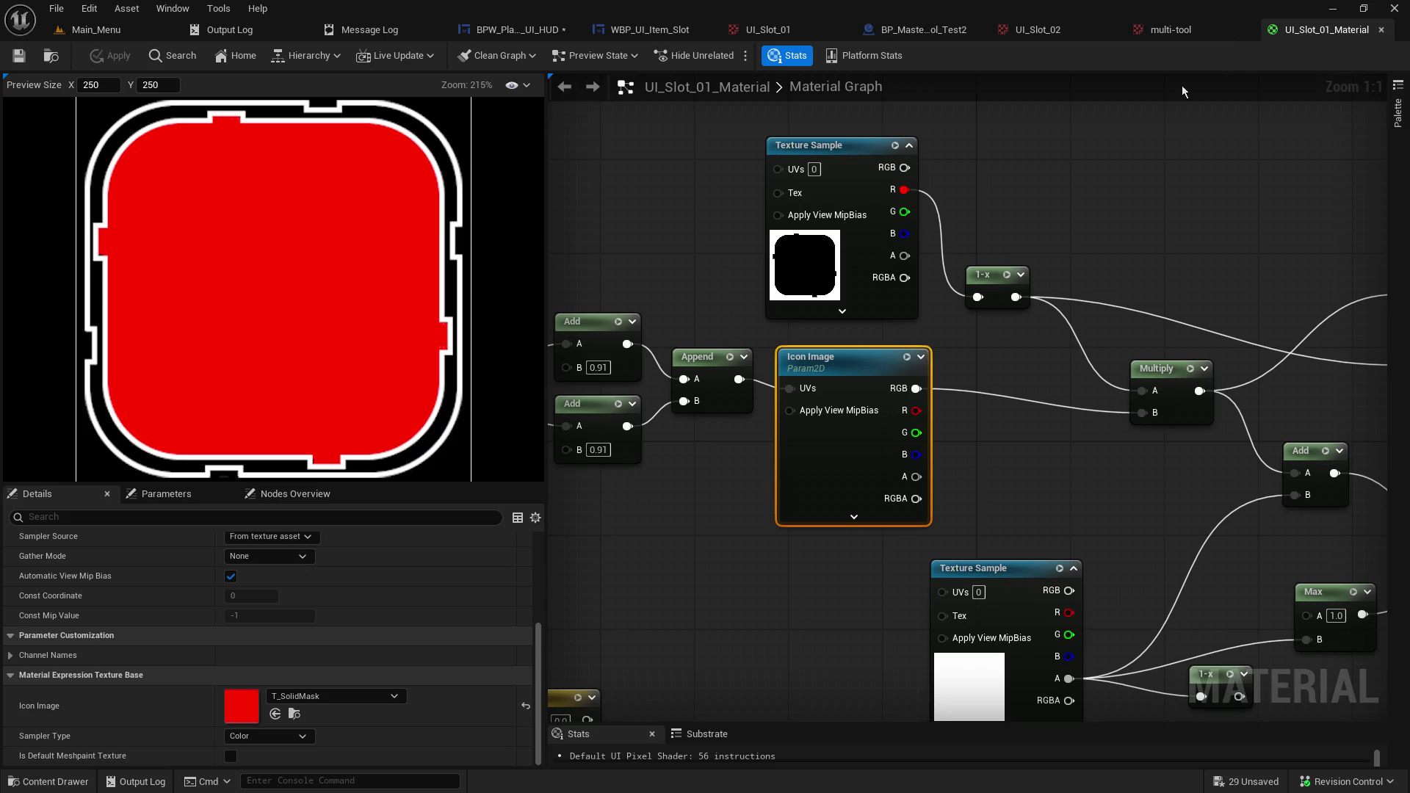
pyautogui.moveTo(1129, 203)
pyautogui.mouseDown()
pyautogui.moveTo(652, 198)
pyautogui.moveTo(711, 208)
pyautogui.moveTo(858, 160)
pyautogui.mouseUp()
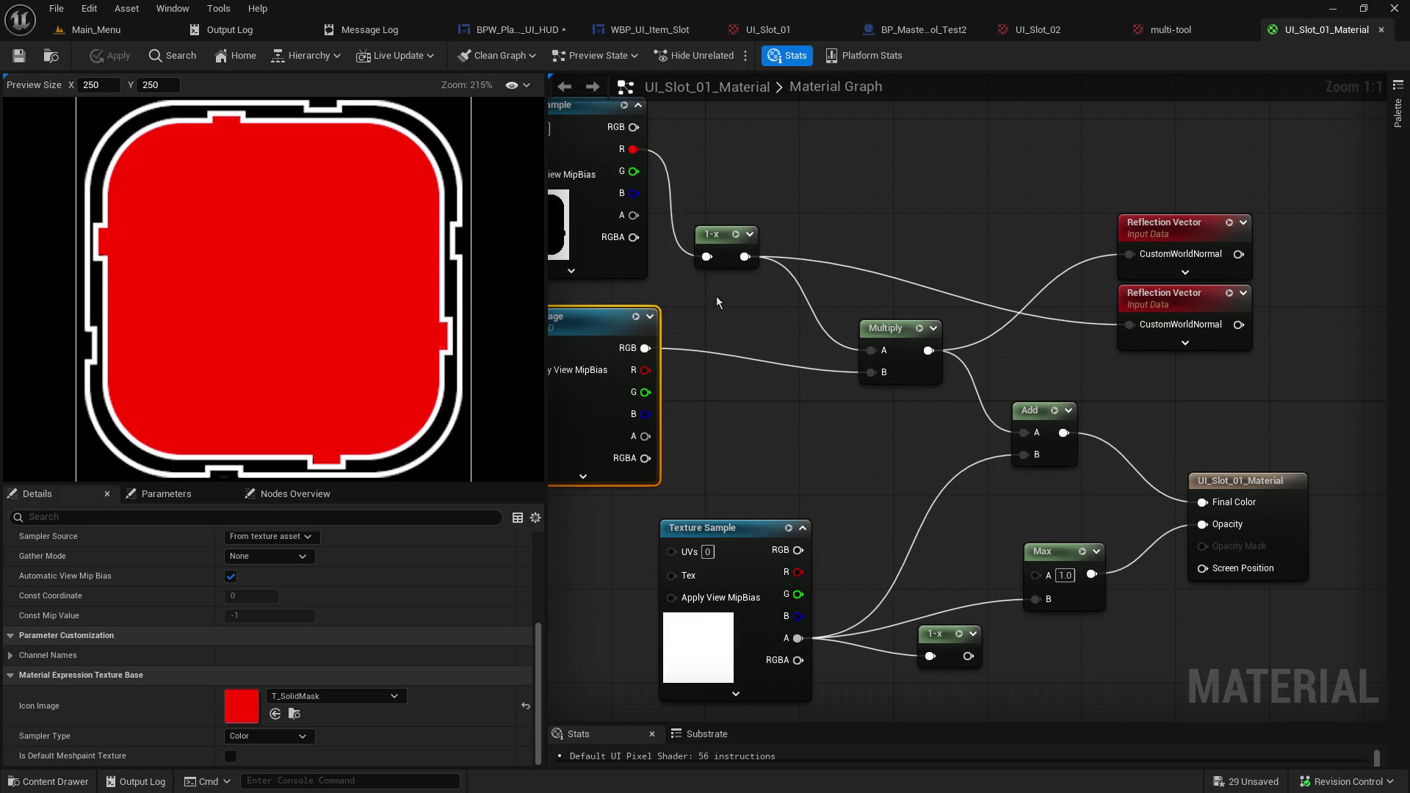
pyautogui.moveTo(634, 126)
pyautogui.mouseDown()
pyautogui.moveTo(1220, 559)
pyautogui.moveTo(1215, 527)
pyautogui.mouseUp()
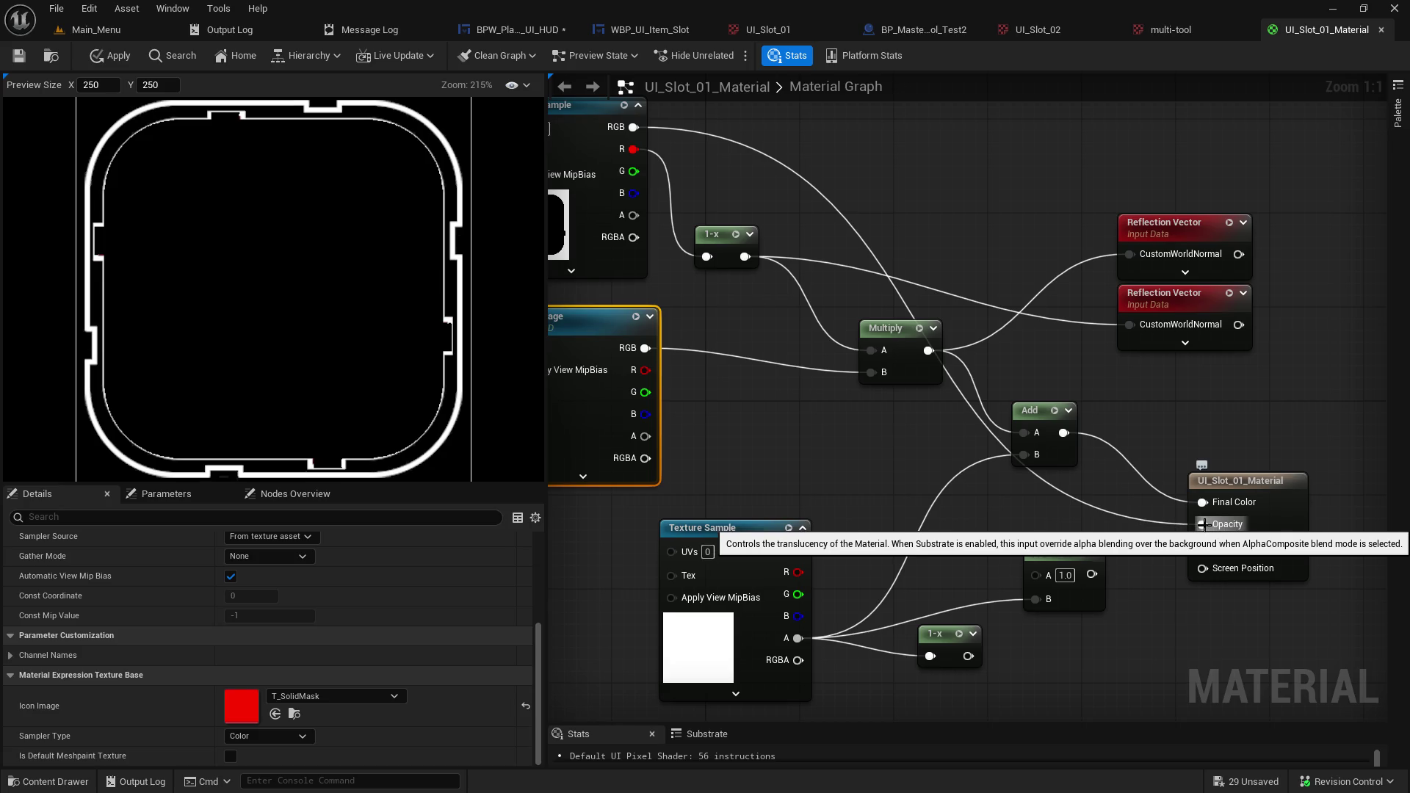
pyautogui.keyDown('alt'); pyautogui.click(1204, 525); pyautogui.keyUp('alt')
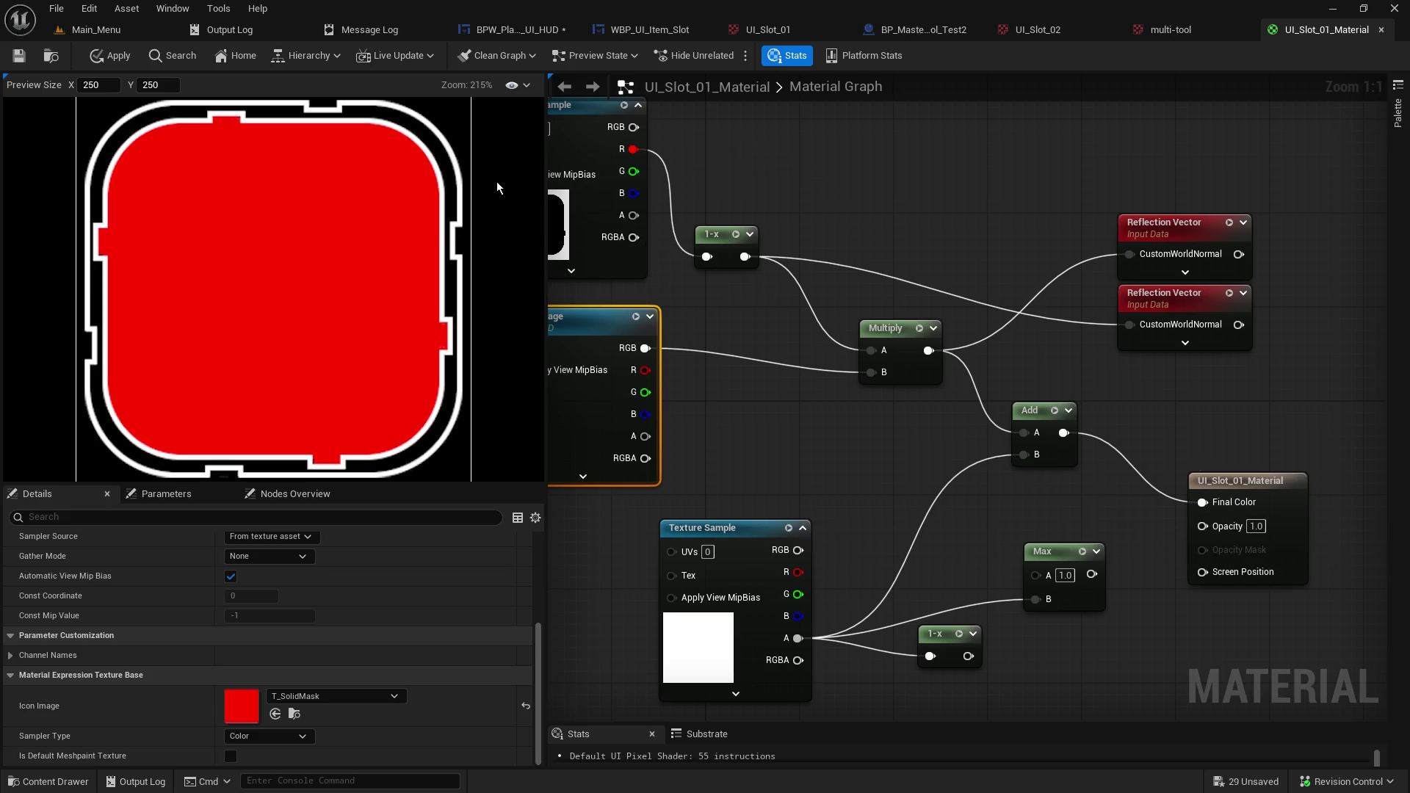
# Test Icon Image R into Multiply B, then restore the Icon Image RGB link.
pyautogui.moveTo(755, 444); pyautogui.dragTo(910, 431)
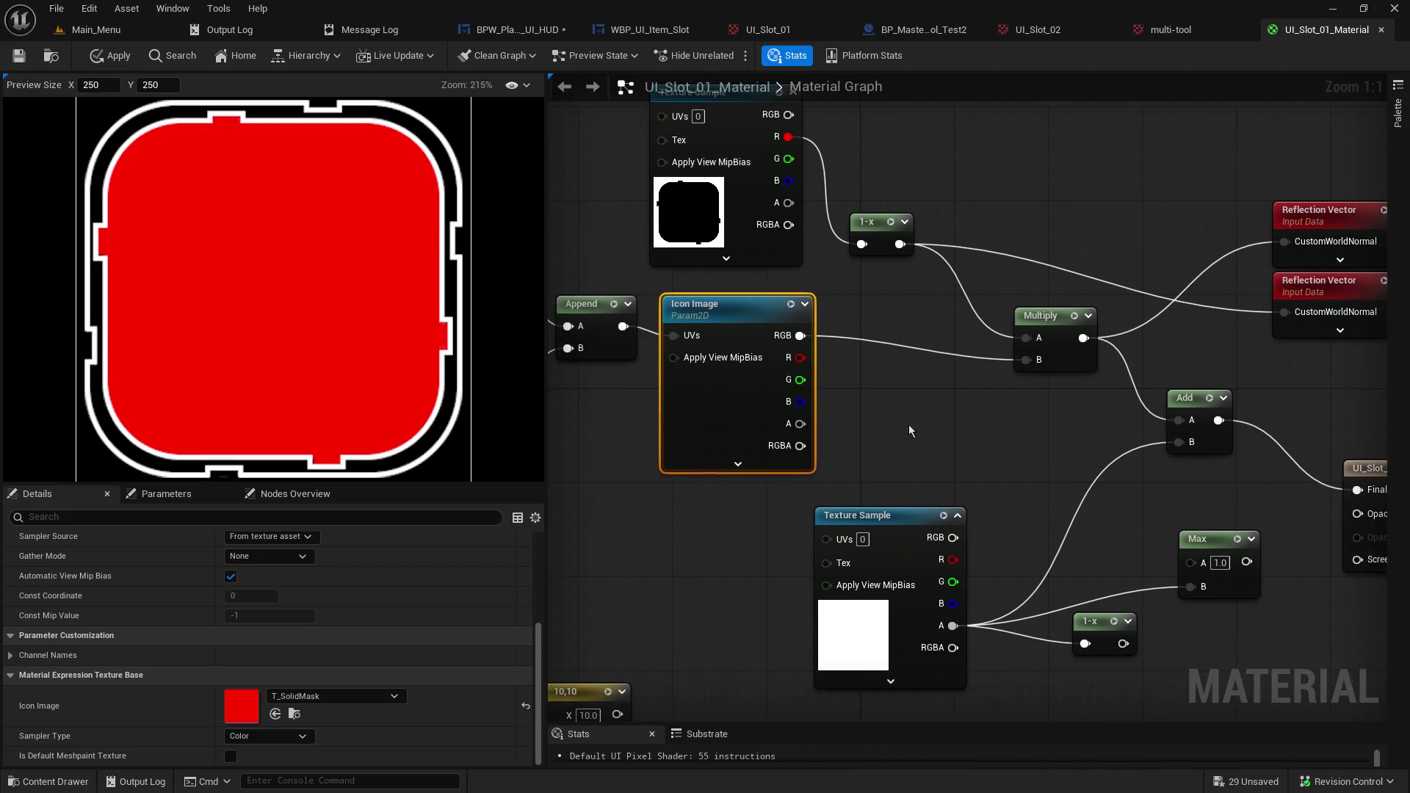
pyautogui.keyDown('alt'); pyautogui.click(808, 338); pyautogui.keyUp('alt')
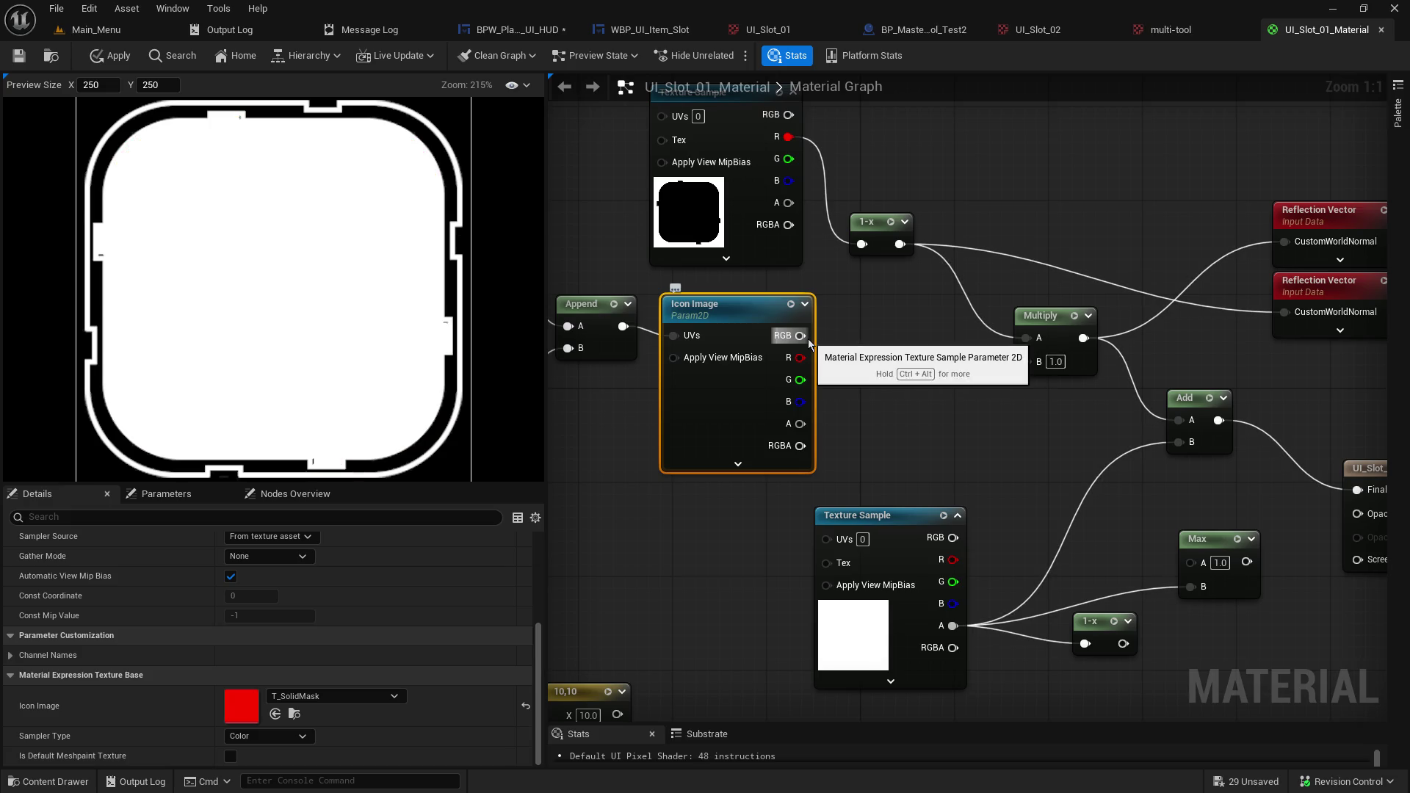
pyautogui.moveTo(1027, 362); pyautogui.dragTo(804, 358)
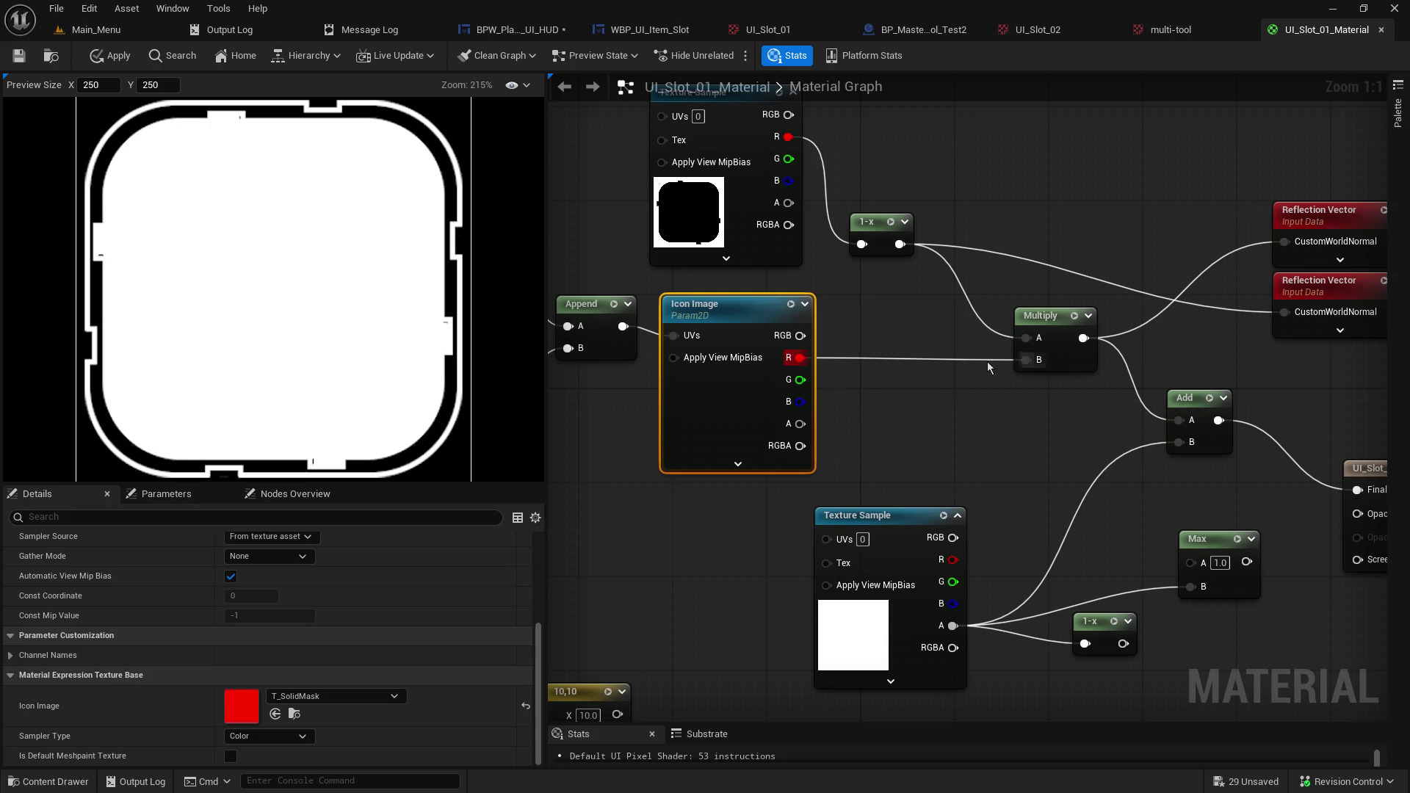
pyautogui.moveTo(1017, 360); pyautogui.dragTo(801, 335)
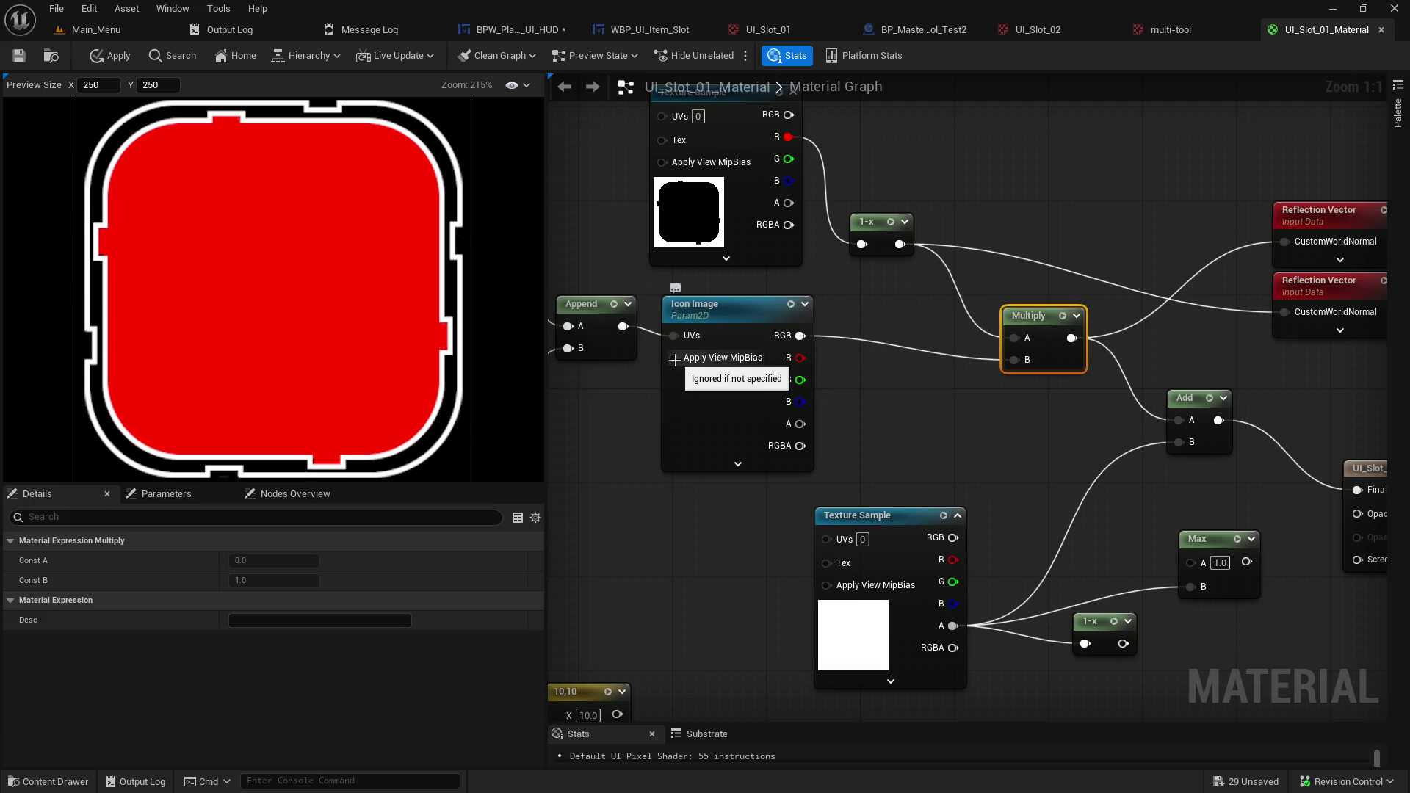
pyautogui.moveTo(1198, 670); pyautogui.dragTo(882, 635)
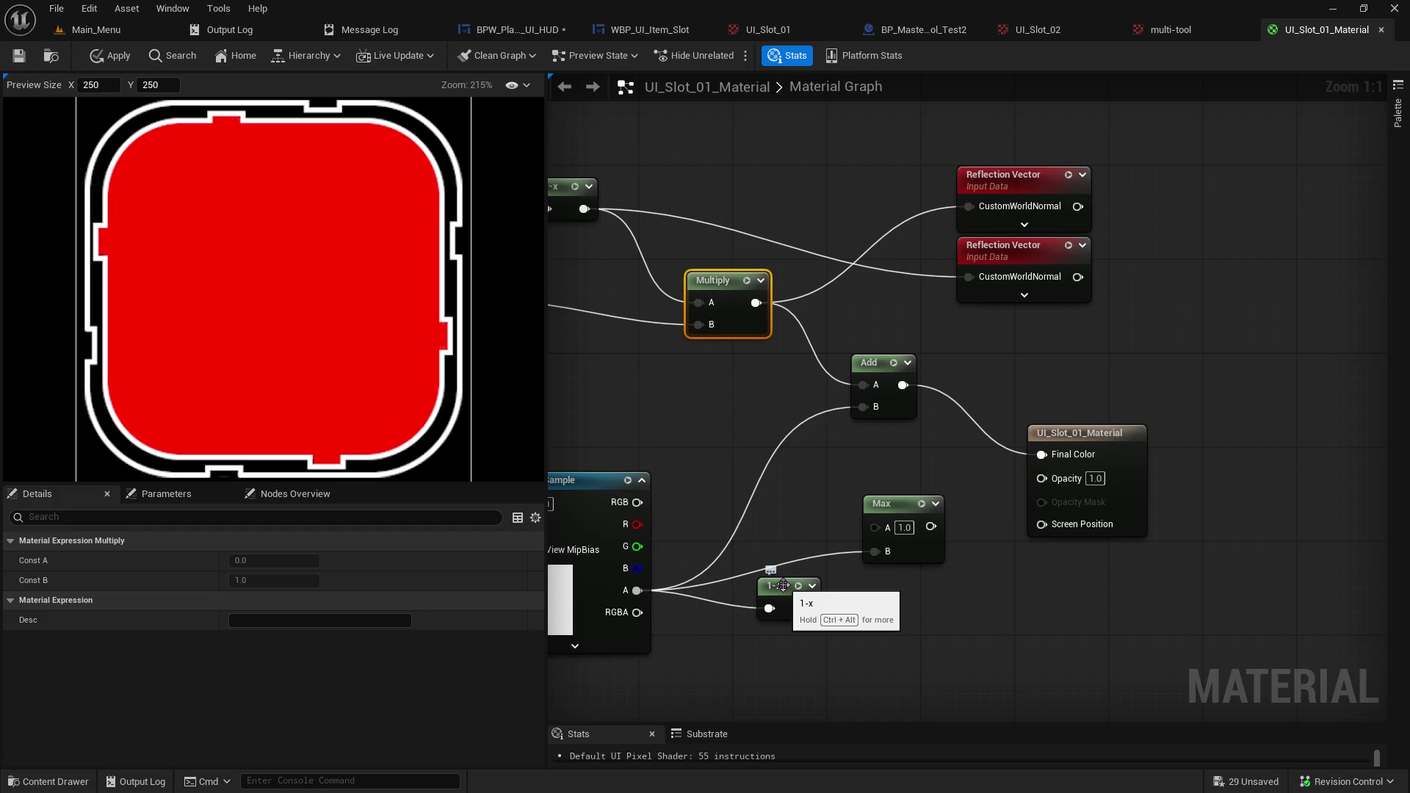
pyautogui.moveTo(783, 585); pyautogui.dragTo(1062, 723)
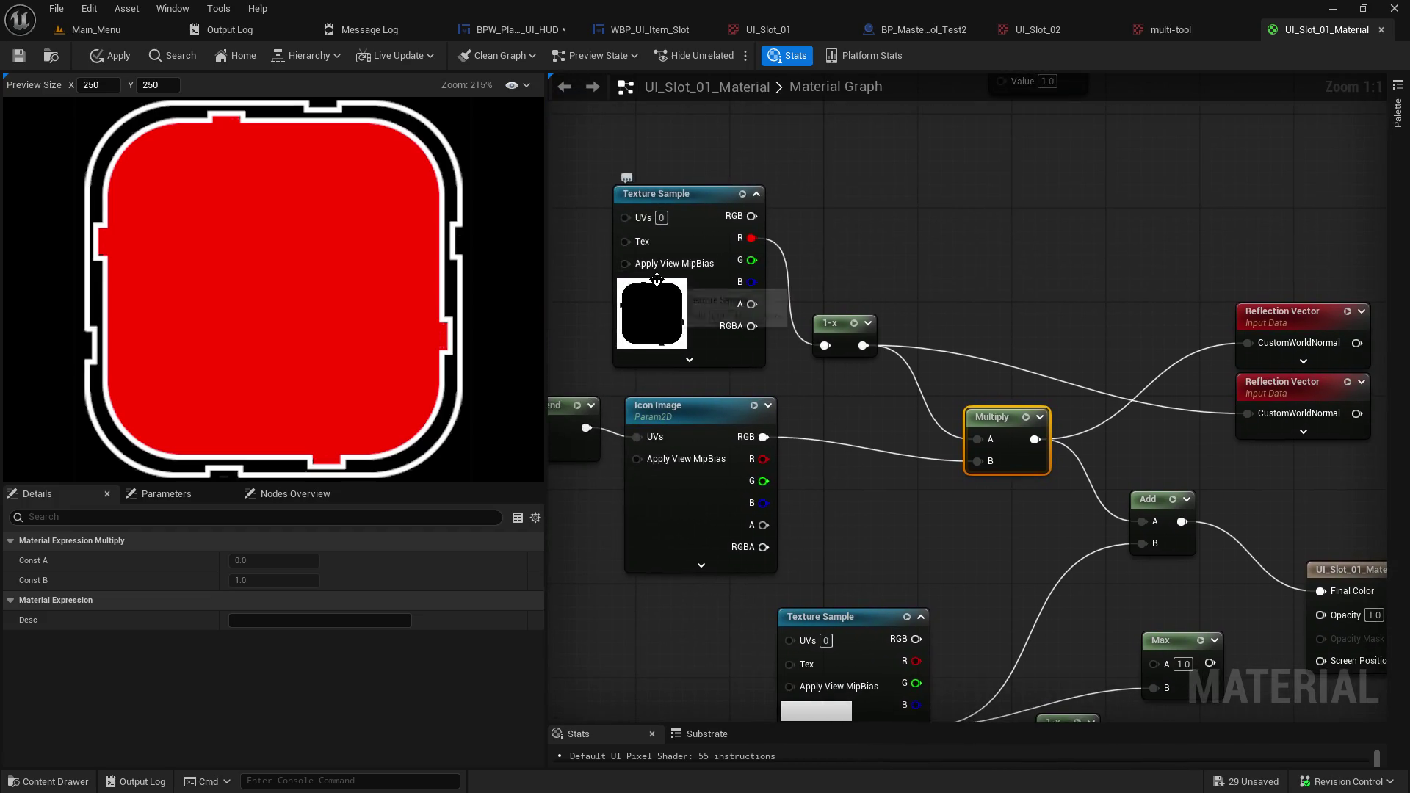
pyautogui.moveTo(795, 407)
pyautogui.mouseDown()
pyautogui.moveTo(649, 414)
pyautogui.moveTo(737, 388)
pyautogui.mouseUp()
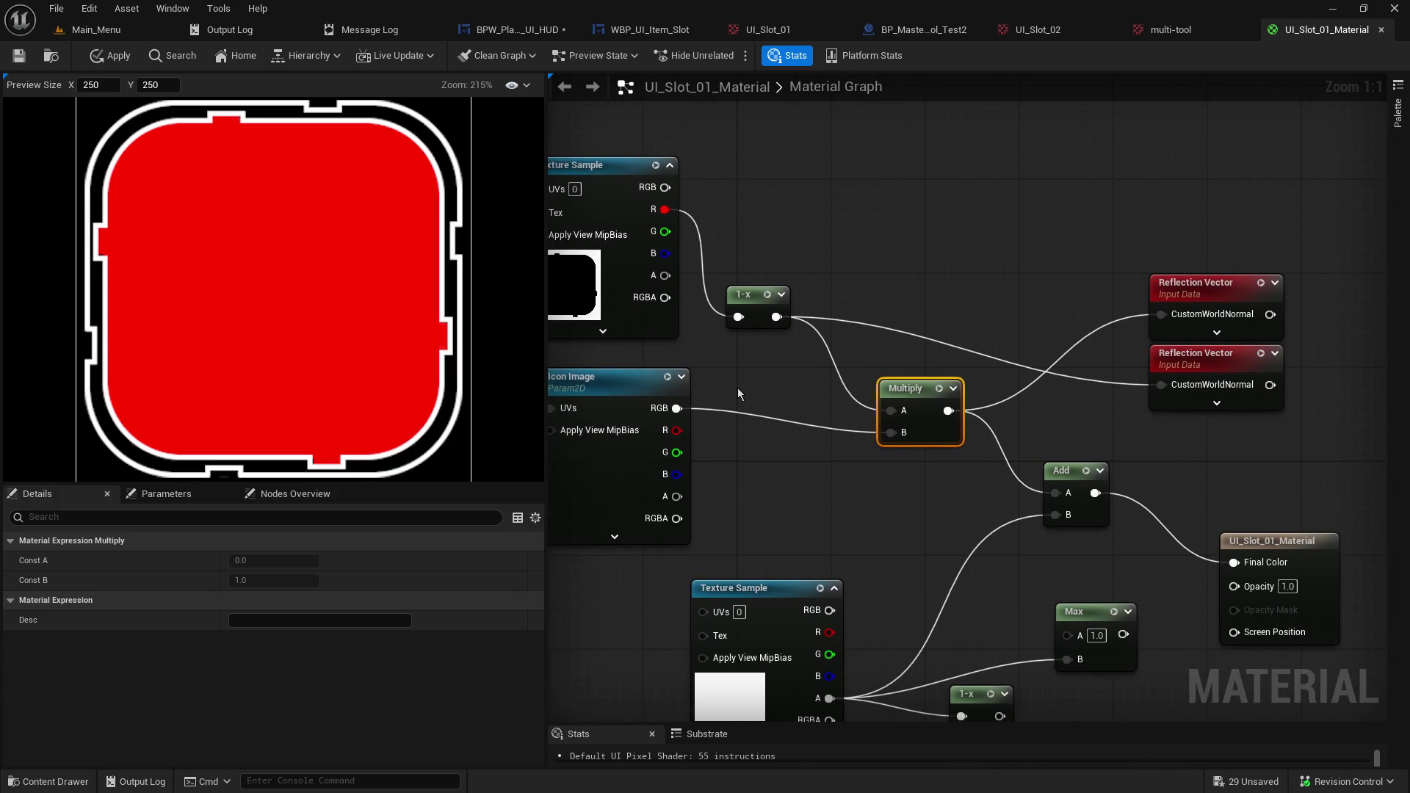
pyautogui.keyDown('alt'); pyautogui.click(890, 410); pyautogui.keyUp('alt')
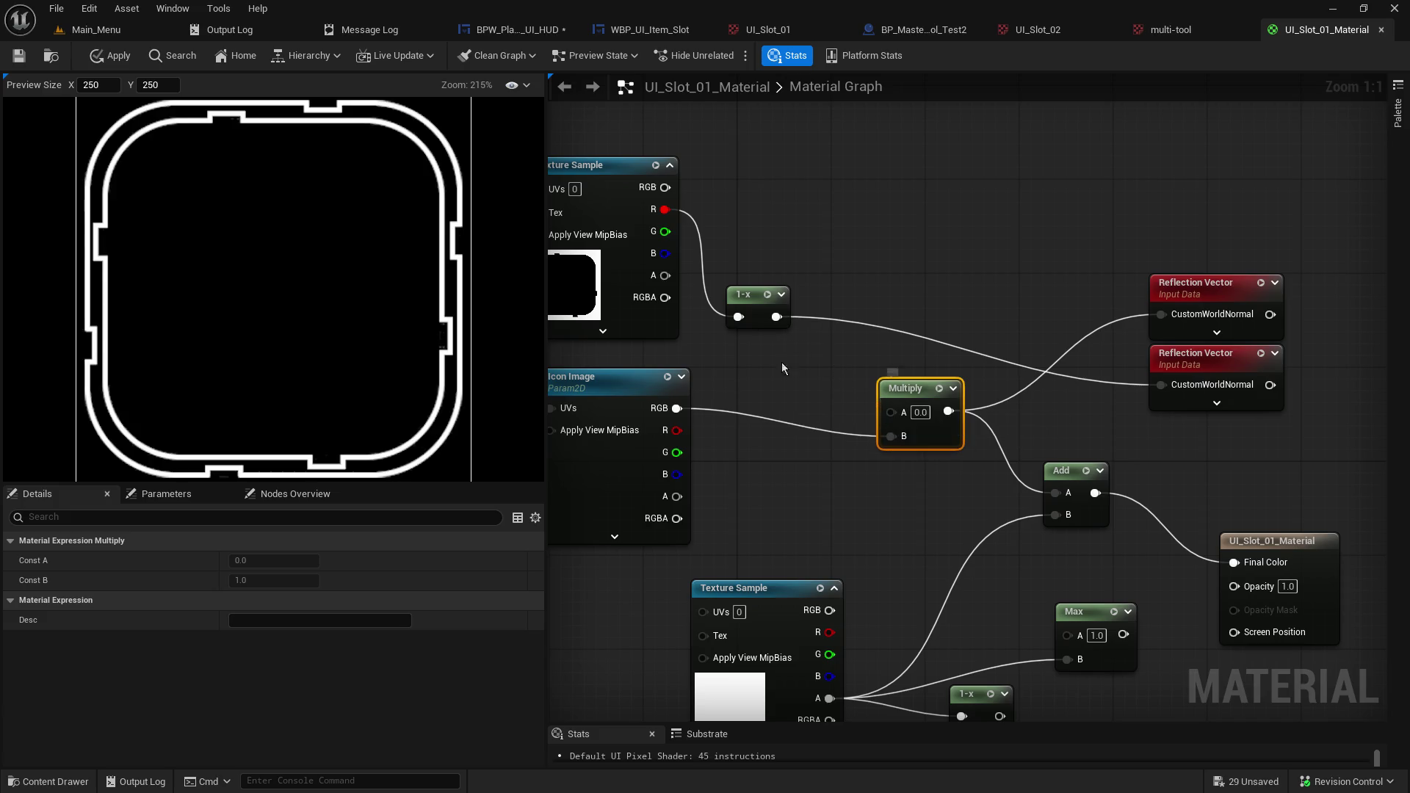
pyautogui.moveTo(777, 316); pyautogui.dragTo(893, 410)
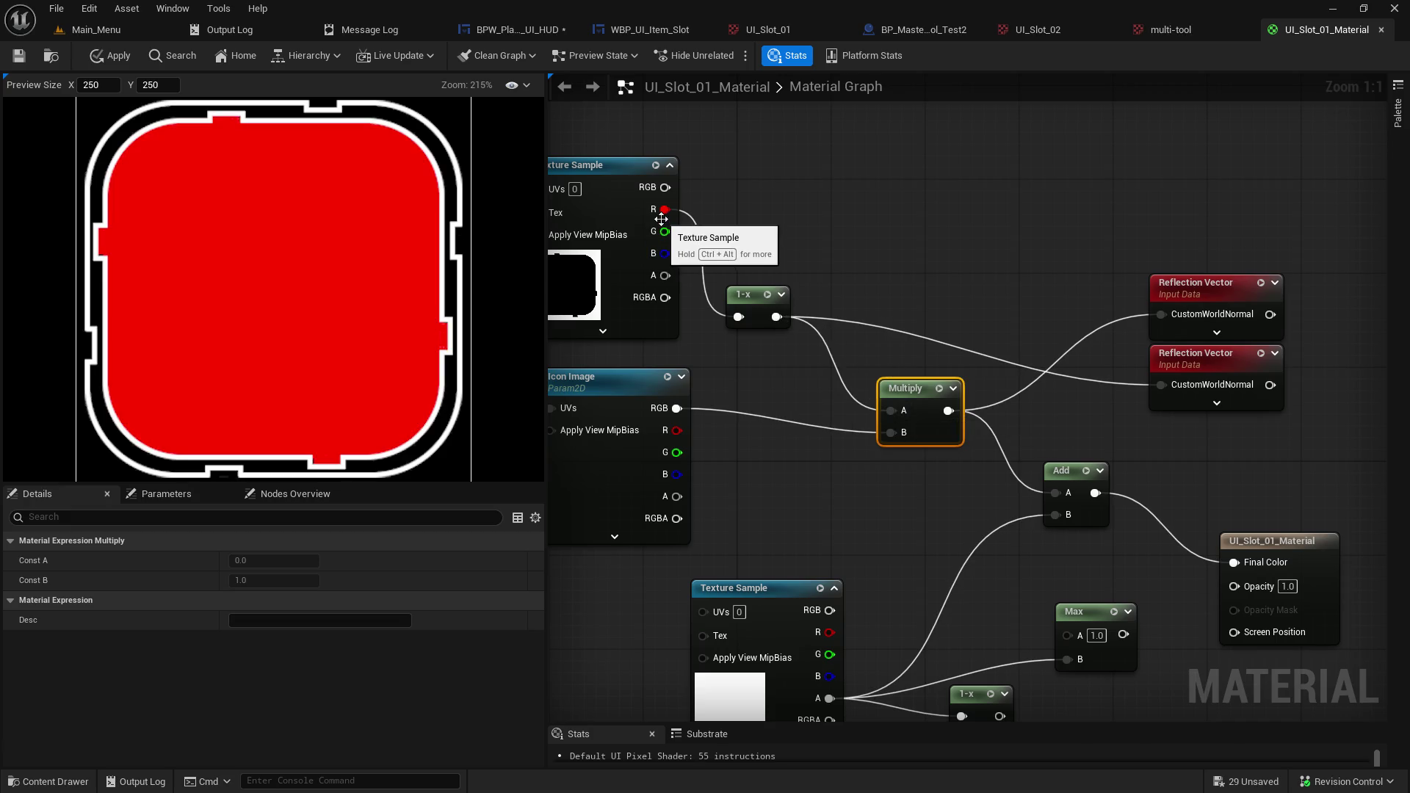
pyautogui.moveTo(665, 209)
pyautogui.mouseDown()
pyautogui.moveTo(856, 424)
pyautogui.moveTo(893, 410)
pyautogui.mouseUp()
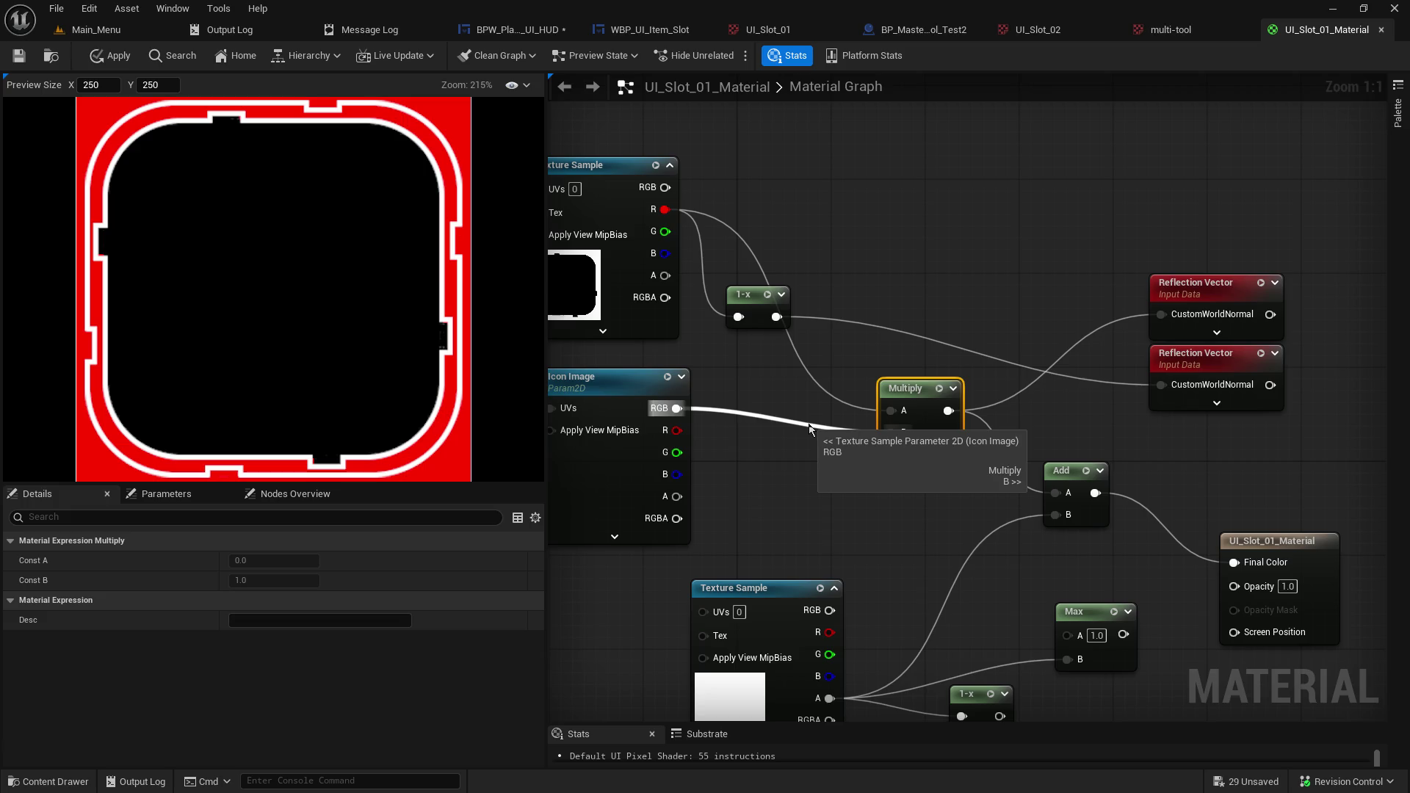
pyautogui.moveTo(777, 316)
pyautogui.mouseDown()
pyautogui.moveTo(812, 315)
pyautogui.moveTo(864, 411)
pyautogui.moveTo(892, 412)
pyautogui.mouseUp()
pyautogui.moveTo(666, 187)
pyautogui.mouseDown()
pyautogui.moveTo(939, 484)
pyautogui.moveTo(1146, 584)
pyautogui.mouseUp()
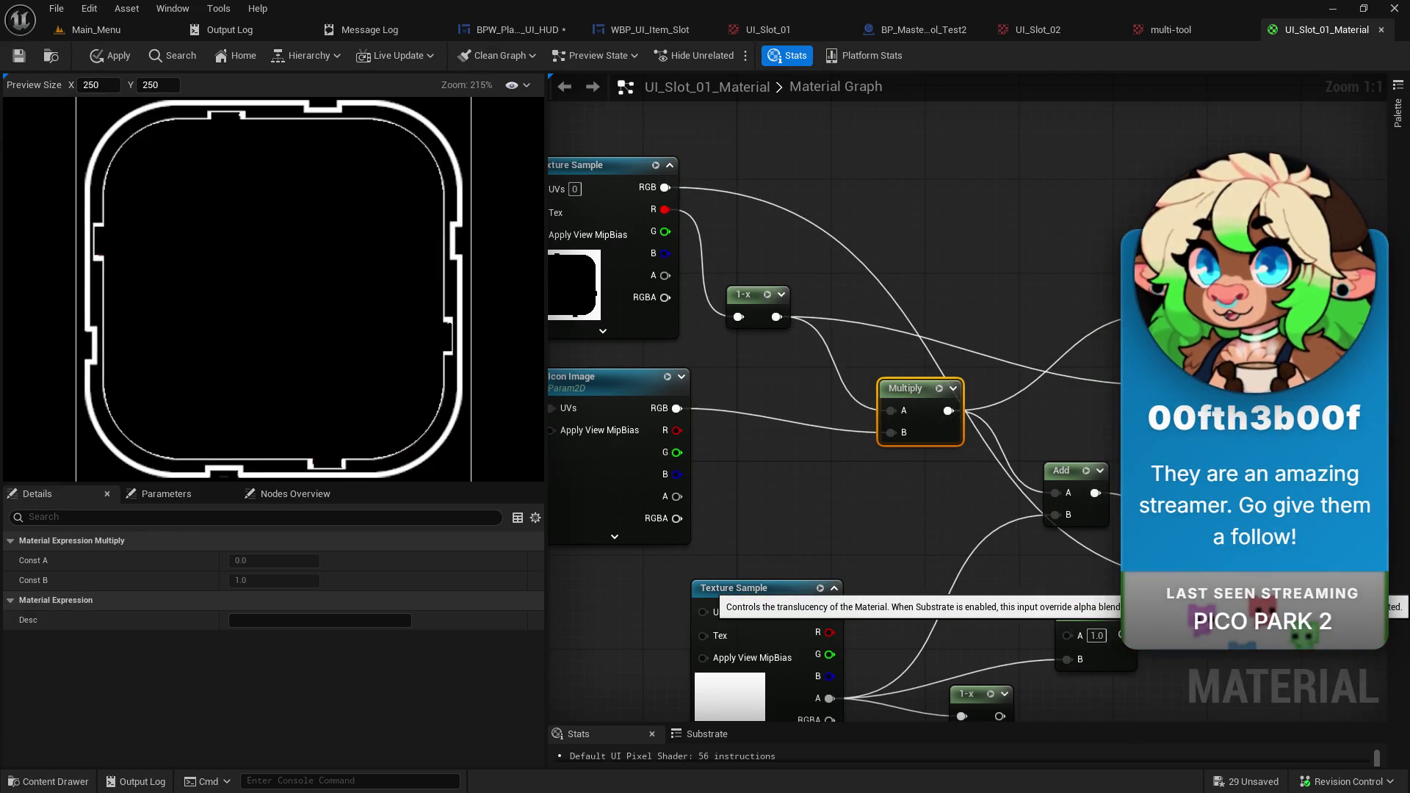
pyautogui.hotkey('ctrl', 'z')
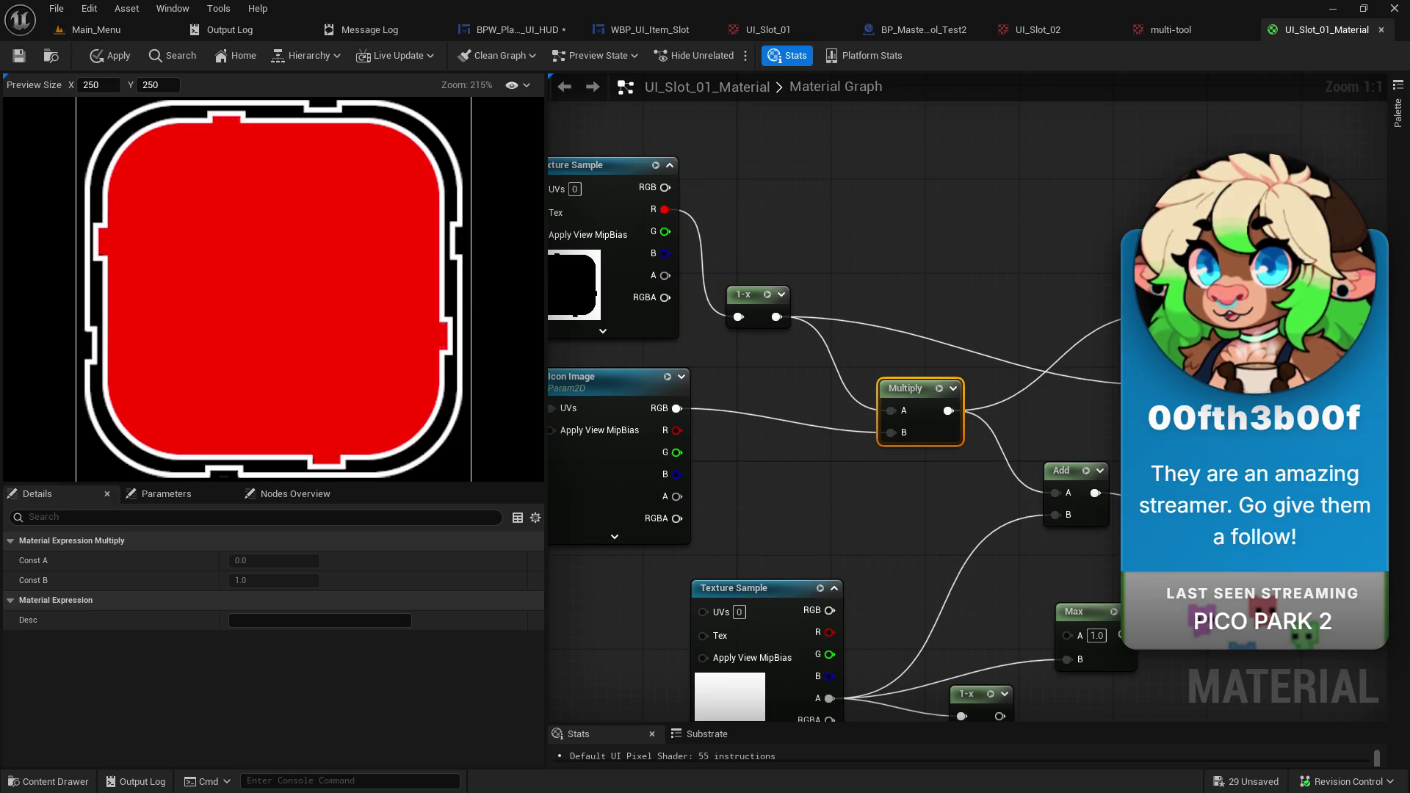
pyautogui.moveTo(776, 318)
pyautogui.mouseDown()
pyautogui.moveTo(874, 334)
pyautogui.moveTo(1117, 544)
pyautogui.moveTo(1146, 588)
pyautogui.mouseUp()
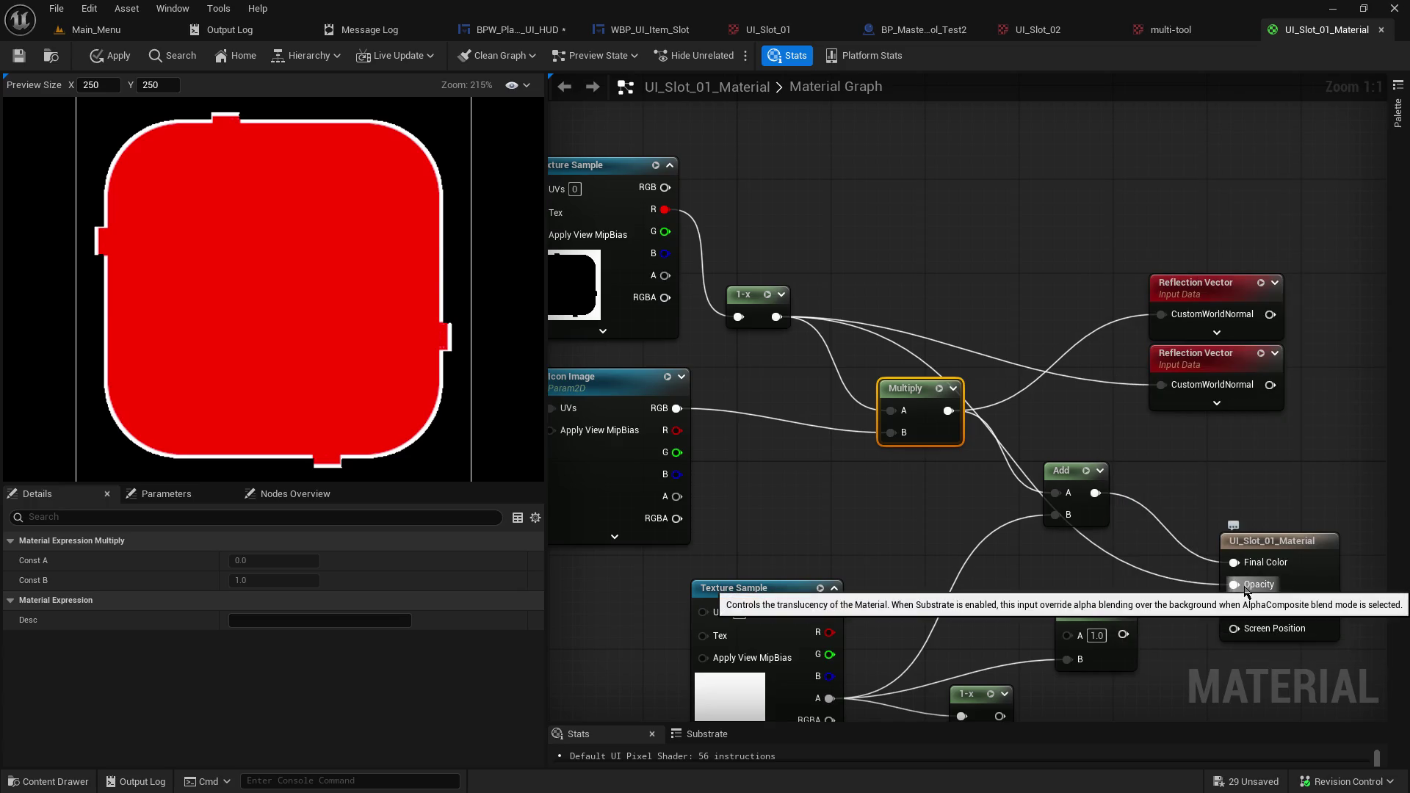
pyautogui.keyDown('alt'); pyautogui.click(1236, 586); pyautogui.keyUp('alt')
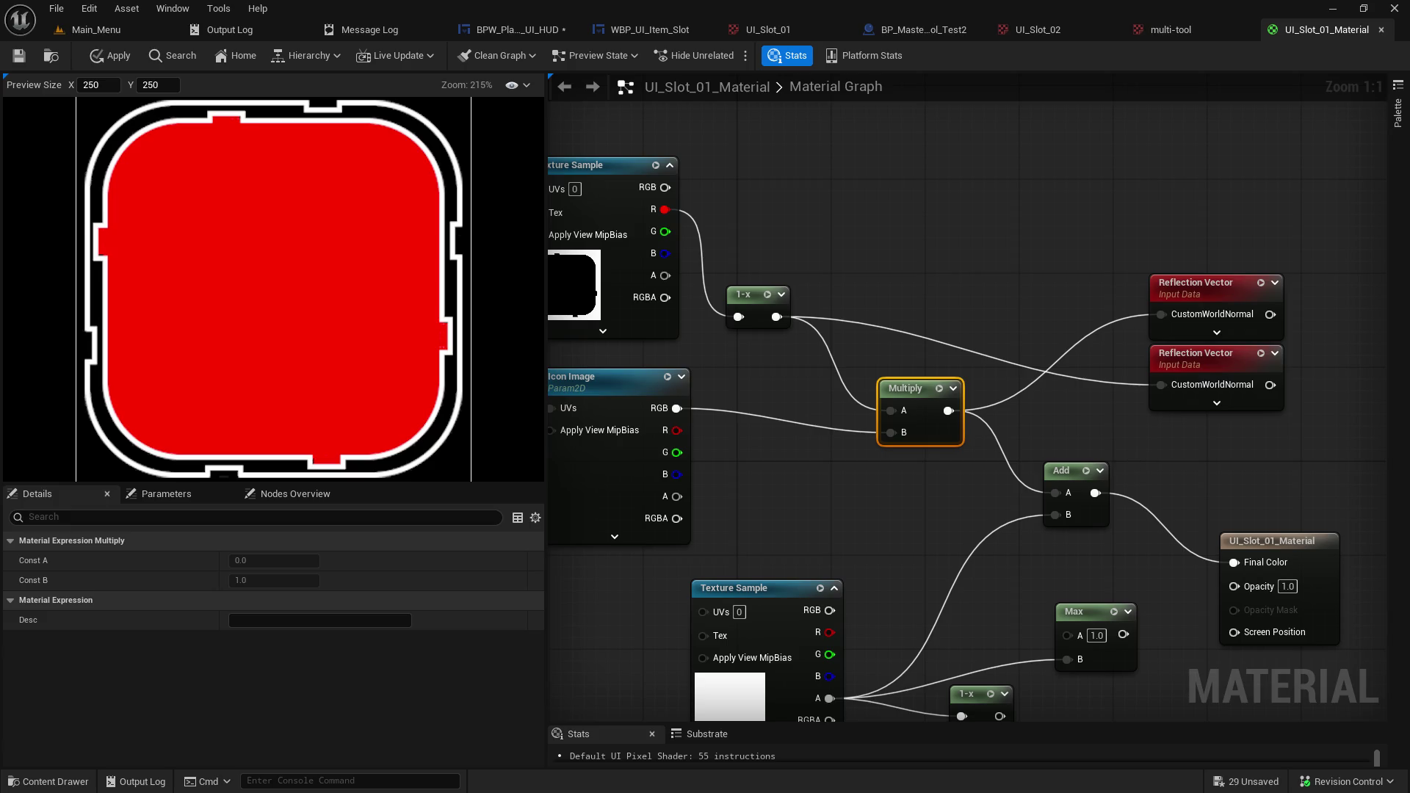
pyautogui.moveTo(1023, 303)
pyautogui.mouseDown()
pyautogui.moveTo(1028, 195)
pyautogui.moveTo(933, 214)
pyautogui.moveTo(1014, 229)
pyautogui.moveTo(941, 277)
pyautogui.moveTo(986, 278)
pyautogui.moveTo(979, 189)
pyautogui.mouseUp()
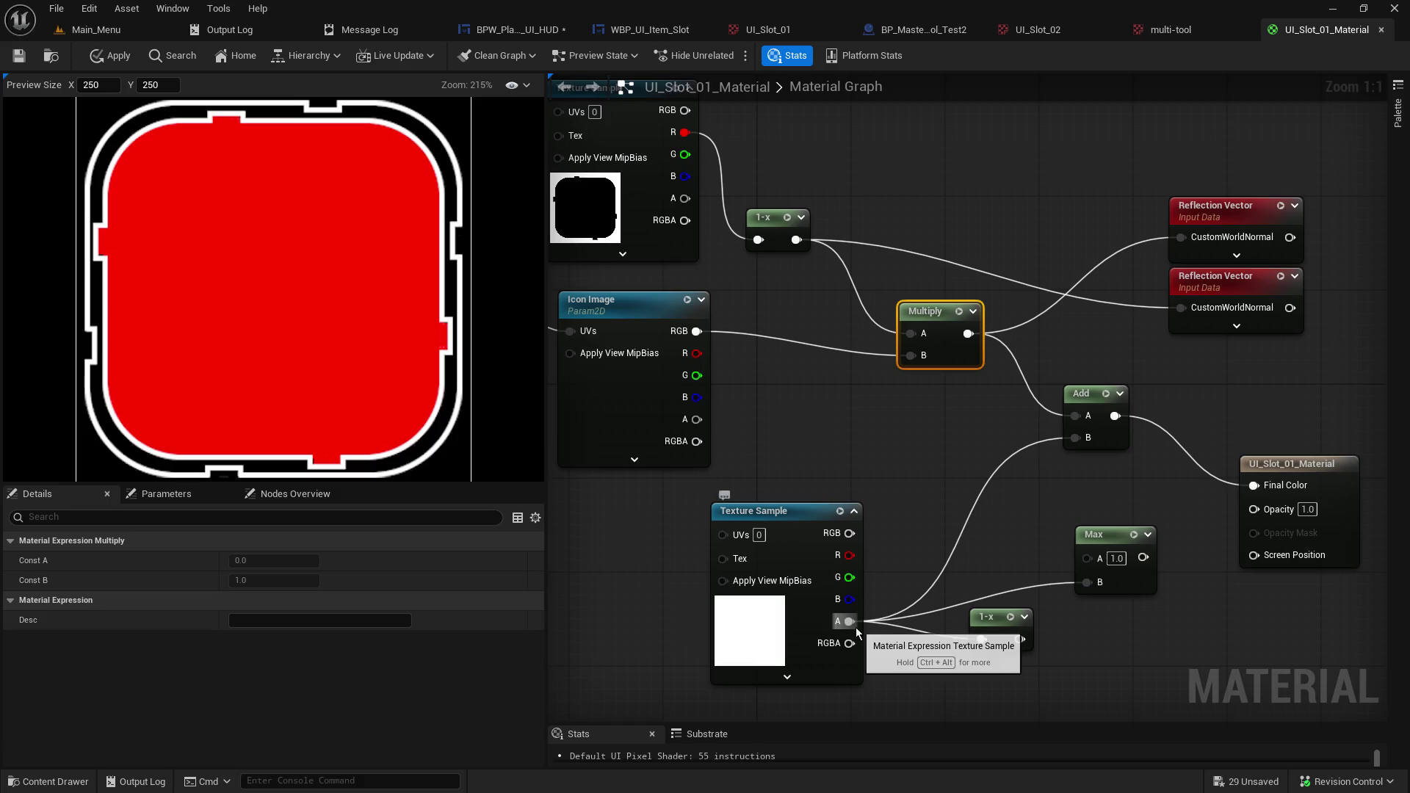
# Unhook the lower Texture Sample's alpha and wire the upper Texture Sample into Max and Multiply A.
pyautogui.keyDown('alt'); pyautogui.click(981, 640); pyautogui.keyUp('alt')
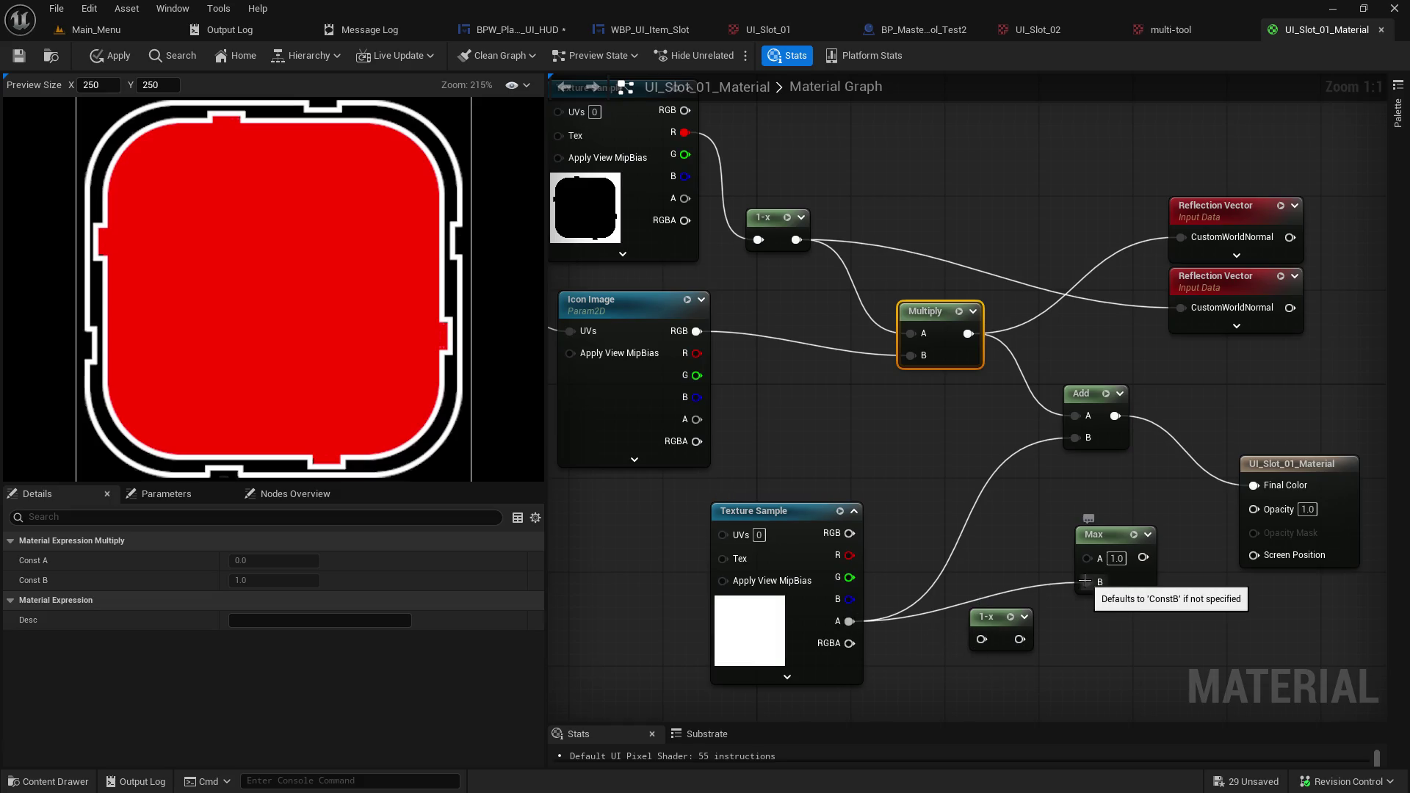
pyautogui.keyDown('alt'); pyautogui.click(1085, 581); pyautogui.keyUp('alt')
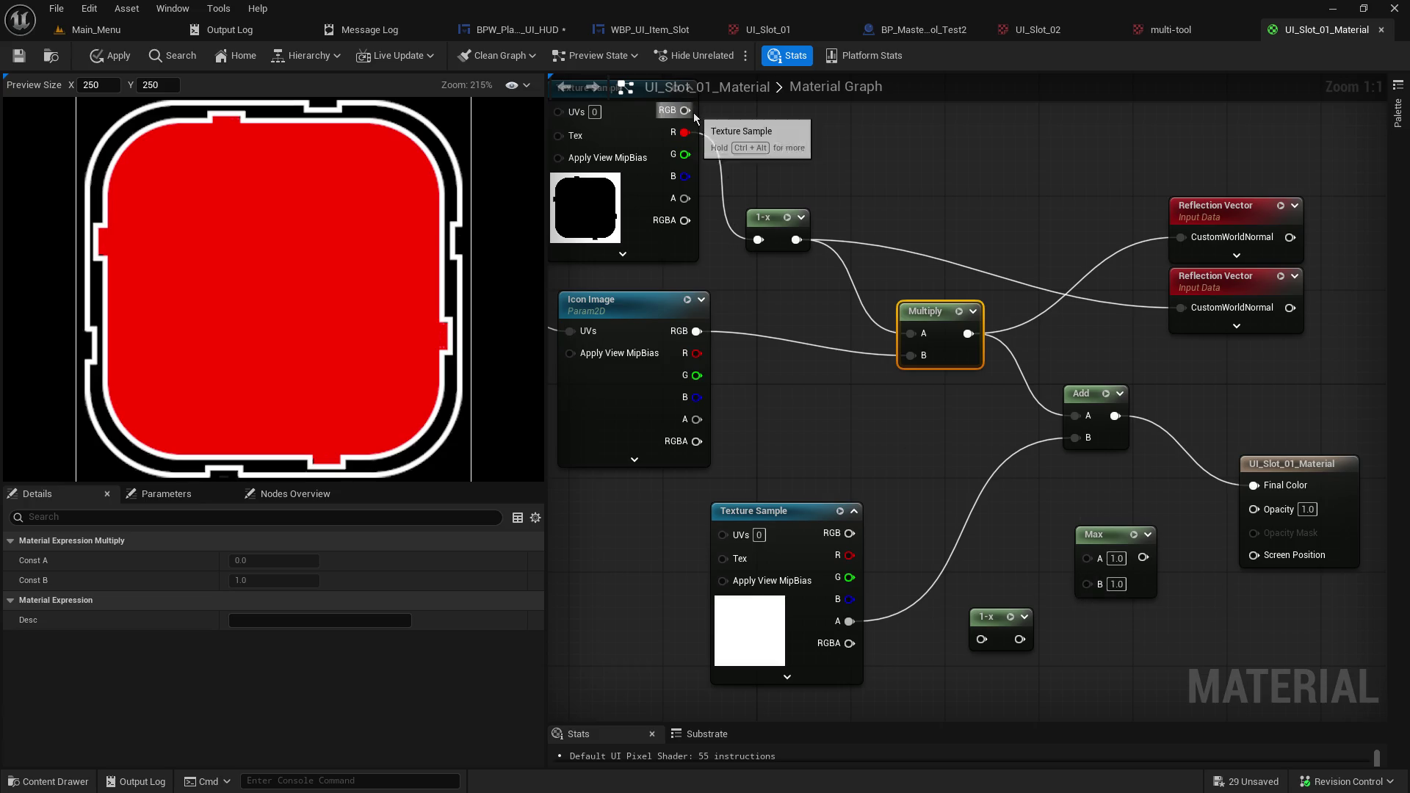
pyautogui.moveTo(693, 112)
pyautogui.mouseDown()
pyautogui.moveTo(789, 161)
pyautogui.moveTo(1091, 589)
pyautogui.moveTo(1087, 556)
pyautogui.moveTo(1256, 508)
pyautogui.mouseUp()
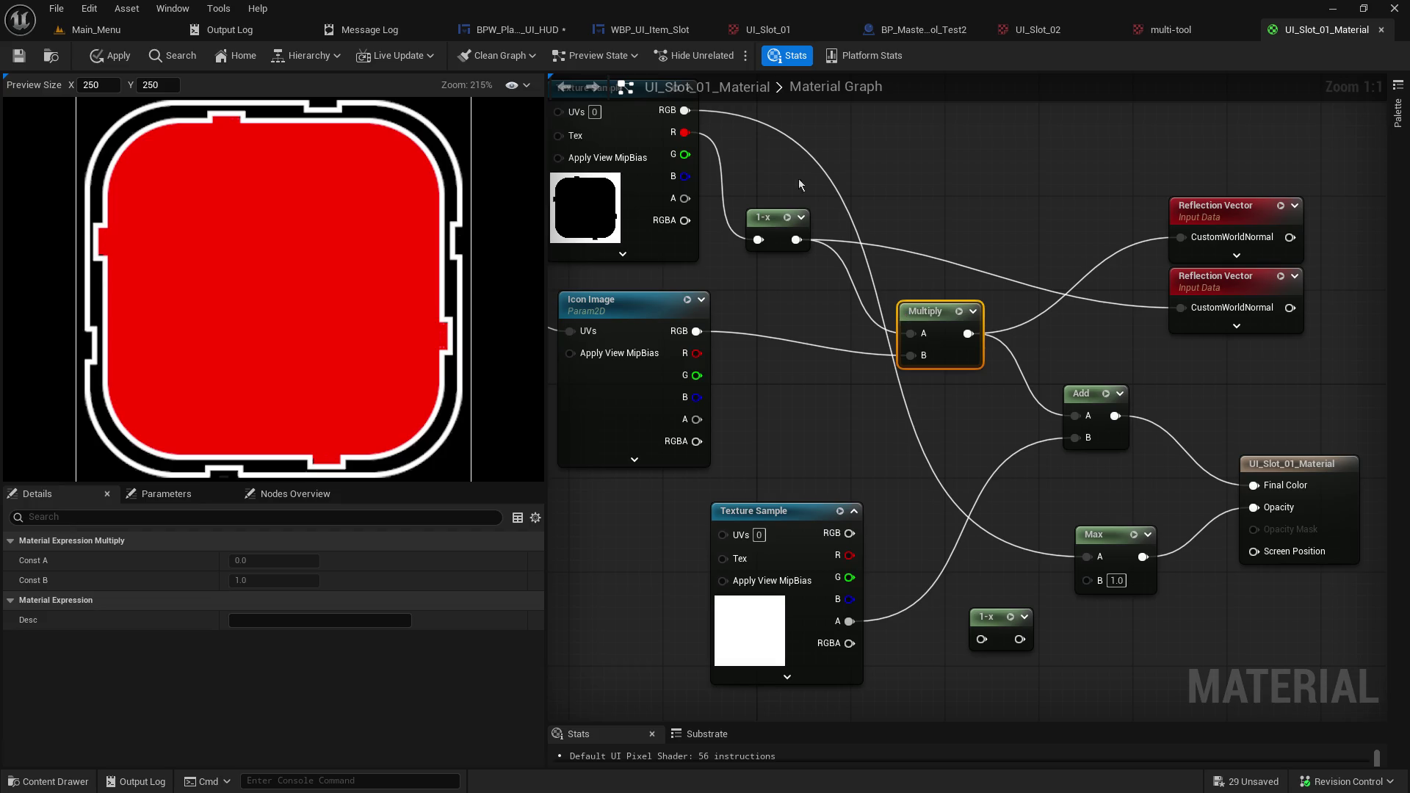
pyautogui.moveTo(698, 133)
pyautogui.mouseDown()
pyautogui.moveTo(893, 241)
pyautogui.moveTo(915, 333)
pyautogui.mouseUp()
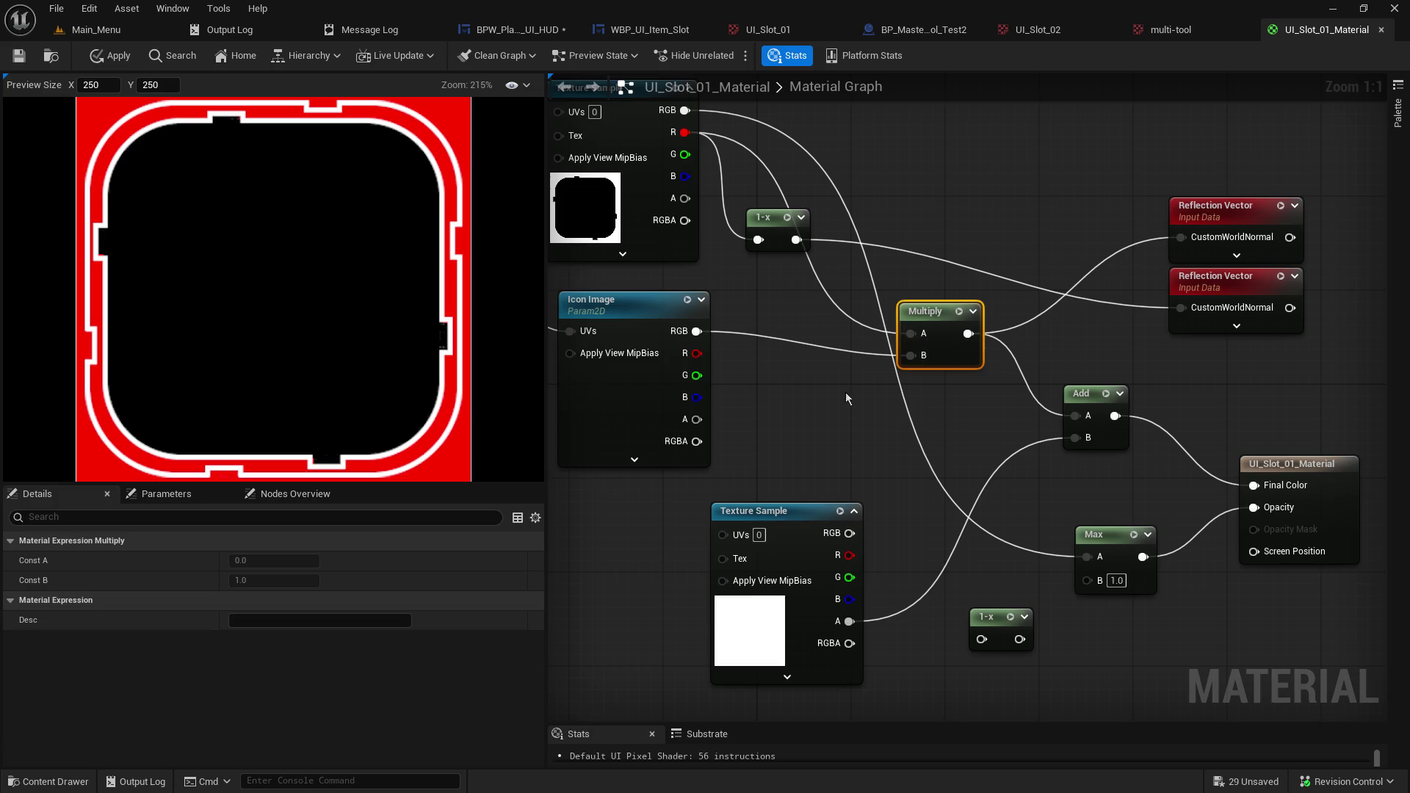
# Rewire 1-x into Multiply A and set the Max node's B to 1.0.
pyautogui.click(1128, 587)
pyautogui.write('0')
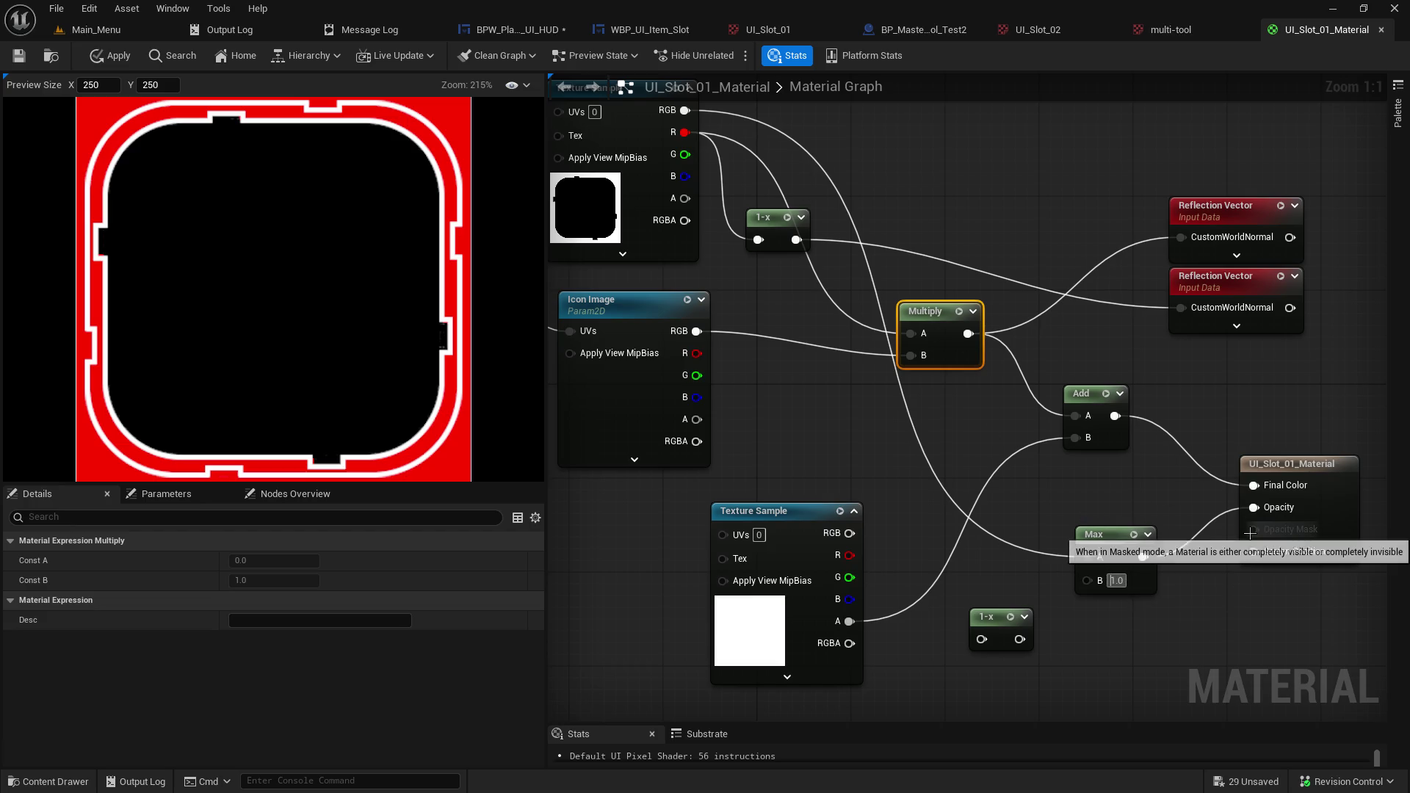
pyautogui.press('Return')
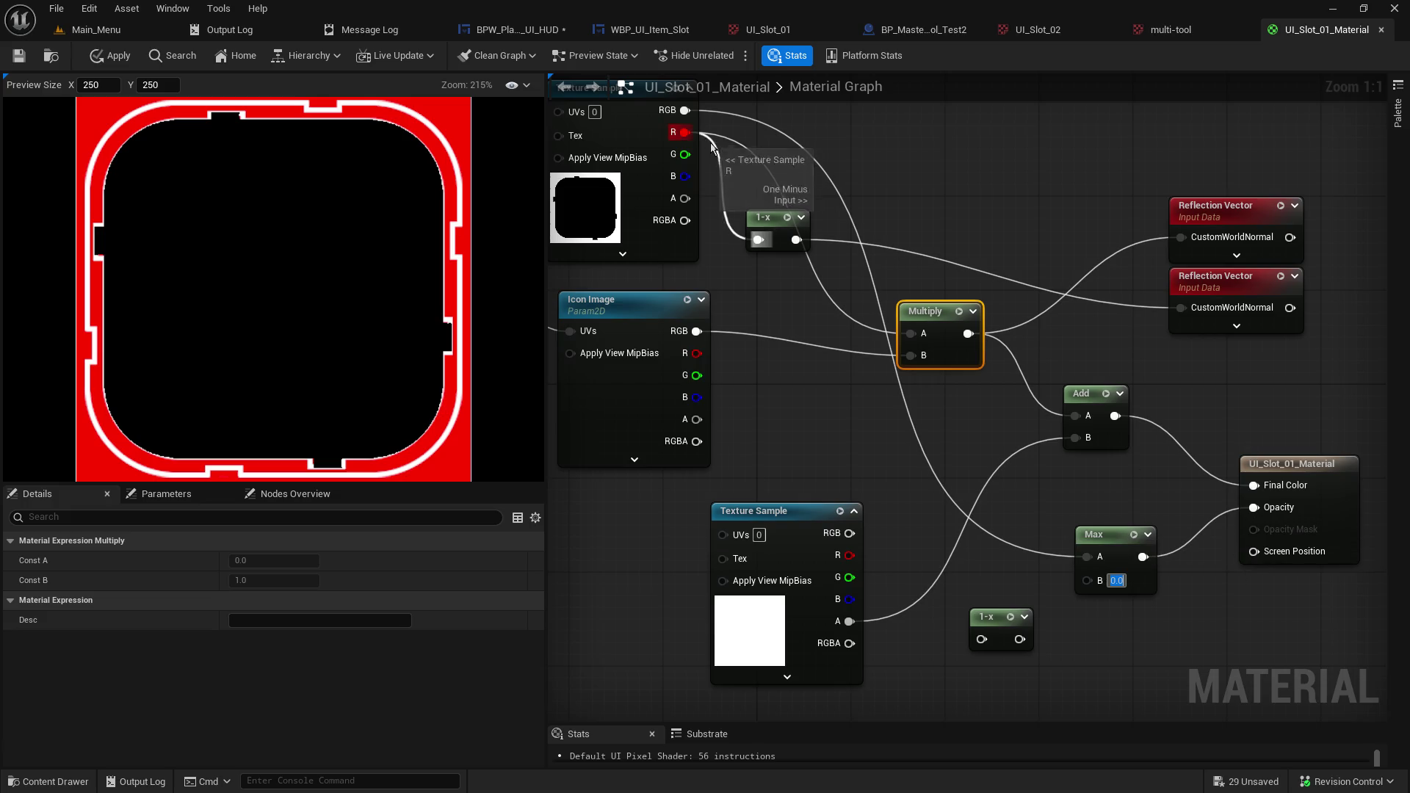
pyautogui.moveTo(796, 239); pyautogui.dragTo(911, 336)
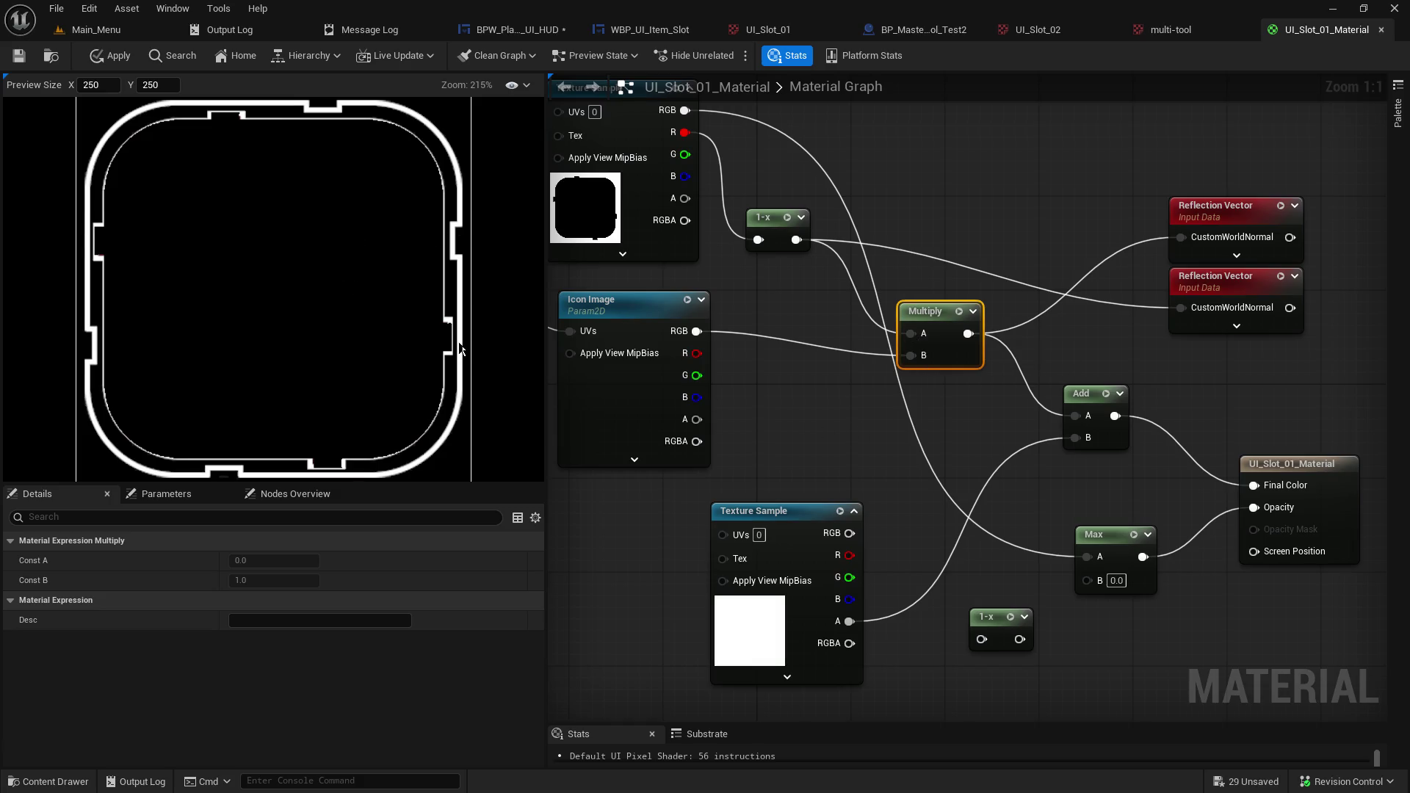
pyautogui.click(1116, 582)
pyautogui.write('1')
pyautogui.press('Return')
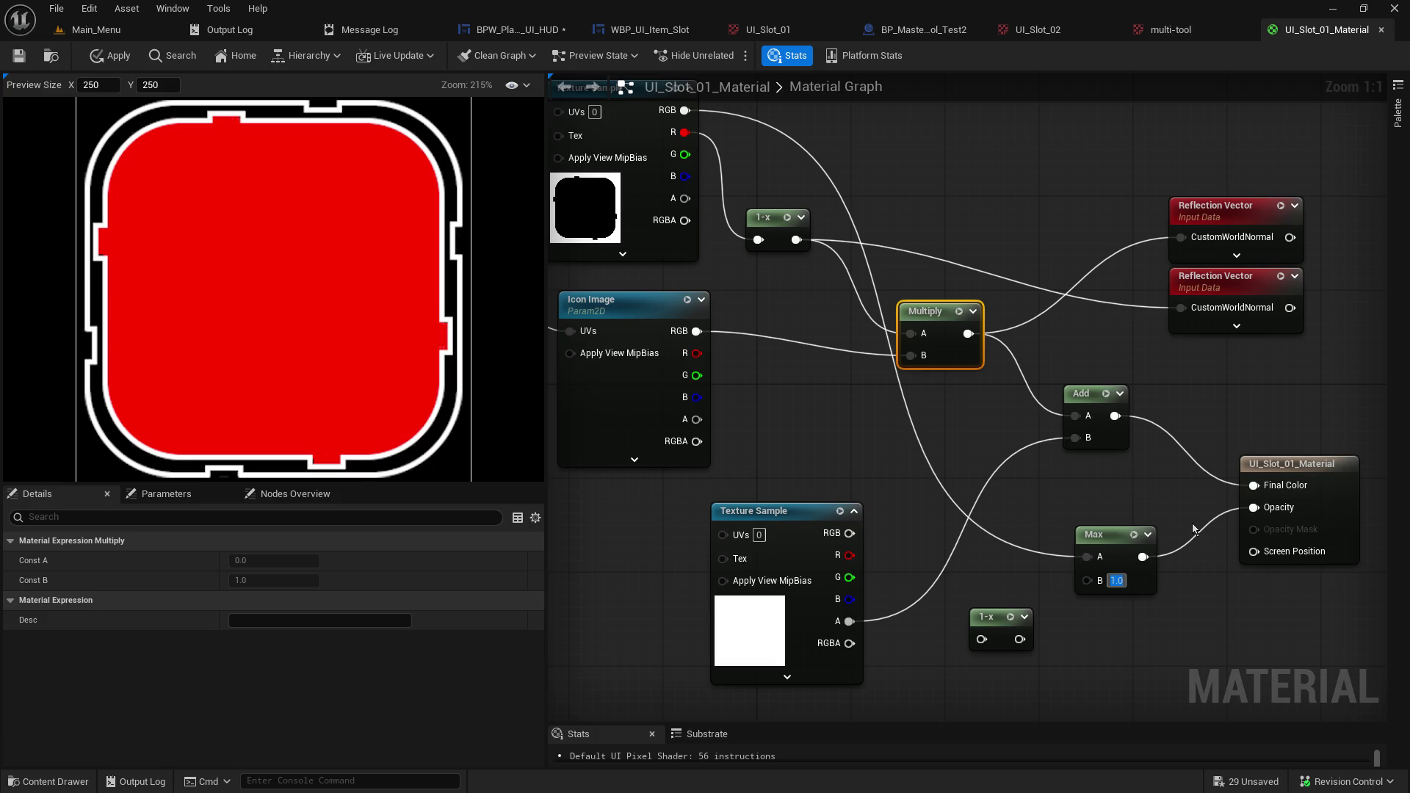
# Detach Max from Opacity and add a duplicate Multiply node below, rerouting the connection into it.
pyautogui.moveTo(1116, 535)
pyautogui.mouseDown()
pyautogui.moveTo(1069, 524)
pyautogui.moveTo(1104, 594)
pyautogui.mouseUp()
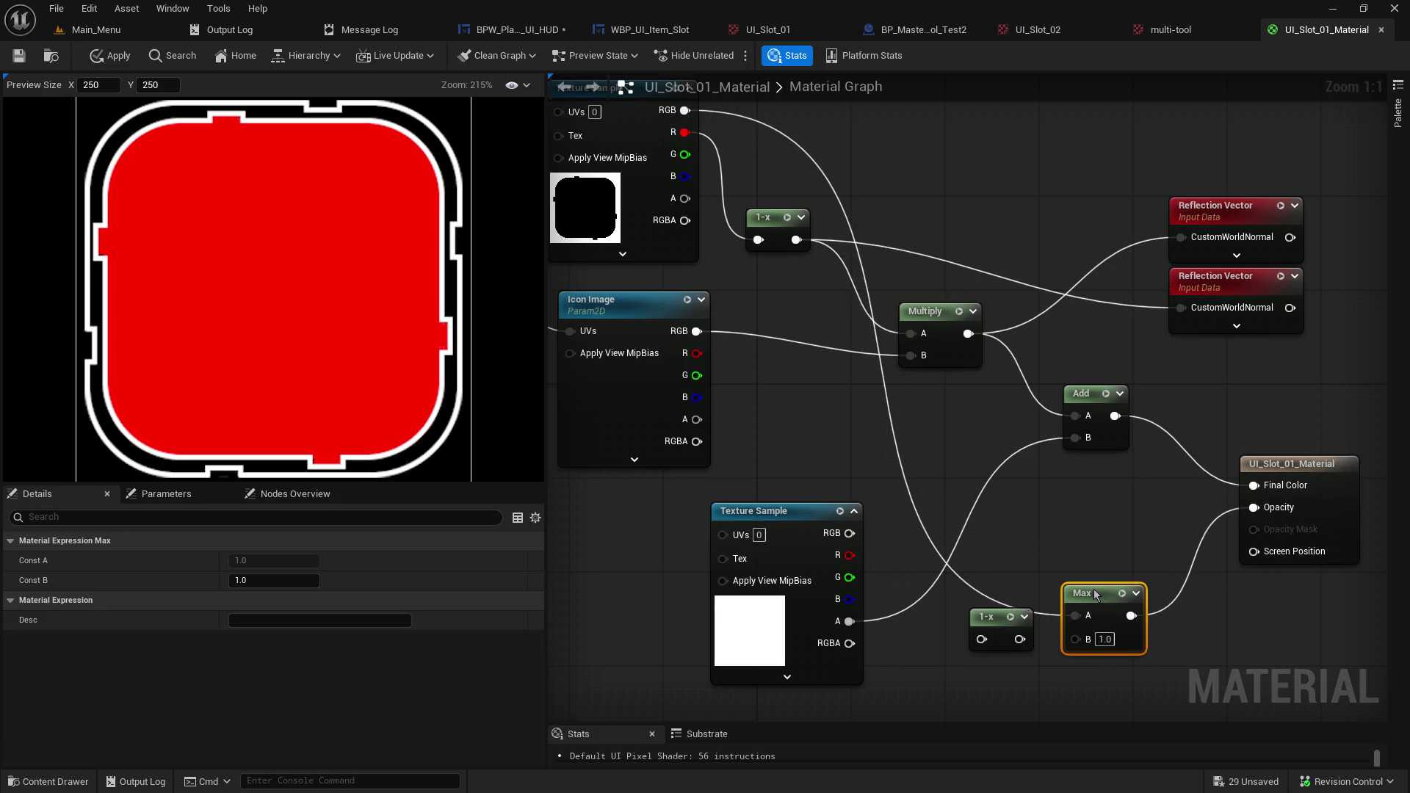
pyautogui.keyDown('alt'); pyautogui.click(1130, 616); pyautogui.keyUp('alt')
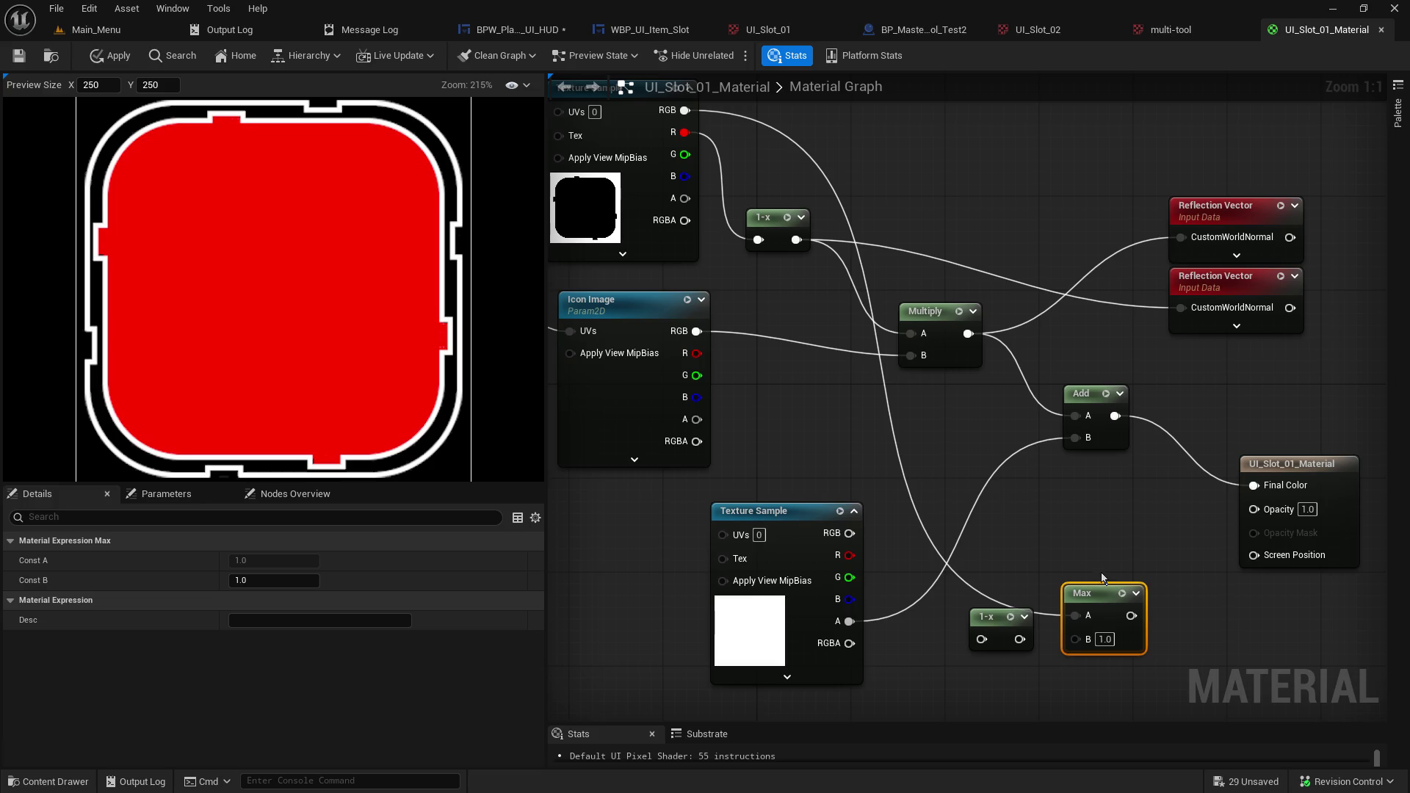
pyautogui.click(922, 312)
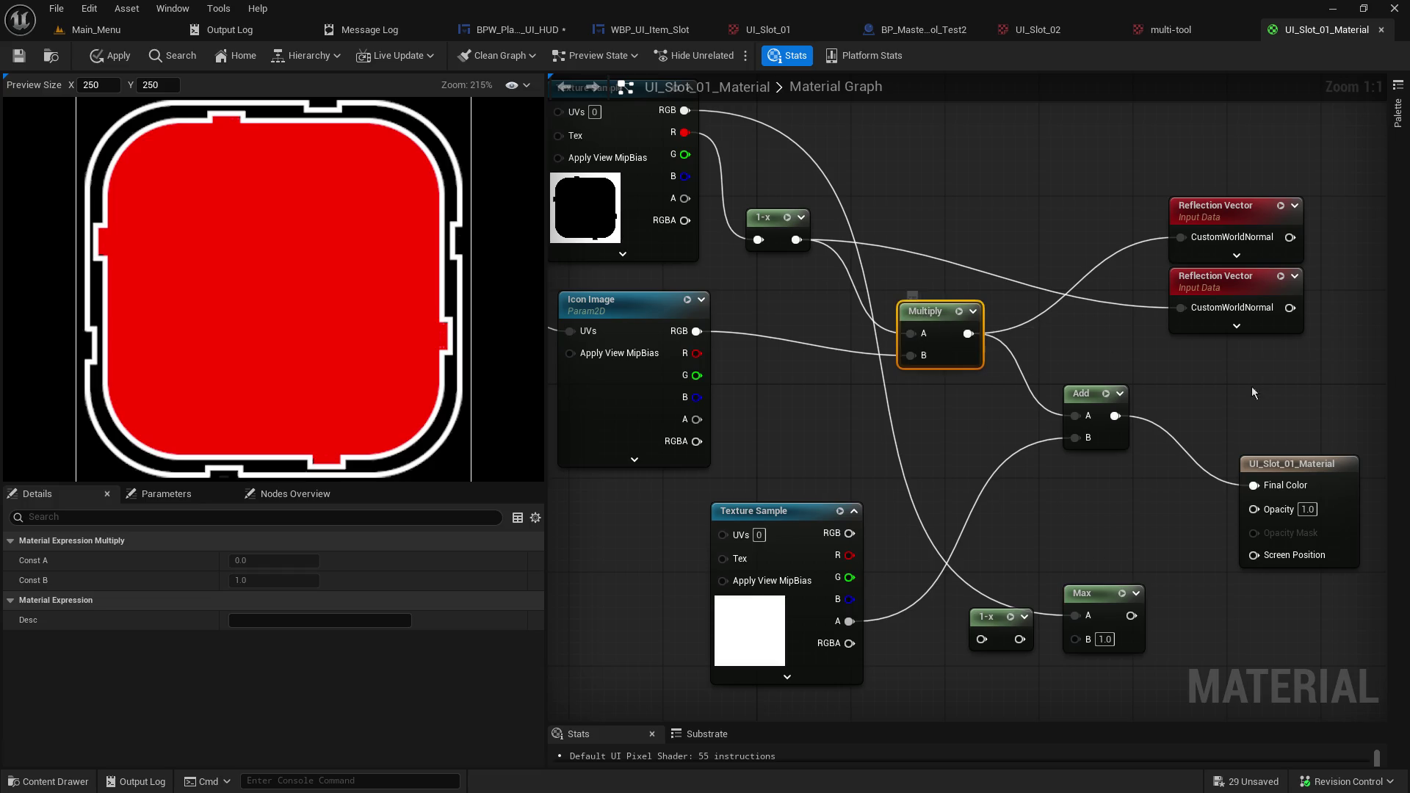
pyautogui.hotkey('ctrl', 'c')
pyautogui.hotkey('ctrl', 'v')
pyautogui.moveTo(1289, 393); pyautogui.dragTo(1079, 488)
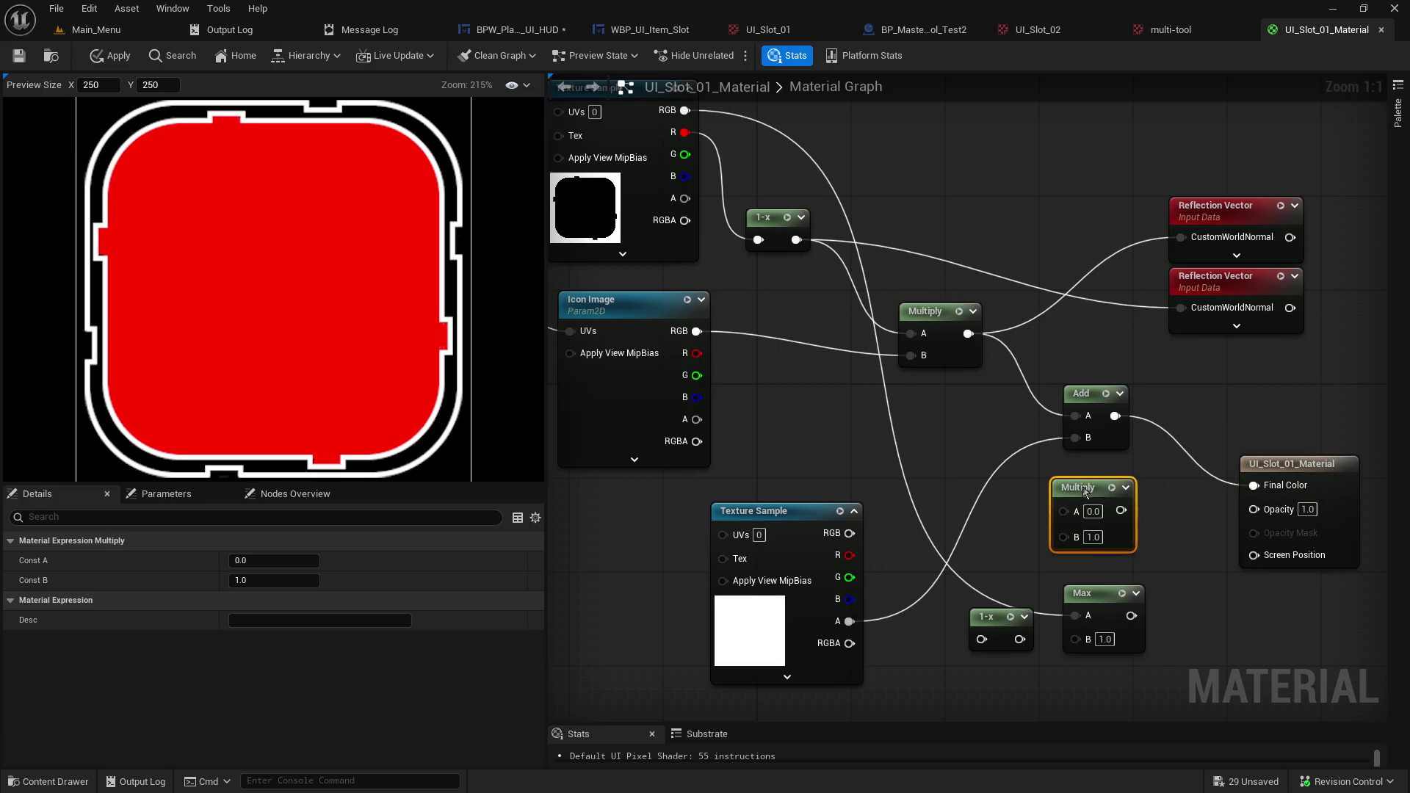
pyautogui.moveTo(1075, 616)
pyautogui.mouseDown()
pyautogui.moveTo(1065, 510)
pyautogui.moveTo(1254, 509)
pyautogui.mouseUp()
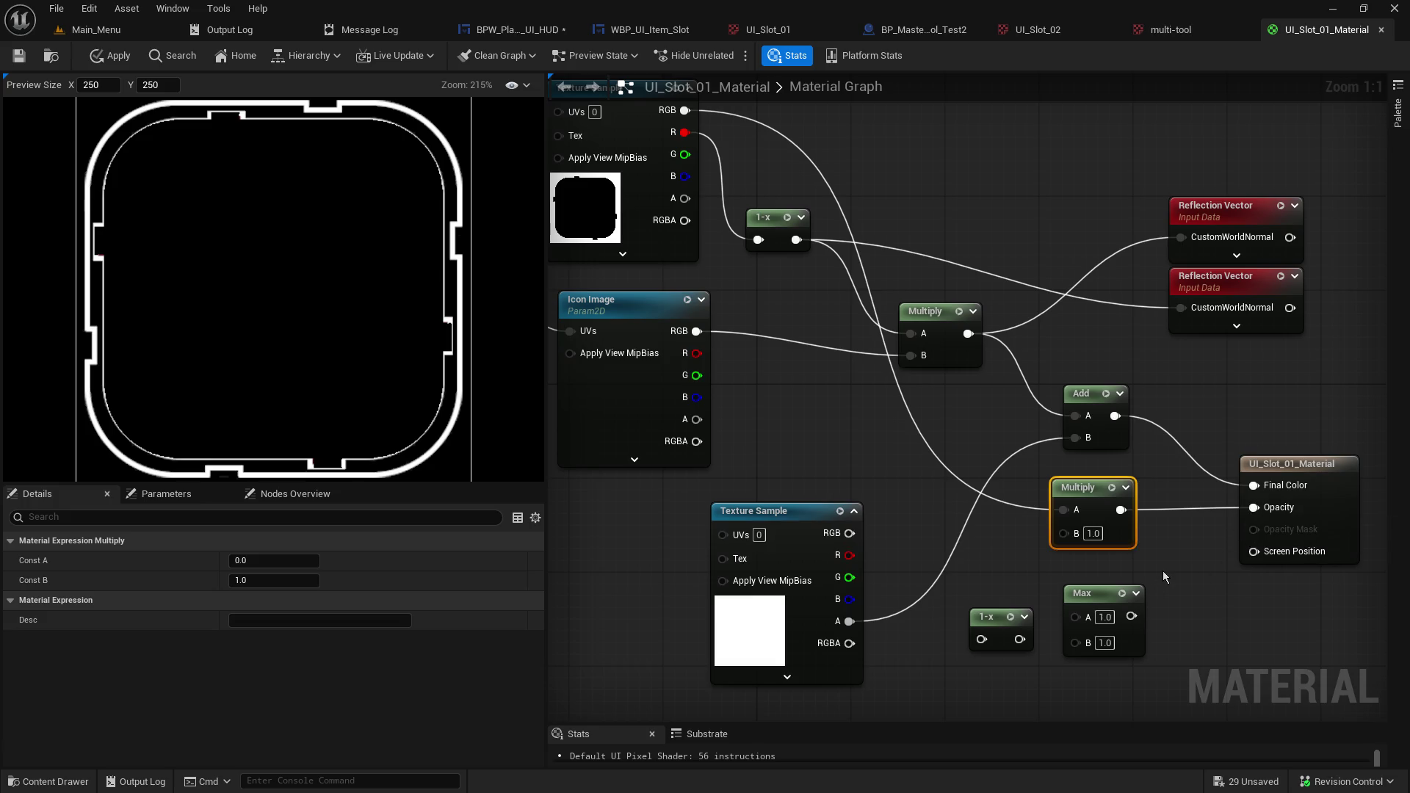
# Feed the top texture's red channel into the new Multiply's A with B 1.0, then route Add into it.
pyautogui.moveTo(796, 240); pyautogui.dragTo(1071, 517)
pyautogui.click(1102, 534)
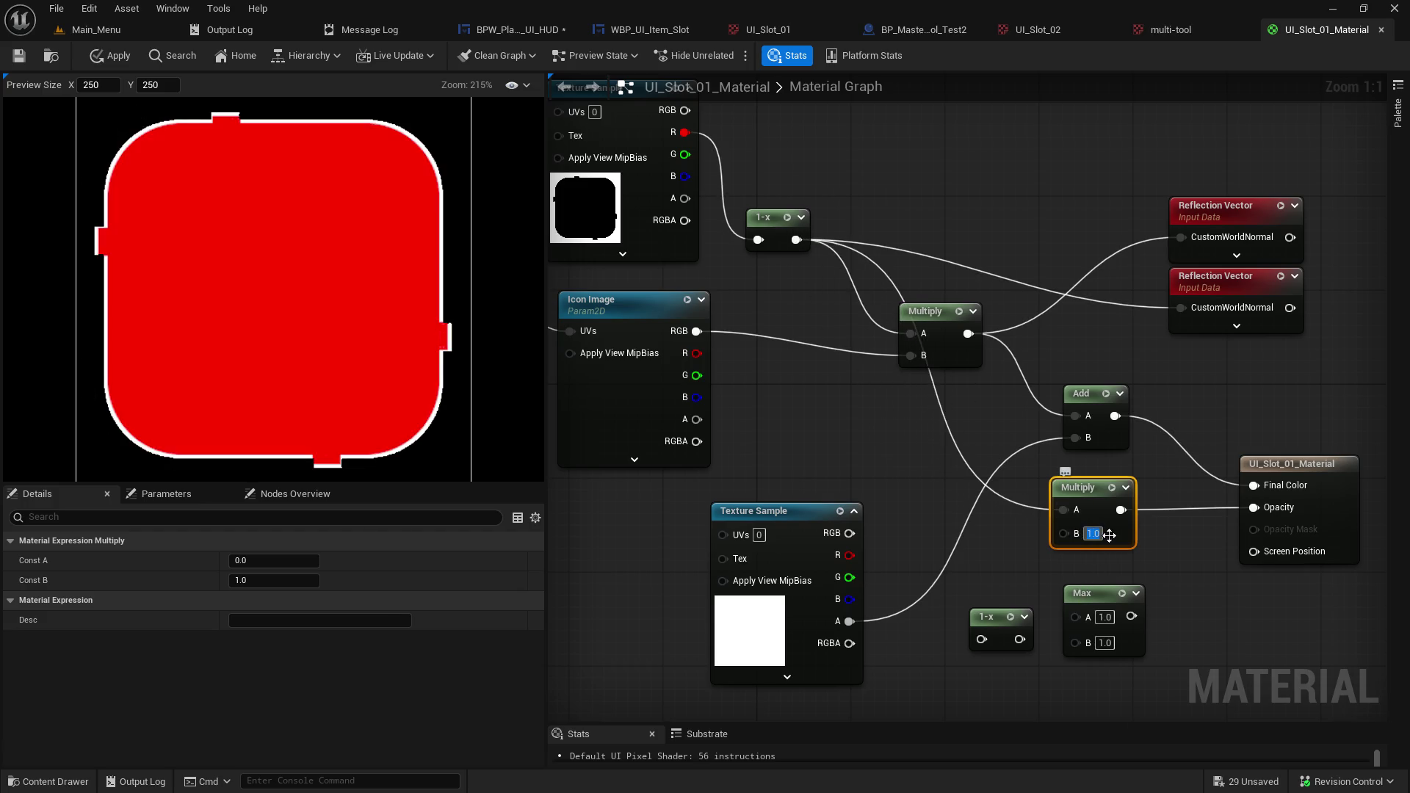
pyautogui.write('0')
pyautogui.press('Return')
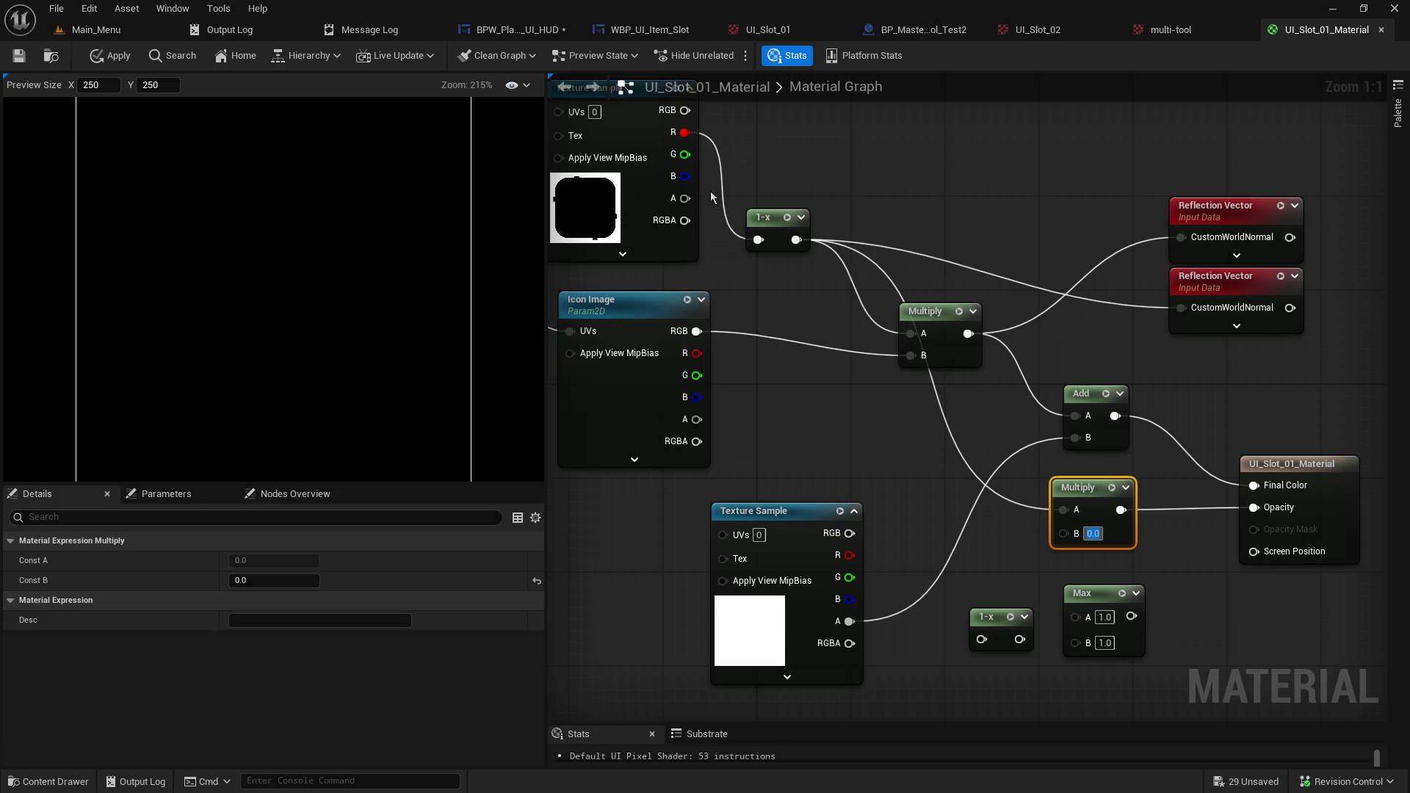
pyautogui.moveTo(687, 133)
pyautogui.mouseDown()
pyautogui.moveTo(1013, 481)
pyautogui.moveTo(1062, 510)
pyautogui.mouseUp()
pyautogui.click(1093, 534)
pyautogui.write('1')
pyautogui.click(1156, 557)
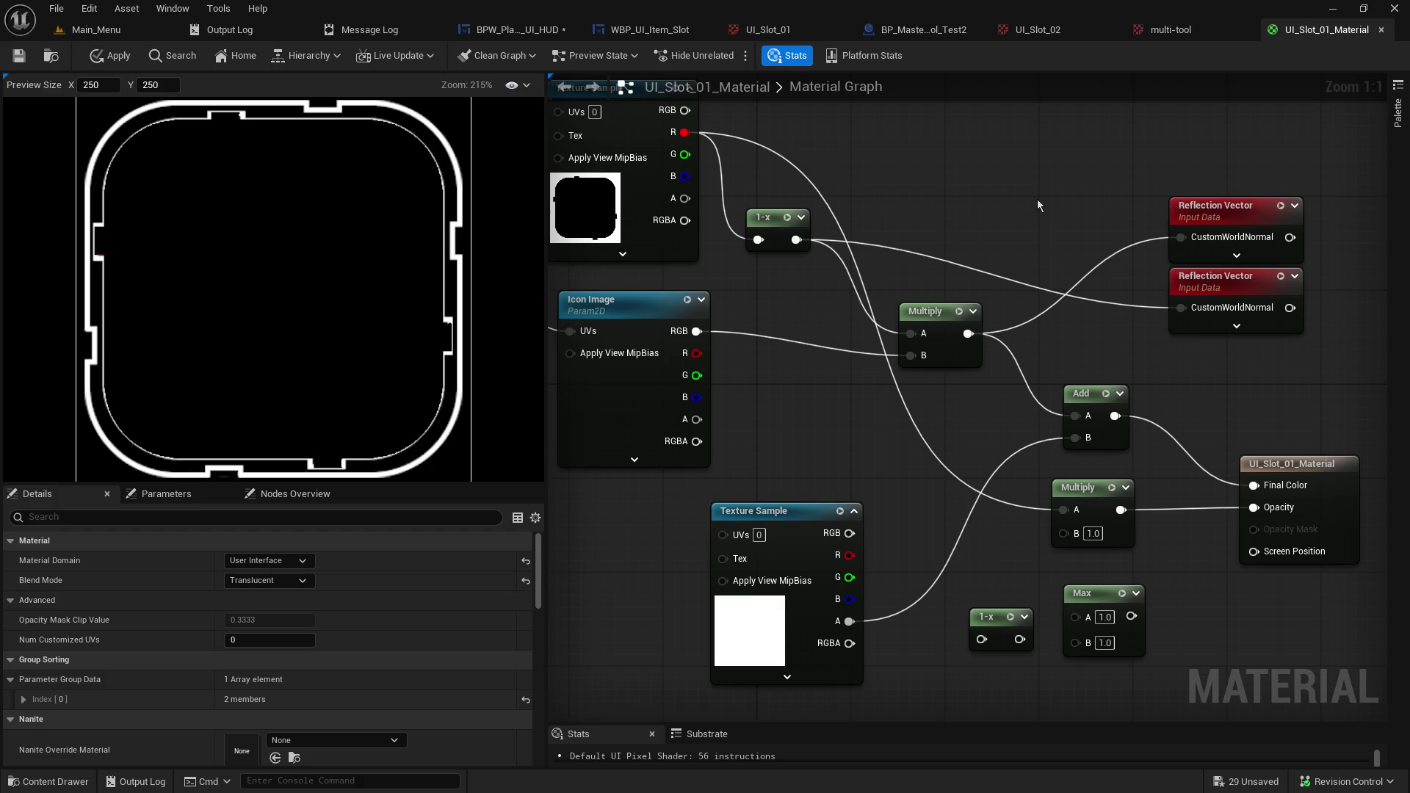
pyautogui.moveTo(1128, 425)
pyautogui.mouseDown()
pyautogui.moveTo(1073, 441)
pyautogui.moveTo(1063, 532)
pyautogui.mouseUp()
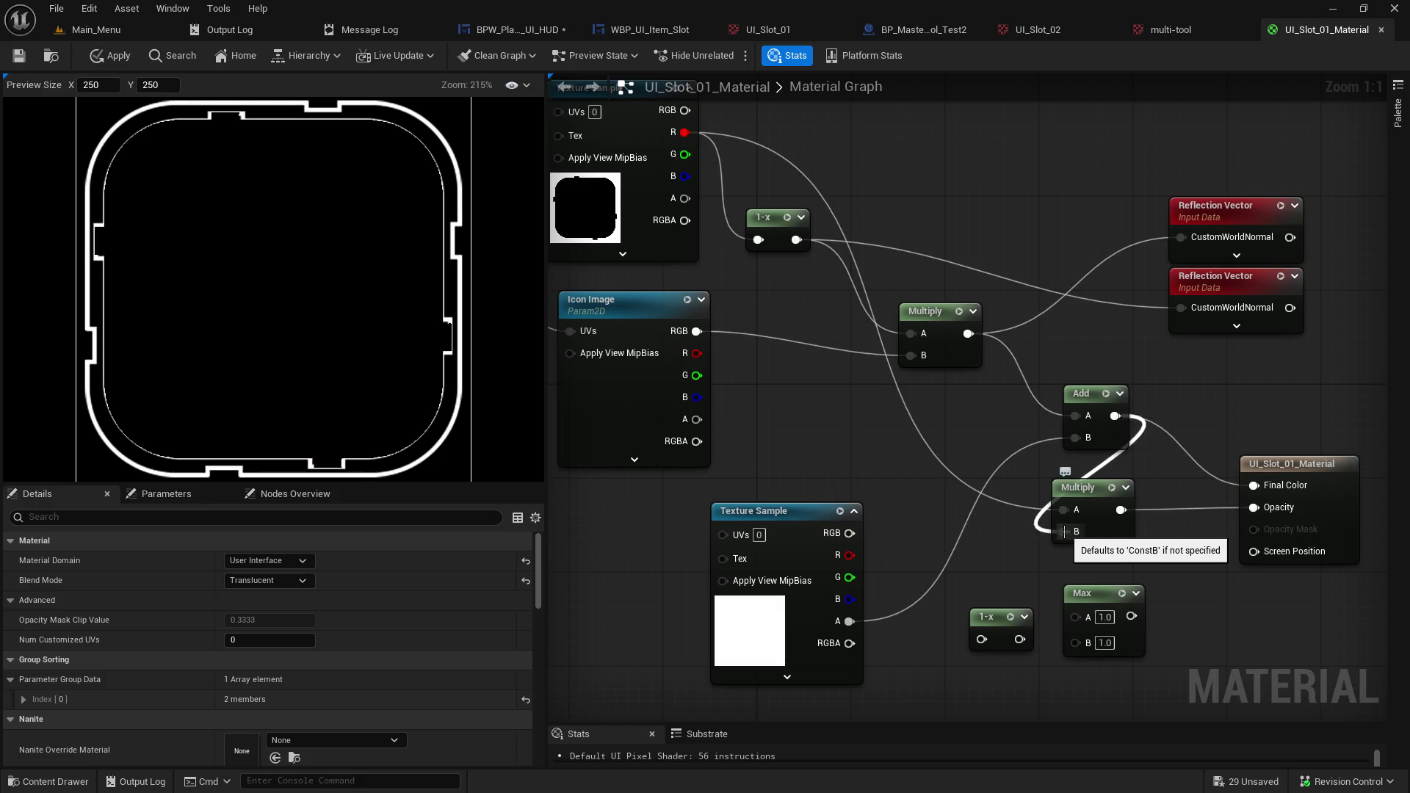
# Break the lower Multiply's input links and disconnect it from Opacity.
pyautogui.keyDown('alt'); pyautogui.click(1064, 532); pyautogui.keyUp('alt')
pyautogui.keyDown('alt'); pyautogui.click(1064, 512); pyautogui.keyUp('alt')
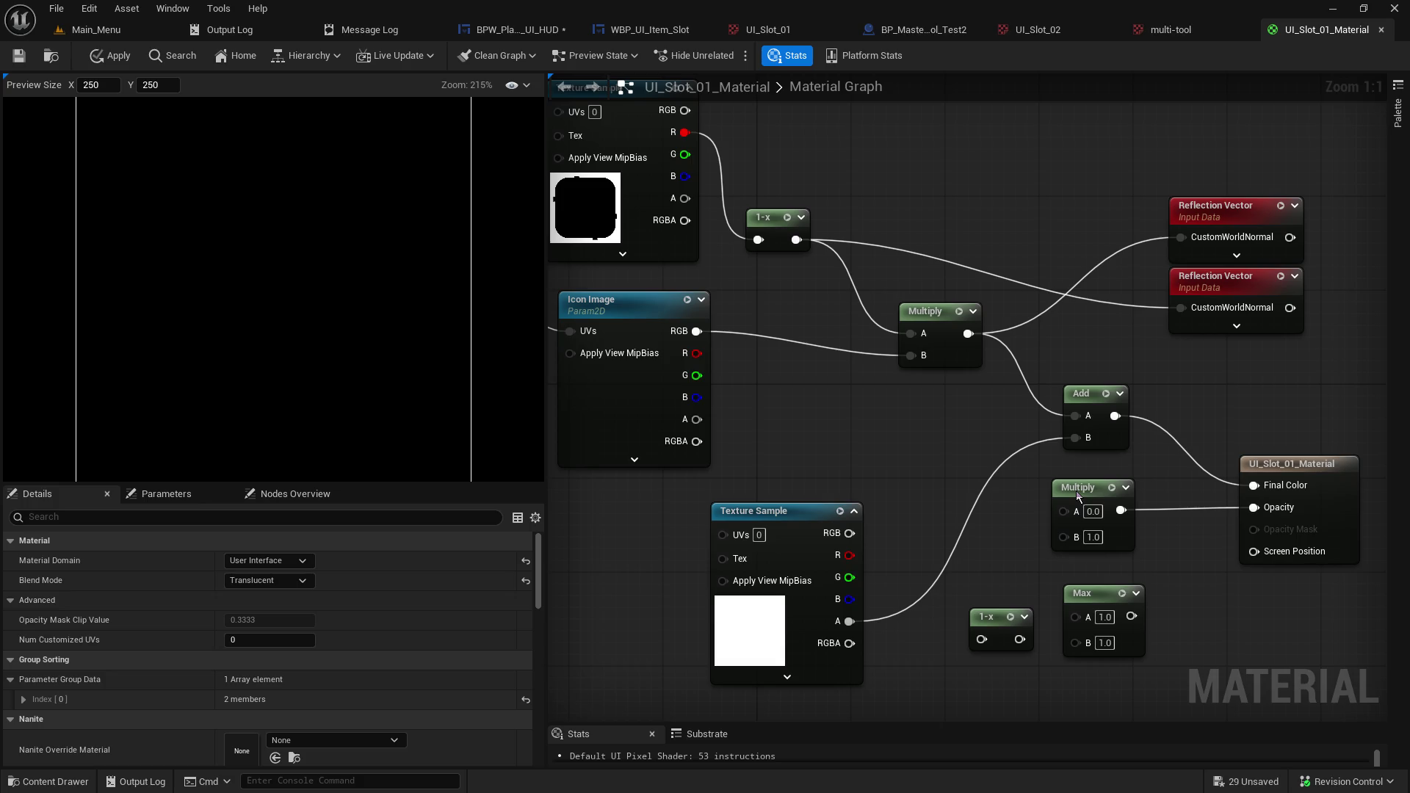
pyautogui.moveTo(1077, 490)
pyautogui.mouseDown()
pyautogui.moveTo(1063, 580)
pyautogui.moveTo(1055, 531)
pyautogui.mouseUp()
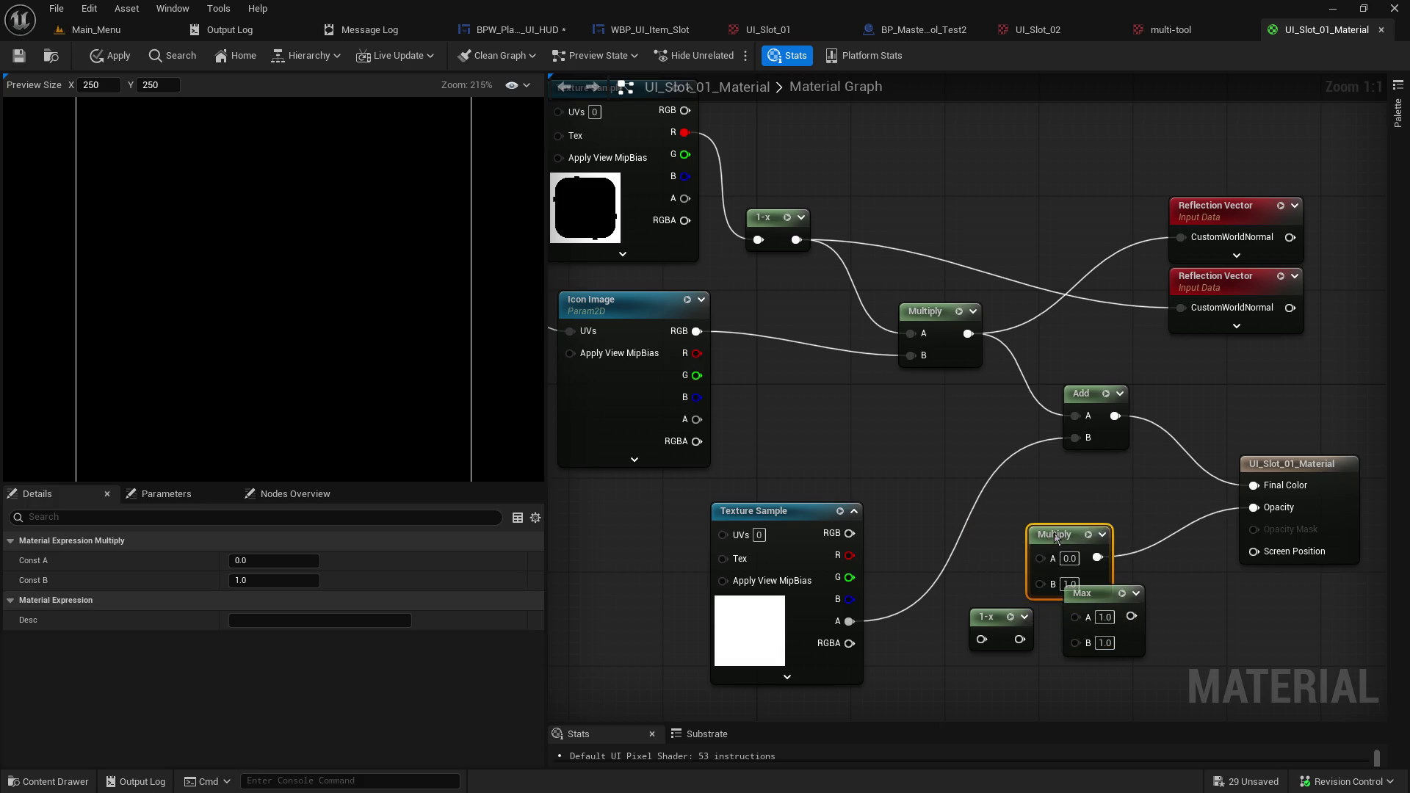
pyautogui.keyDown('alt'); pyautogui.click(1098, 556); pyautogui.keyUp('alt')
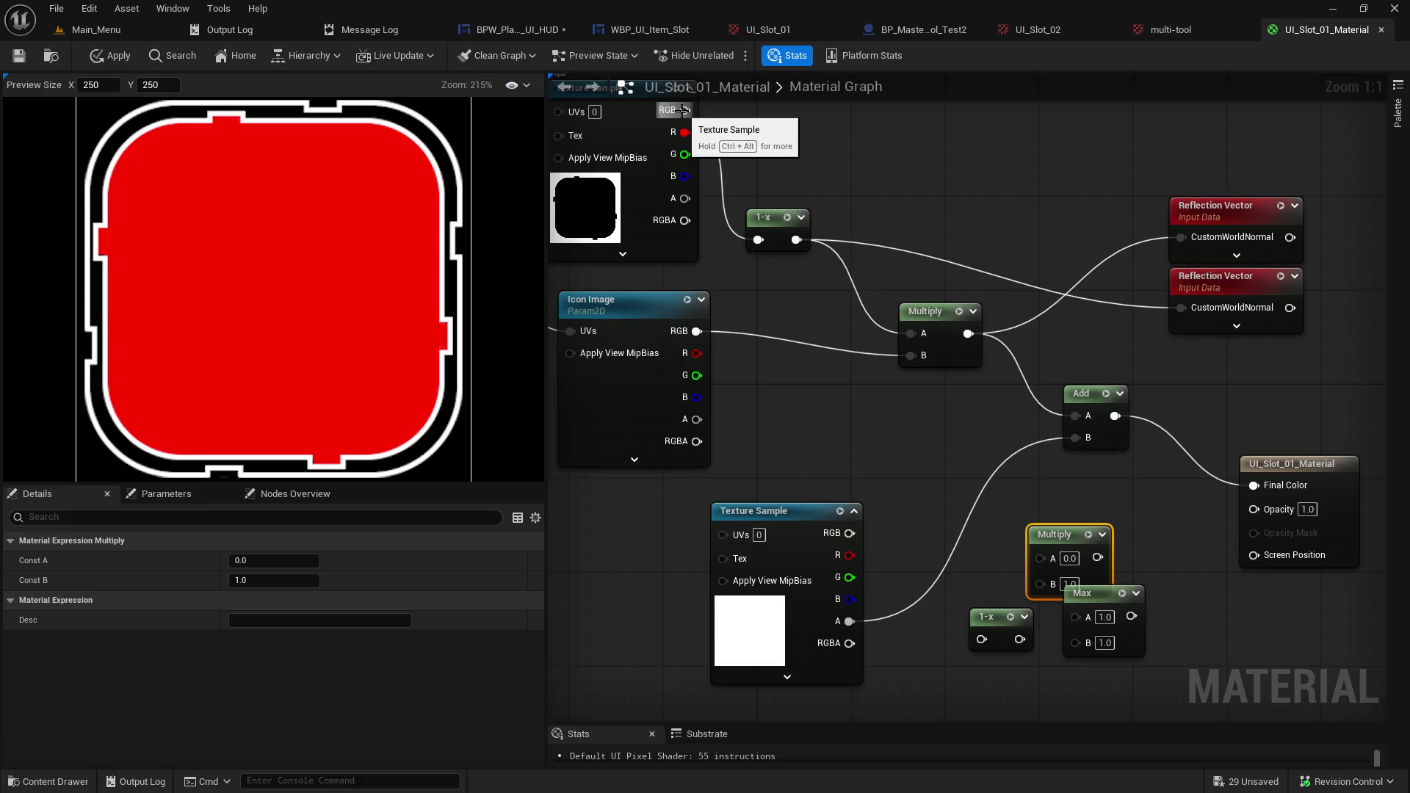
# Try the top texture's RGB on Final Color, then leave Final Color disconnected.
pyautogui.keyDown('alt'); pyautogui.click(1254, 487); pyautogui.keyUp('alt')
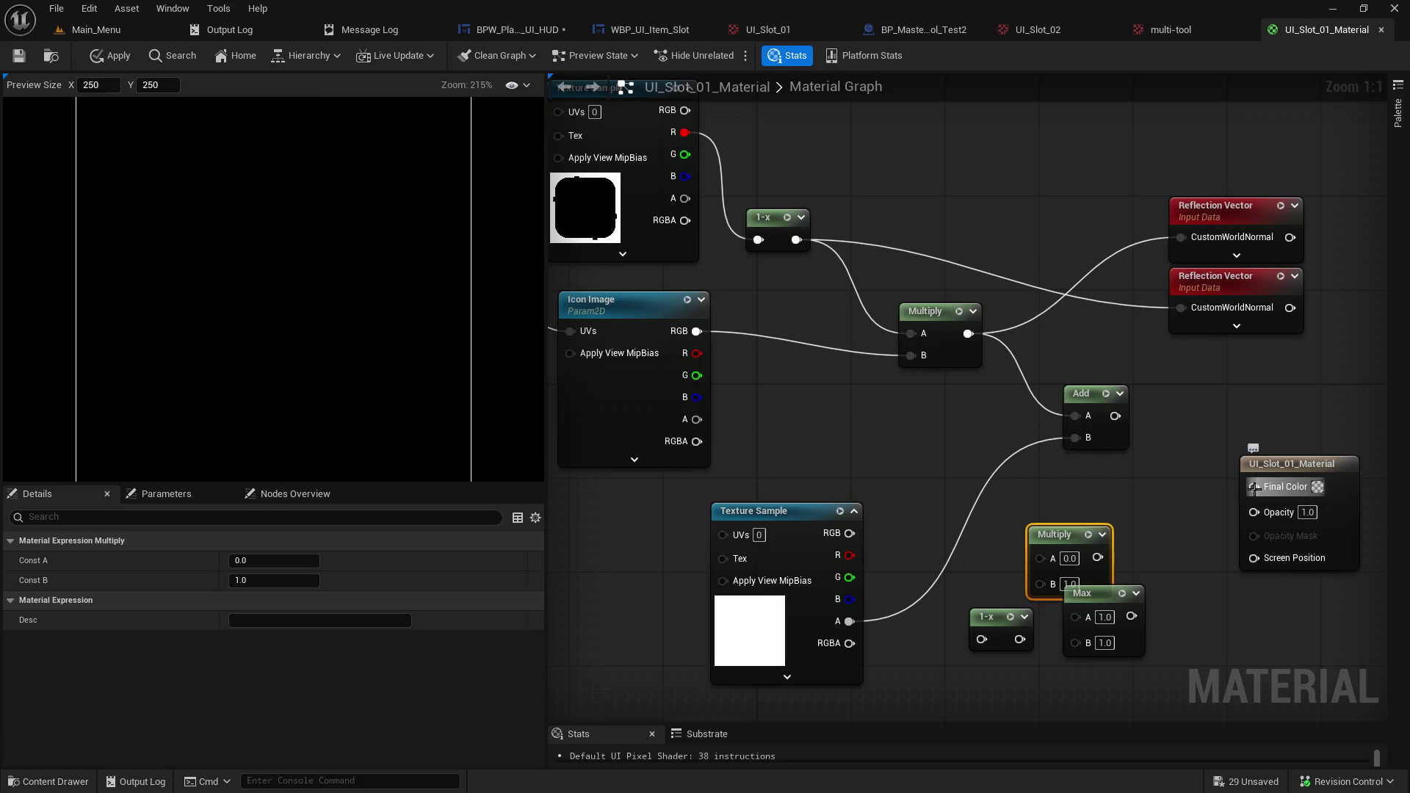
pyautogui.moveTo(685, 110)
pyautogui.mouseDown()
pyautogui.moveTo(773, 151)
pyautogui.moveTo(1260, 485)
pyautogui.mouseUp()
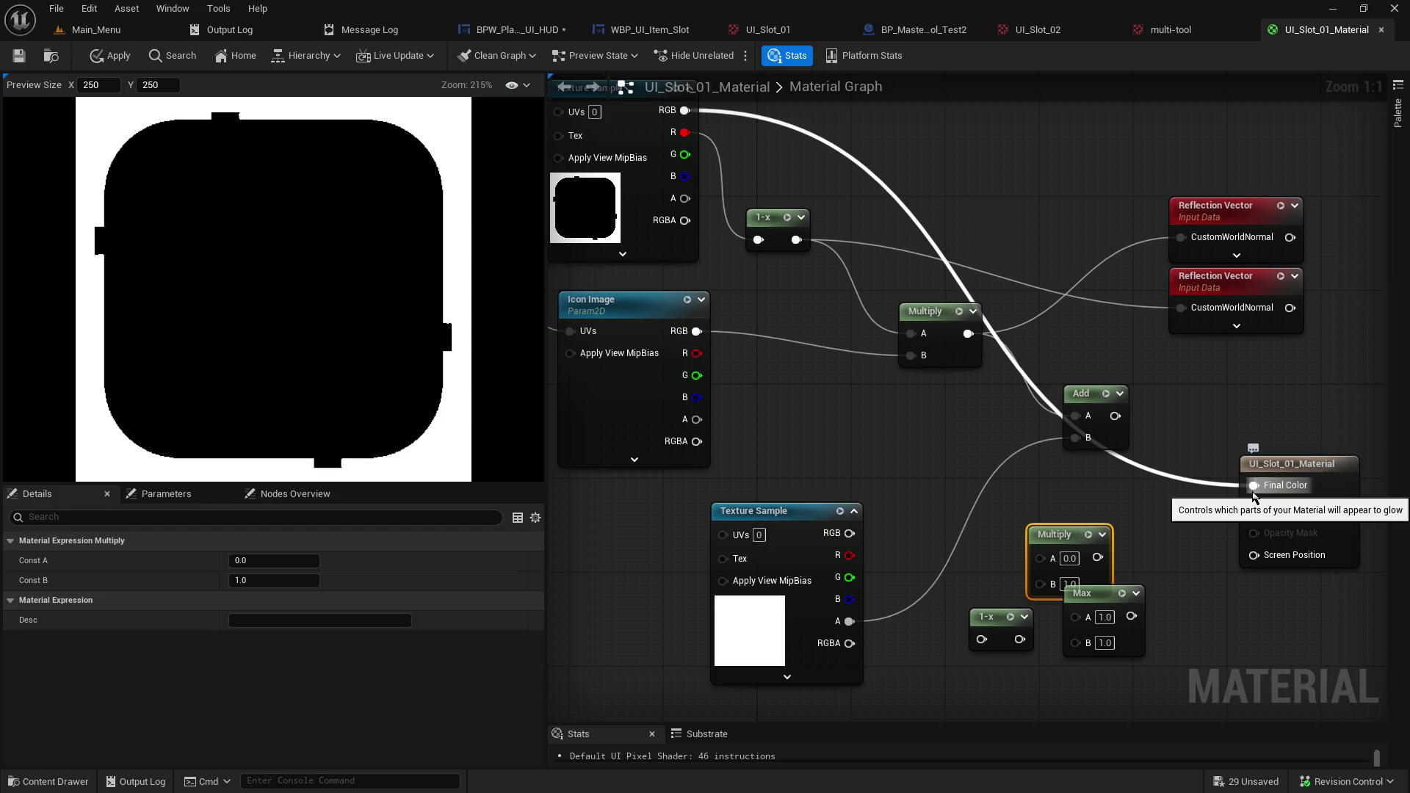
pyautogui.keyDown('alt'); pyautogui.click(1254, 491); pyautogui.keyUp('alt')
pyautogui.moveTo(795, 252)
pyautogui.mouseDown()
pyautogui.moveTo(1011, 287)
pyautogui.moveTo(809, 240)
pyautogui.moveTo(1192, 486)
pyautogui.moveTo(1252, 490)
pyautogui.mouseUp()
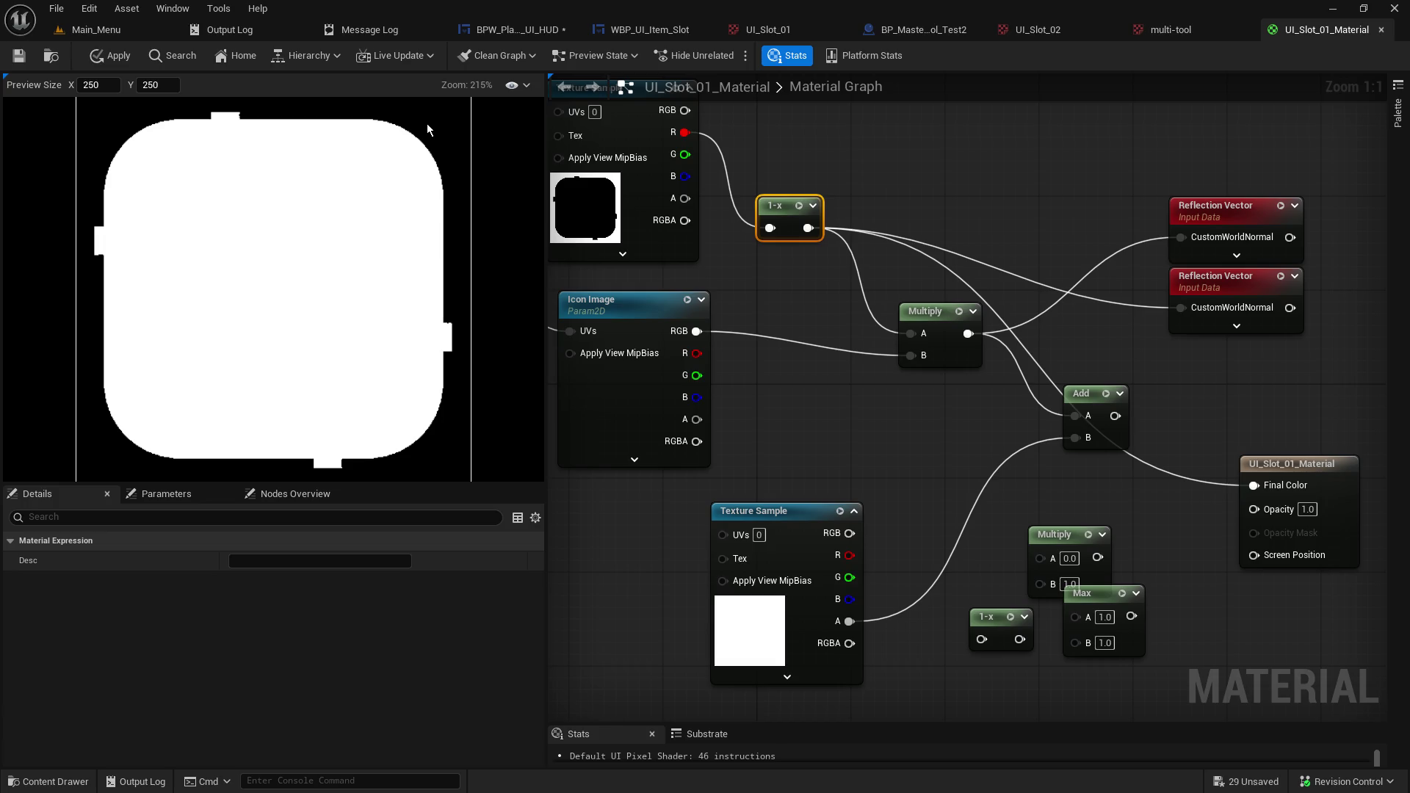
pyautogui.keyDown('alt'); pyautogui.click(1254, 486); pyautogui.keyUp('alt')
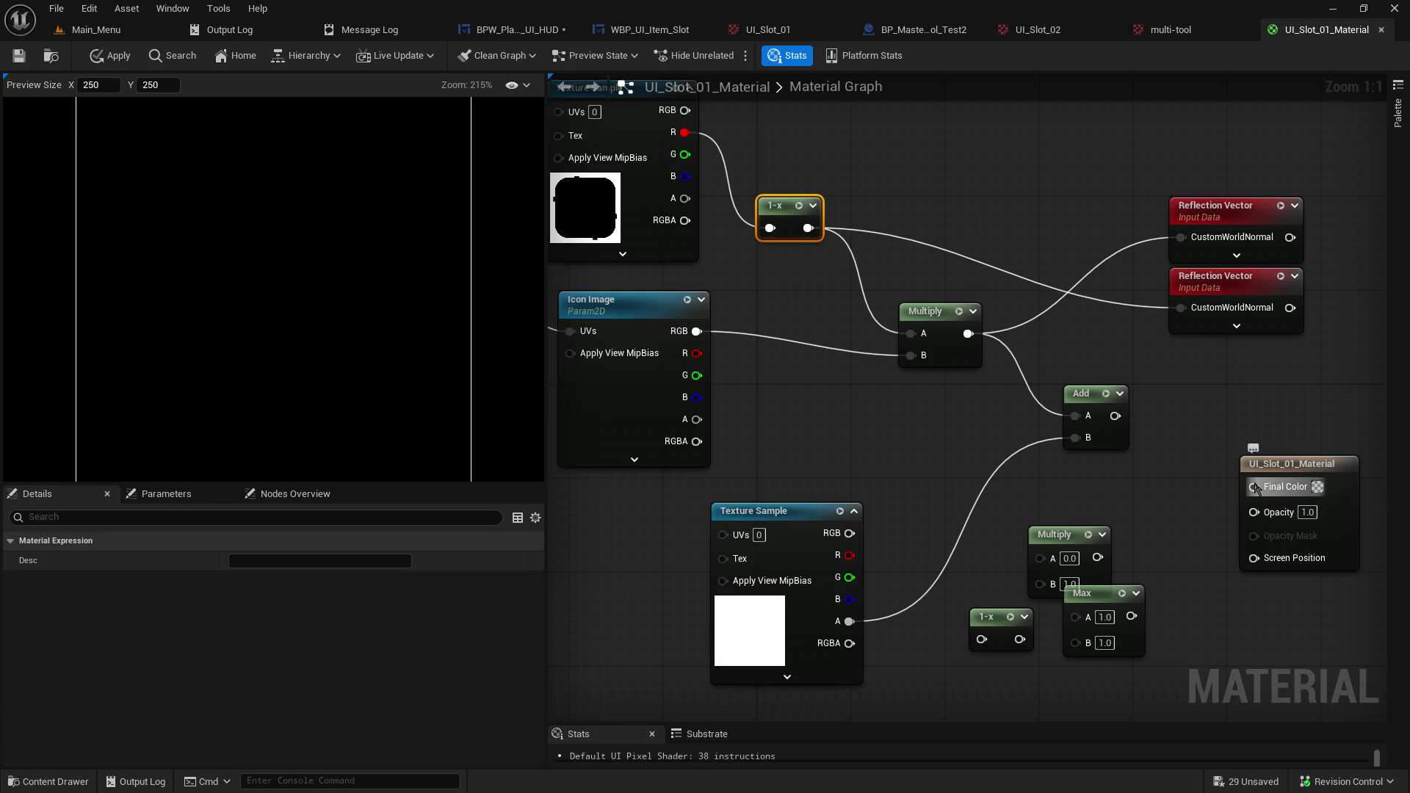
# Wire 1-x into lower Multiply A, the lower texture's RGB into B, and Add into Final Color.
pyautogui.moveTo(1042, 533); pyautogui.dragTo(1041, 510)
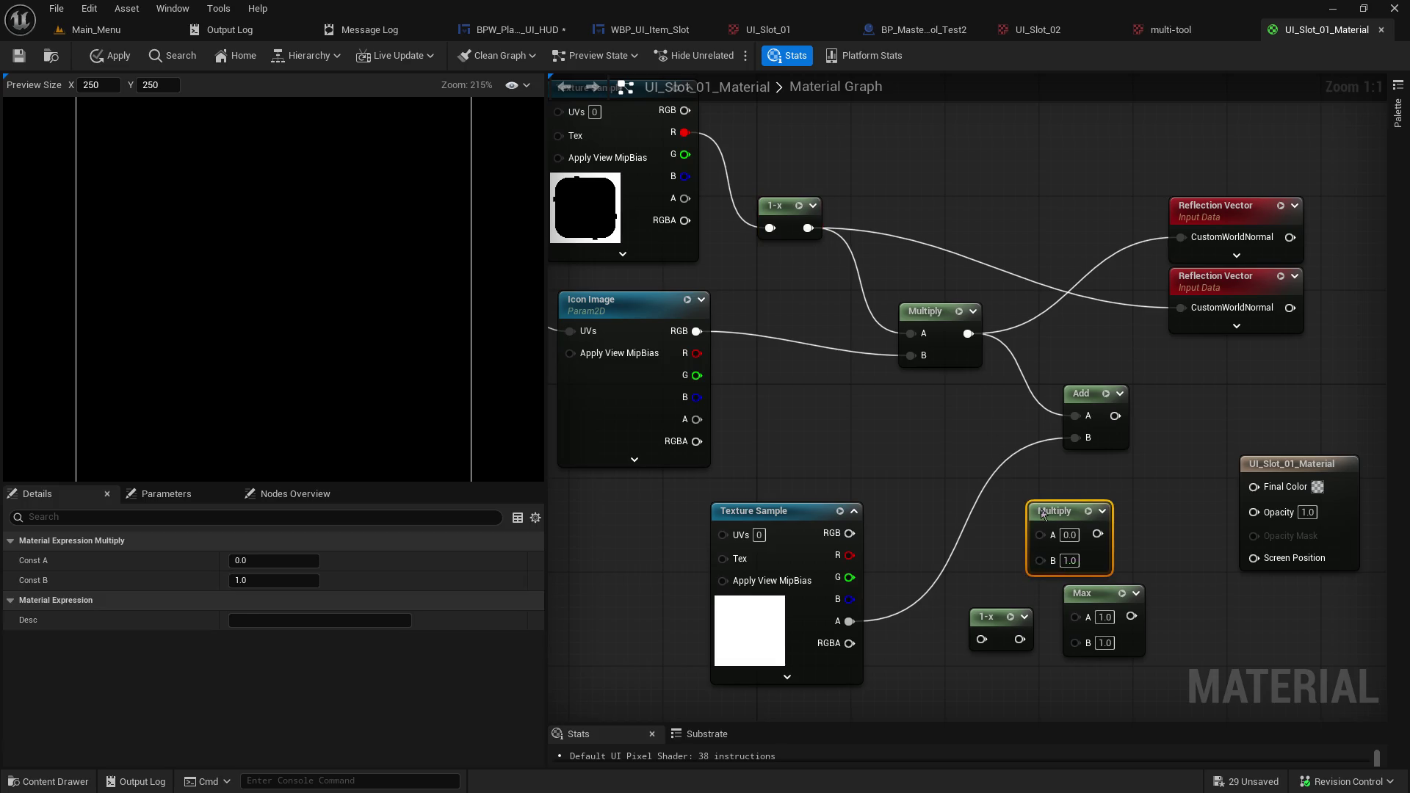
pyautogui.moveTo(808, 228); pyautogui.dragTo(1050, 534)
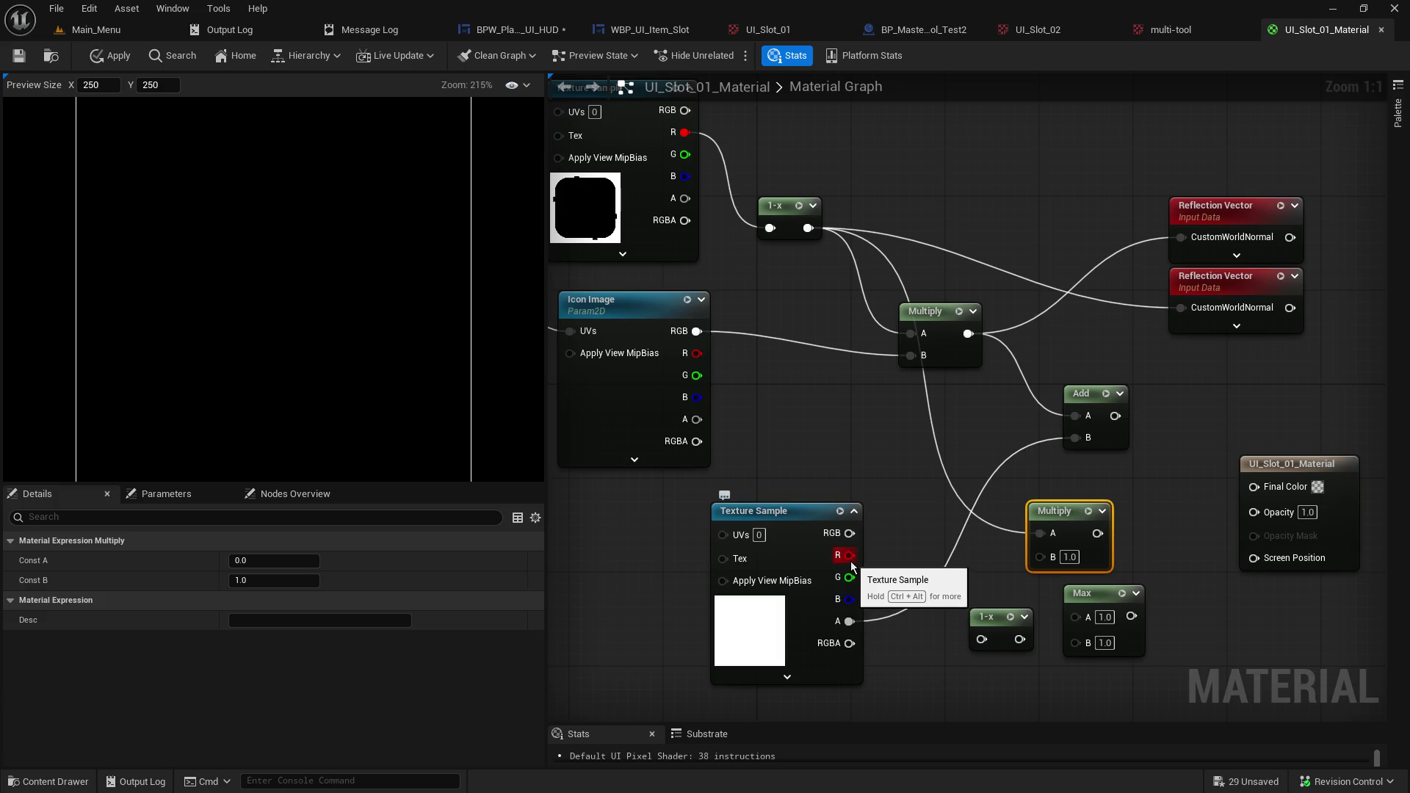
pyautogui.moveTo(850, 533)
pyautogui.mouseDown()
pyautogui.moveTo(1051, 462)
pyautogui.moveTo(1030, 568)
pyautogui.moveTo(1237, 491)
pyautogui.moveTo(1255, 512)
pyautogui.mouseUp()
pyautogui.moveTo(1115, 415); pyautogui.dragTo(1258, 495)
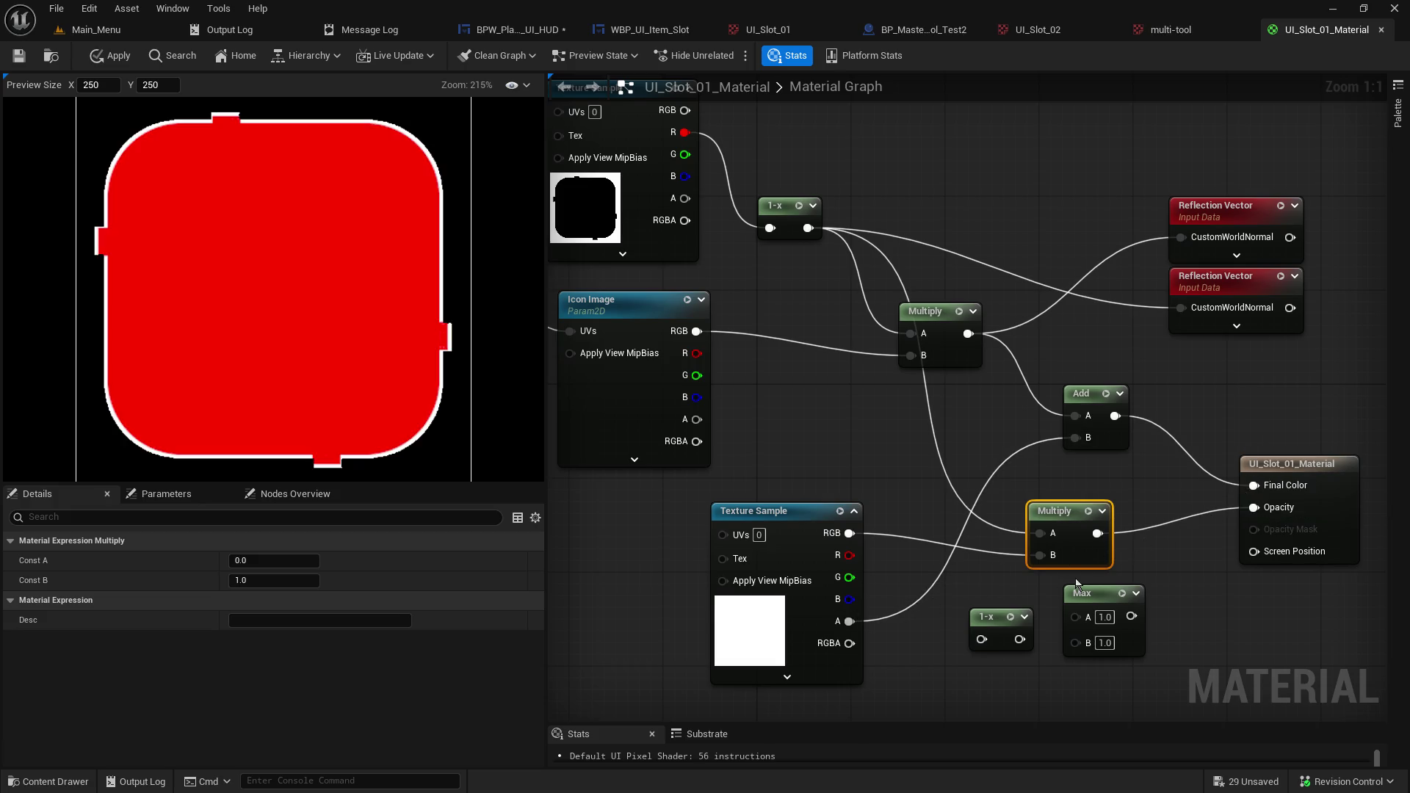
# Test the lower texture's alpha on Opacity, then clear the link so Opacity stays at 1.0.
pyautogui.moveTo(1097, 604); pyautogui.dragTo(1098, 617)
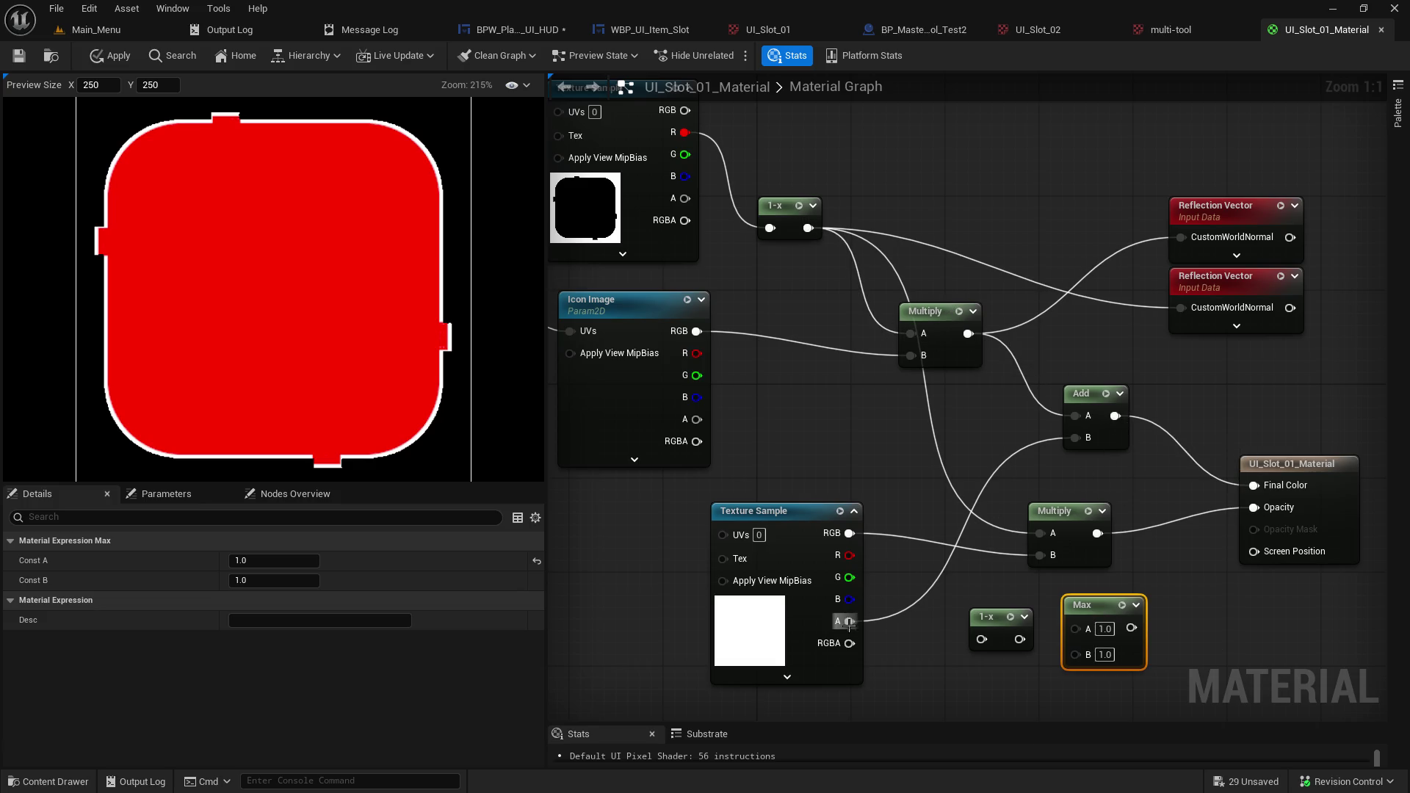
pyautogui.keyDown('alt'); pyautogui.click(1250, 515); pyautogui.keyUp('alt')
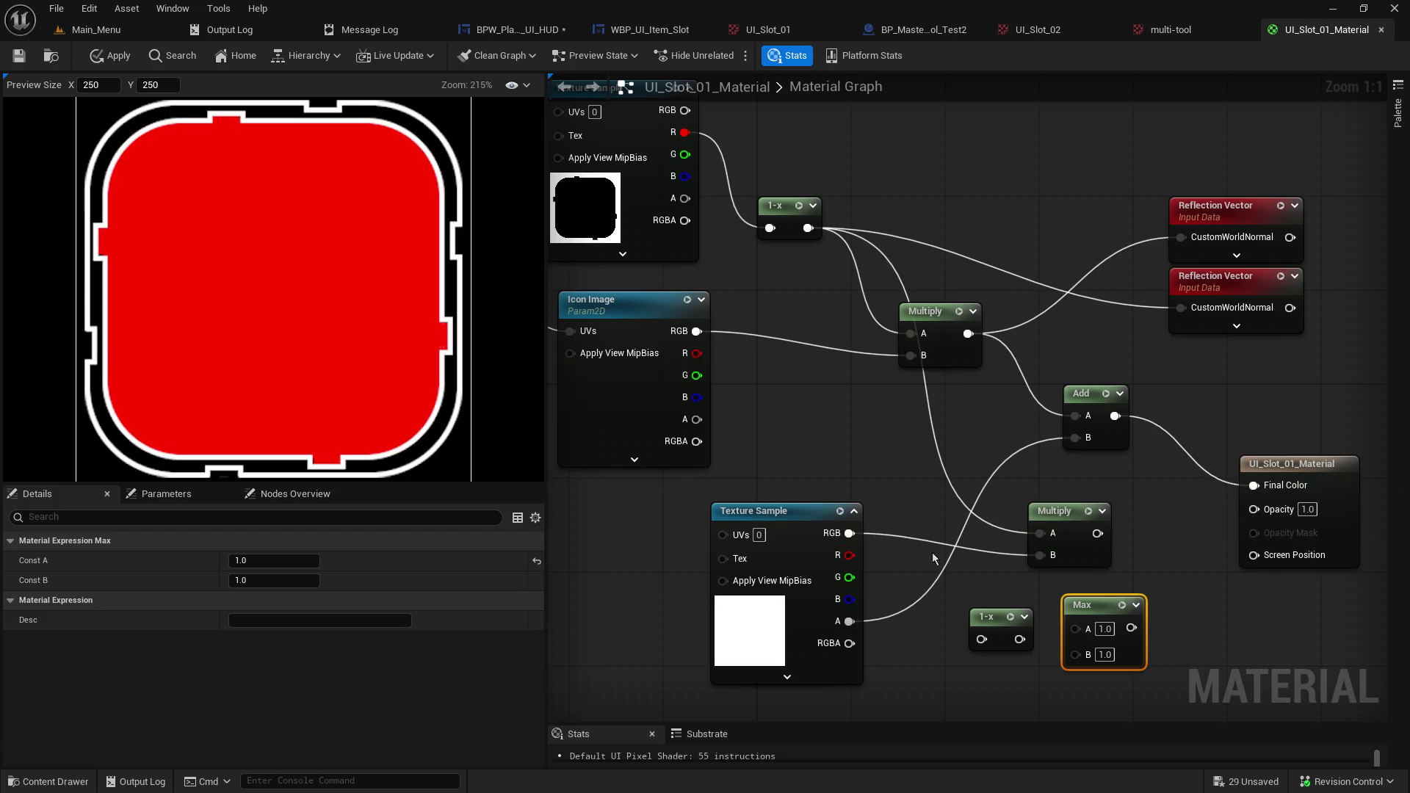
pyautogui.moveTo(849, 621)
pyautogui.mouseDown()
pyautogui.moveTo(1249, 486)
pyautogui.moveTo(1251, 508)
pyautogui.mouseUp()
pyautogui.keyDown('alt'); pyautogui.click(1251, 508); pyautogui.keyUp('alt')
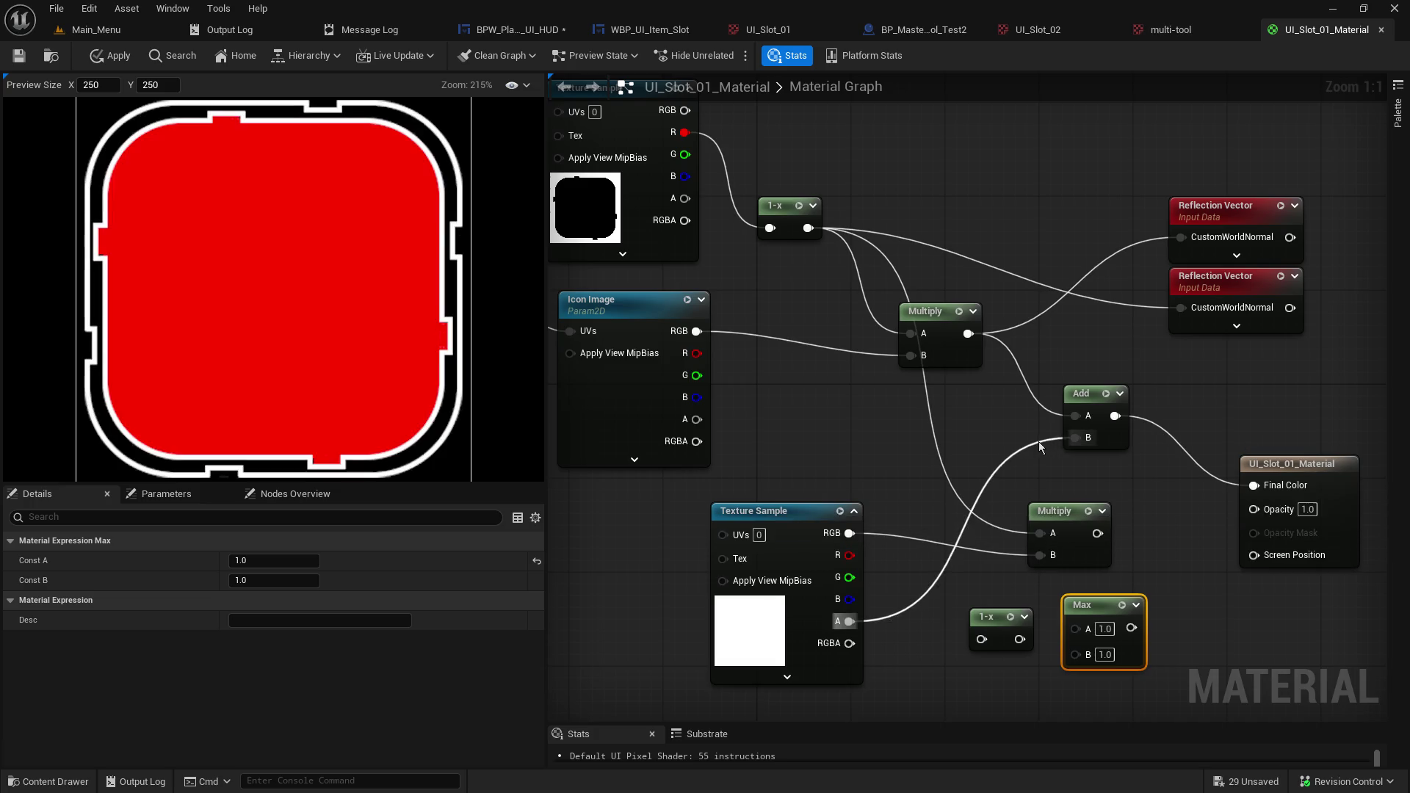
pyautogui.moveTo(987, 395)
pyautogui.mouseDown()
pyautogui.moveTo(1049, 439)
pyautogui.moveTo(1040, 409)
pyautogui.mouseUp()
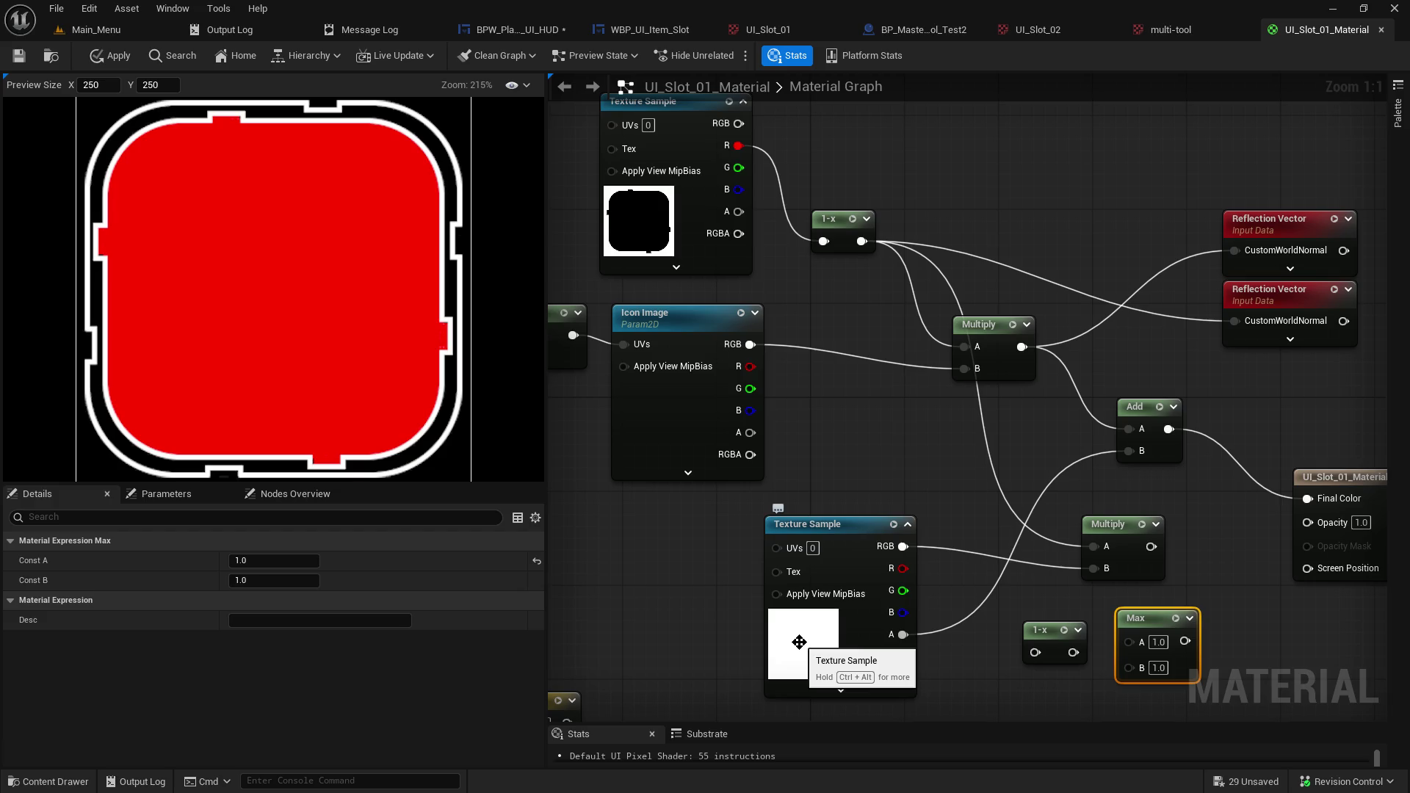
# Feed the top texture's red channel into the lower Multiply and link 1-x into Add B.
pyautogui.moveTo(944, 466)
pyautogui.mouseDown()
pyautogui.moveTo(793, 439)
pyautogui.moveTo(832, 461)
pyautogui.mouseUp()
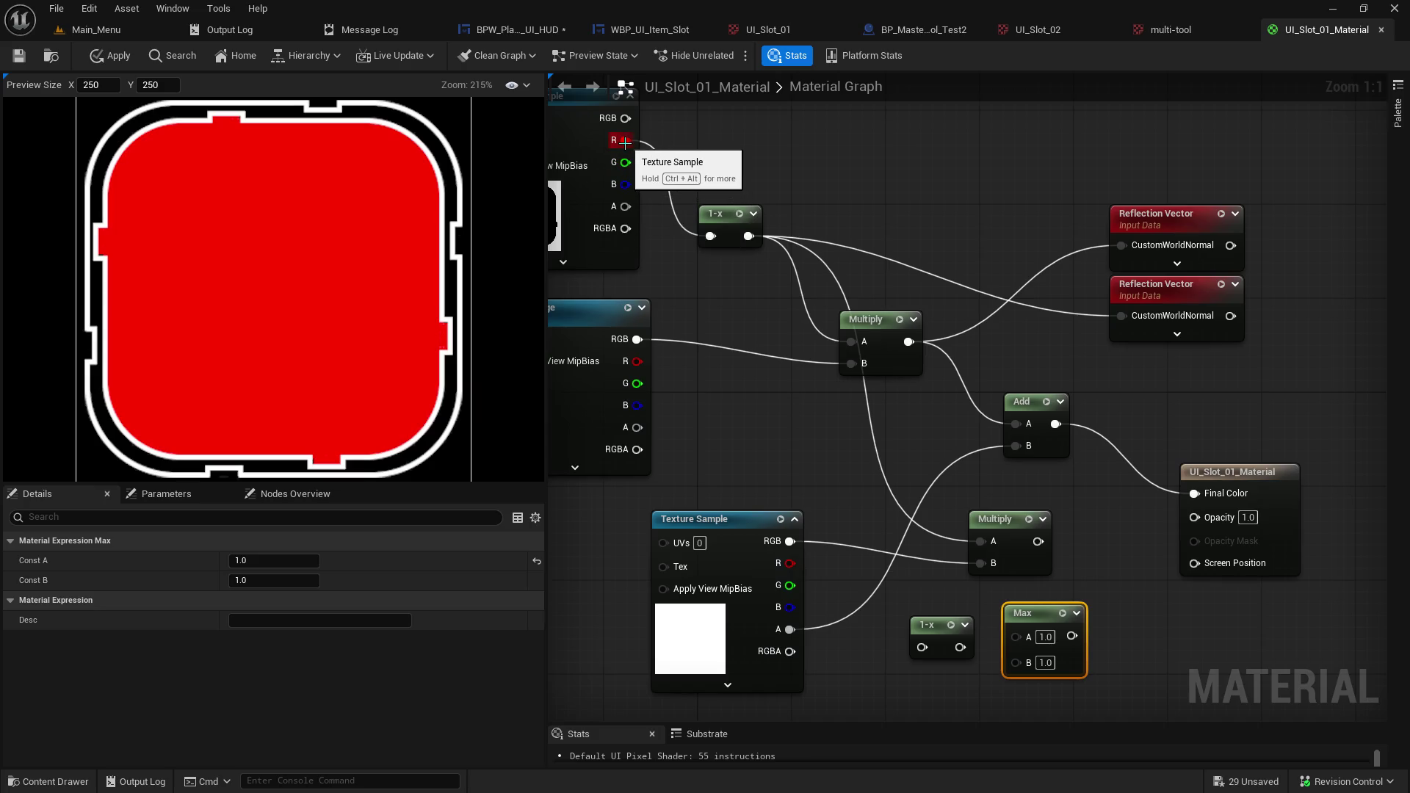
pyautogui.moveTo(625, 140)
pyautogui.mouseDown()
pyautogui.moveTo(921, 464)
pyautogui.moveTo(981, 562)
pyautogui.moveTo(1027, 448)
pyautogui.mouseUp()
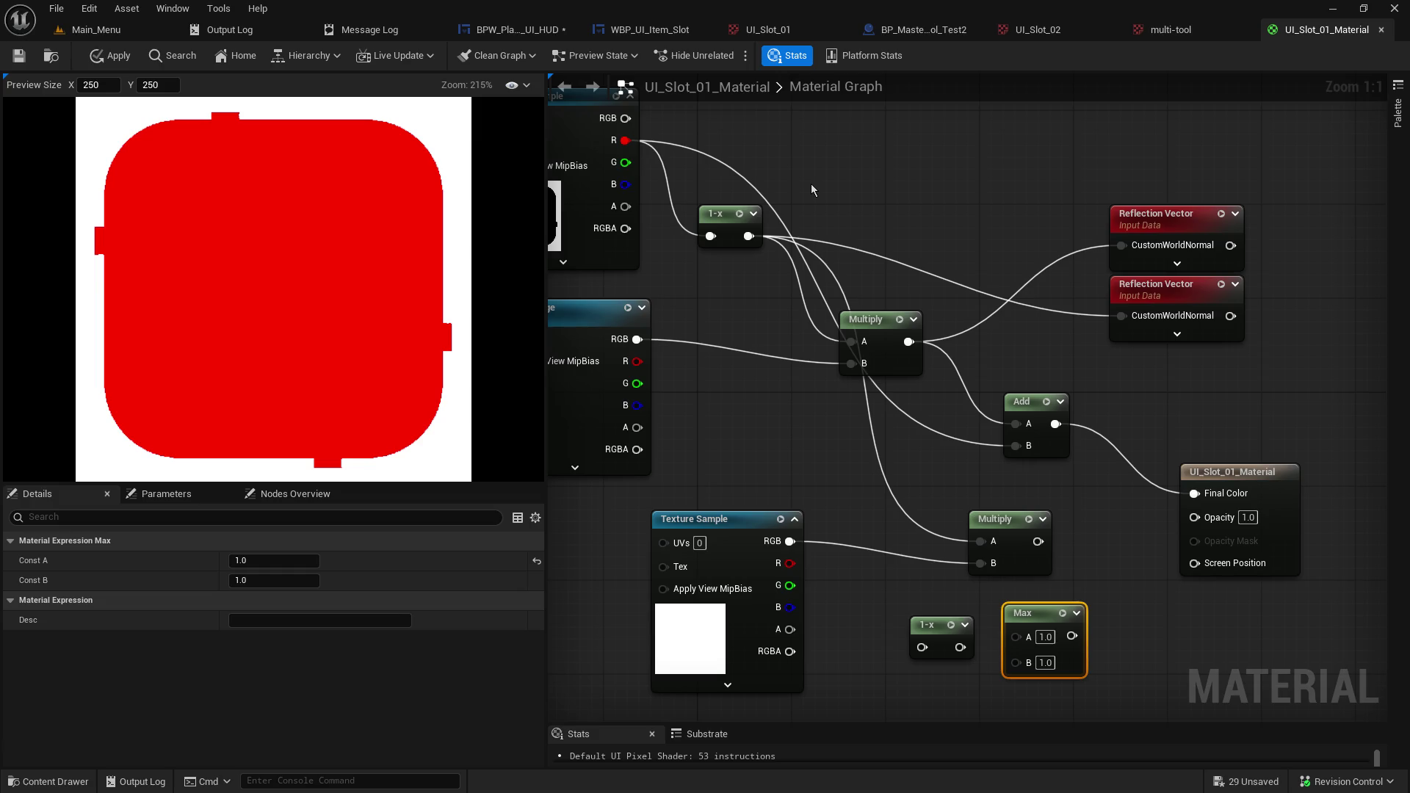
pyautogui.keyDown('alt'); pyautogui.click(717, 161); pyautogui.keyUp('alt')
pyautogui.hotkey('ctrl', 'z')
pyautogui.moveTo(748, 236)
pyautogui.mouseDown()
pyautogui.moveTo(891, 407)
pyautogui.moveTo(1015, 450)
pyautogui.mouseUp()
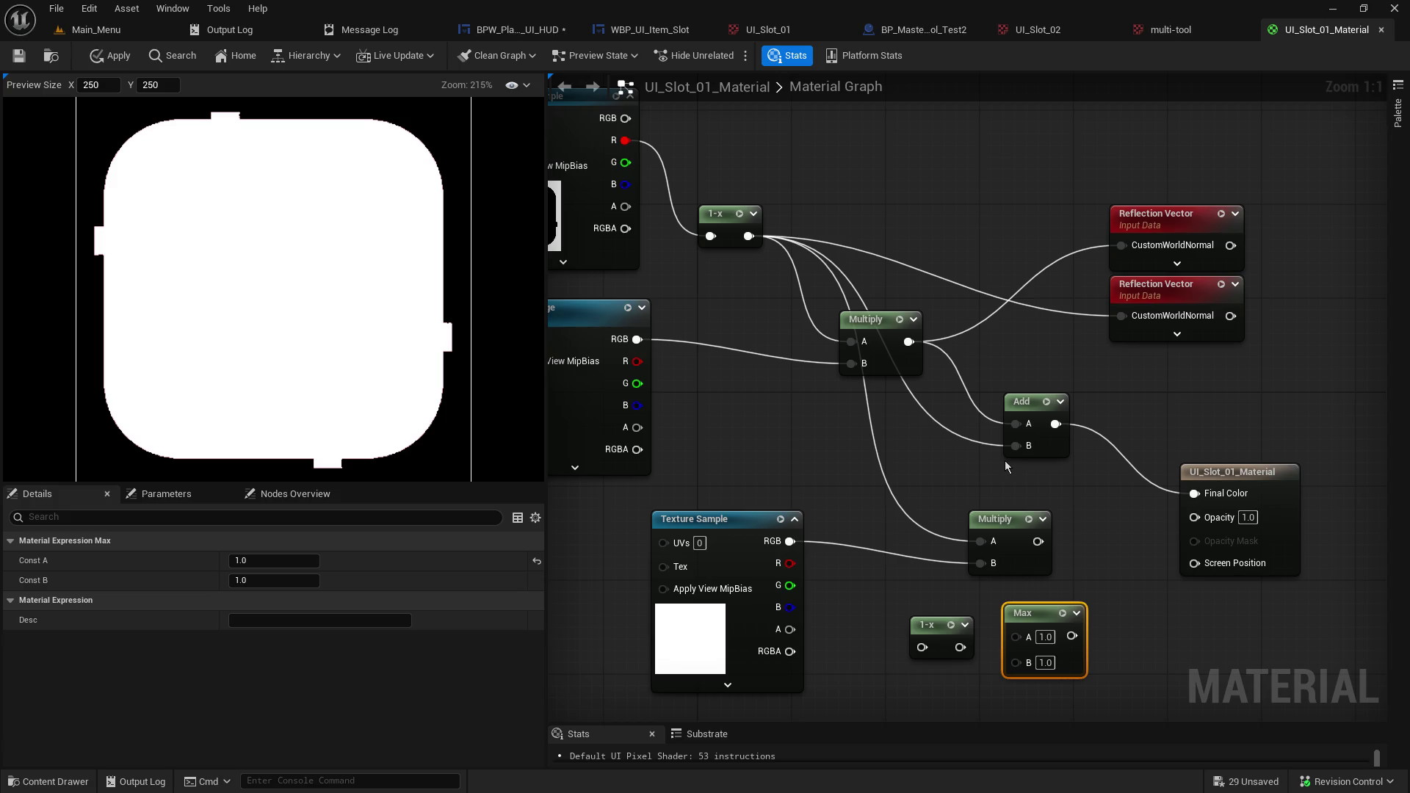
# Try Opacity at 0 and undo it, then feed the texture alpha into Add B.
pyautogui.click(1248, 518)
pyautogui.write('0')
pyautogui.press('Return')
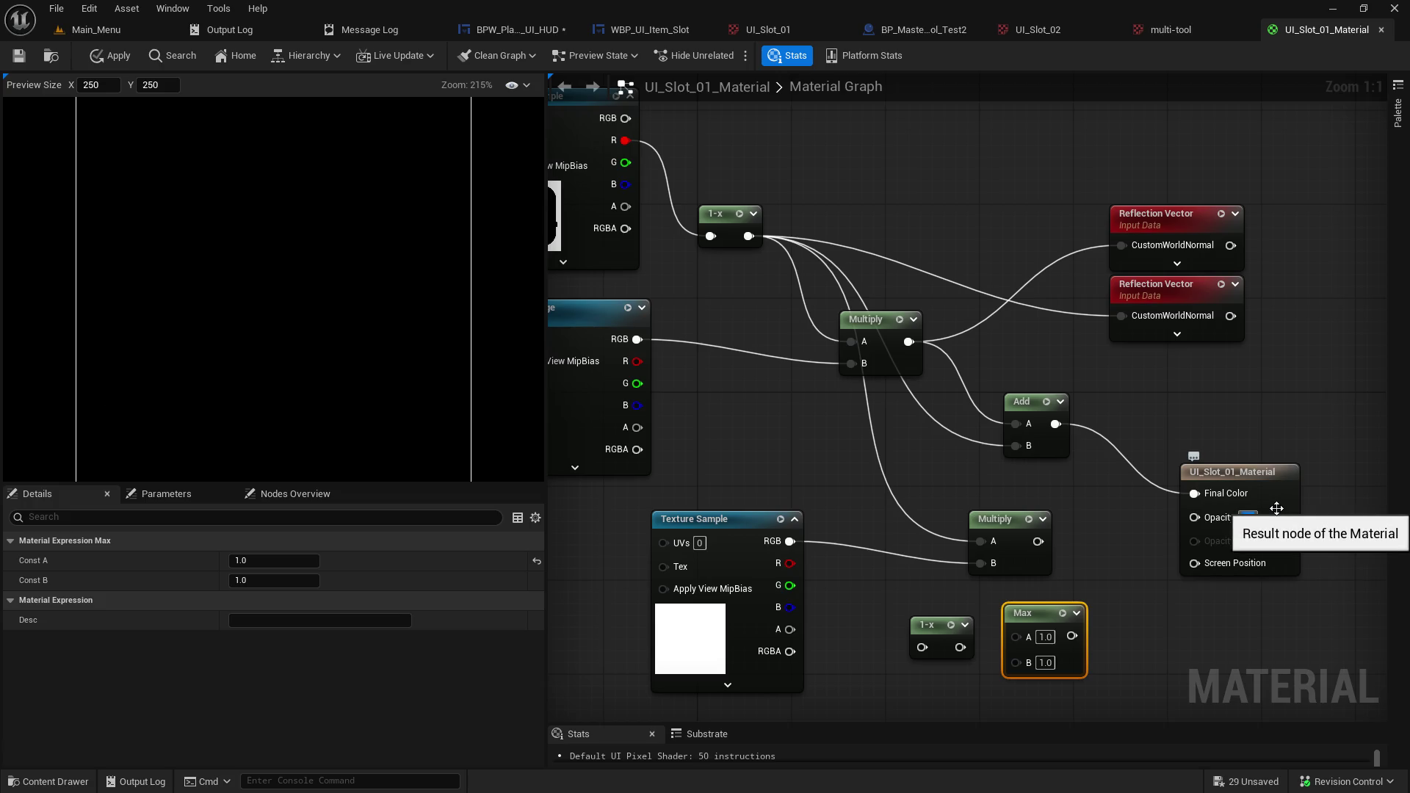
pyautogui.hotkey('ctrl', 'z')
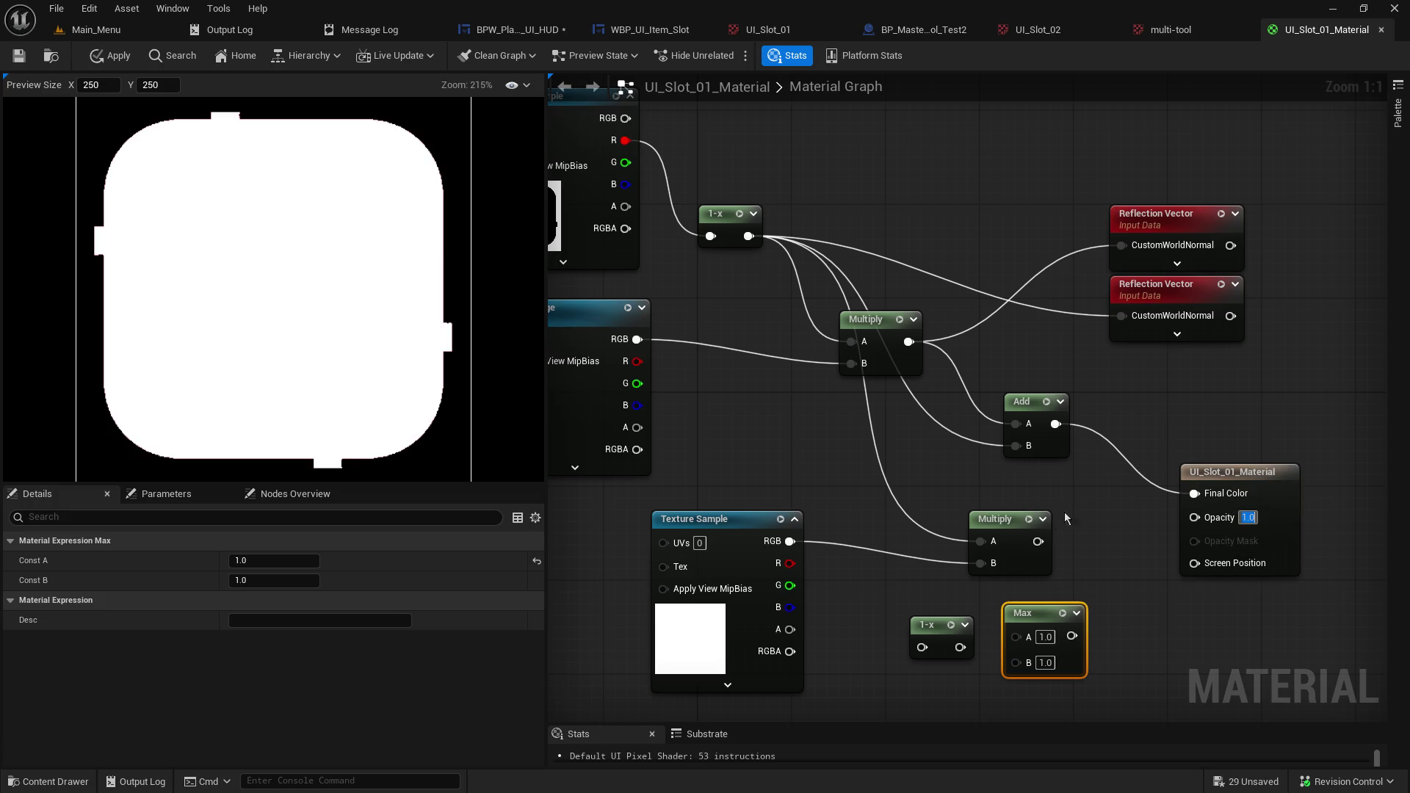
pyautogui.keyDown('alt'); pyautogui.click(1017, 445); pyautogui.keyUp('alt')
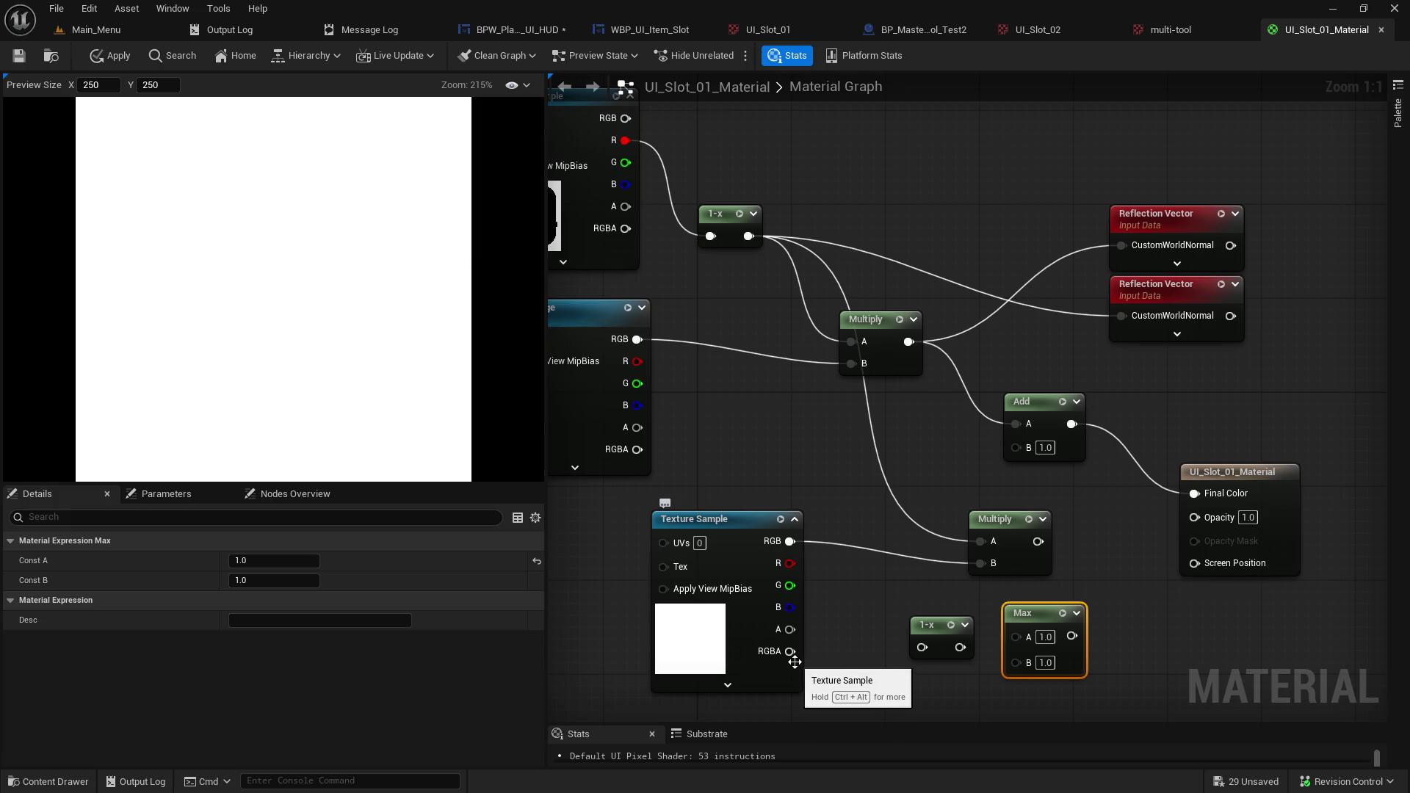
pyautogui.moveTo(789, 629); pyautogui.dragTo(1018, 446)
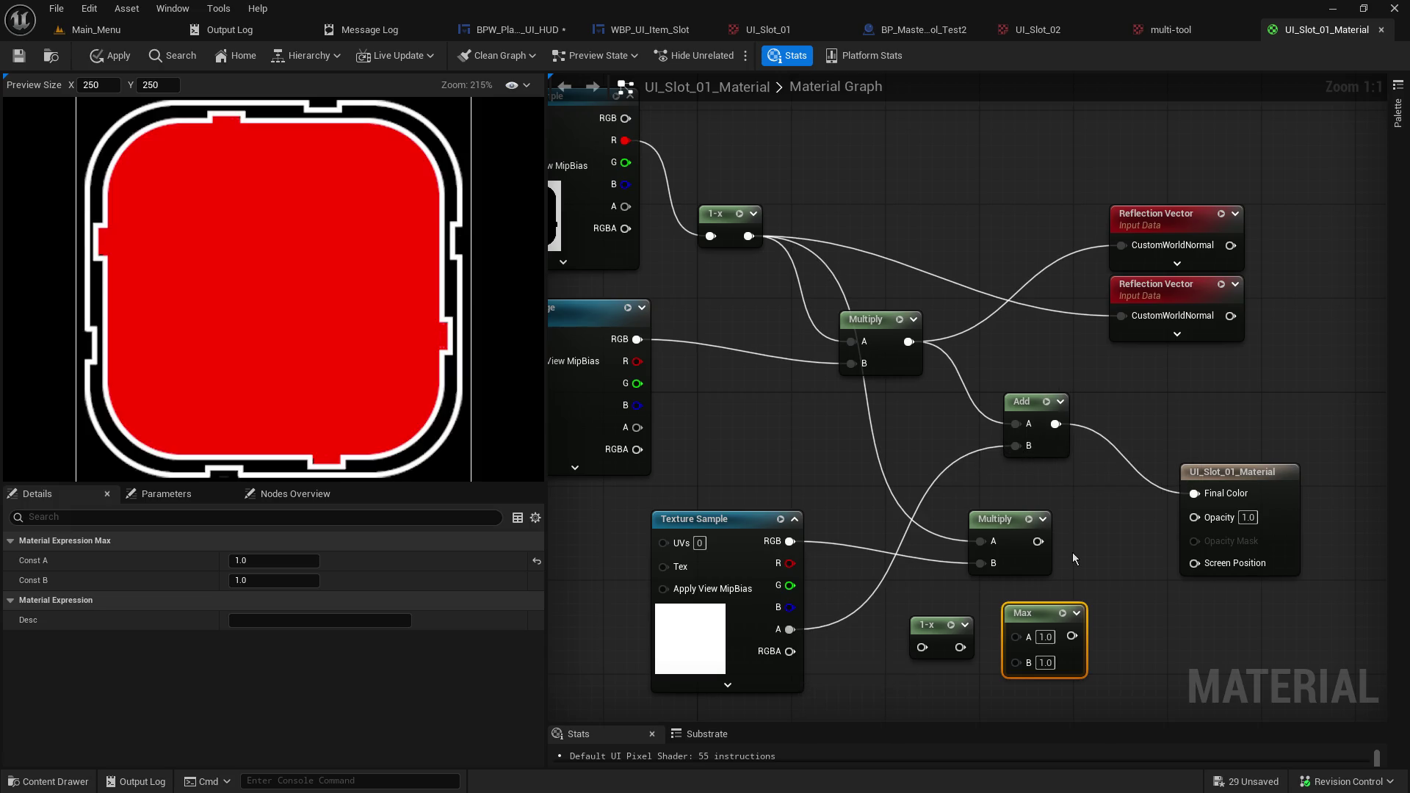
pyautogui.moveTo(637, 427)
pyautogui.mouseDown()
pyautogui.moveTo(1087, 483)
pyautogui.moveTo(1015, 445)
pyautogui.mouseUp()
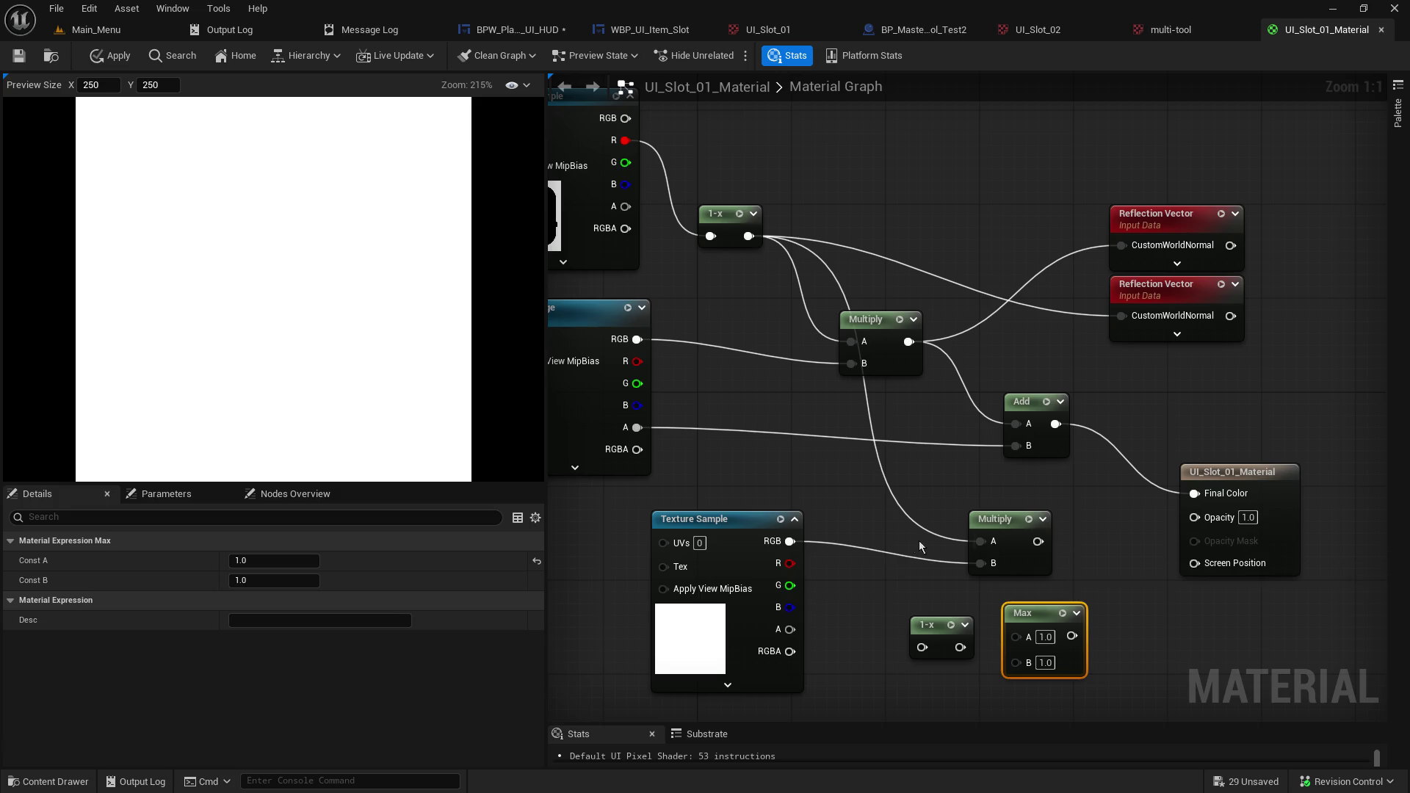
# Test alpha and 1-x on Opacity, finally driving Opacity from the lower Multiply.
pyautogui.moveTo(790, 629)
pyautogui.mouseDown()
pyautogui.moveTo(1214, 578)
pyautogui.moveTo(1209, 523)
pyautogui.mouseUp()
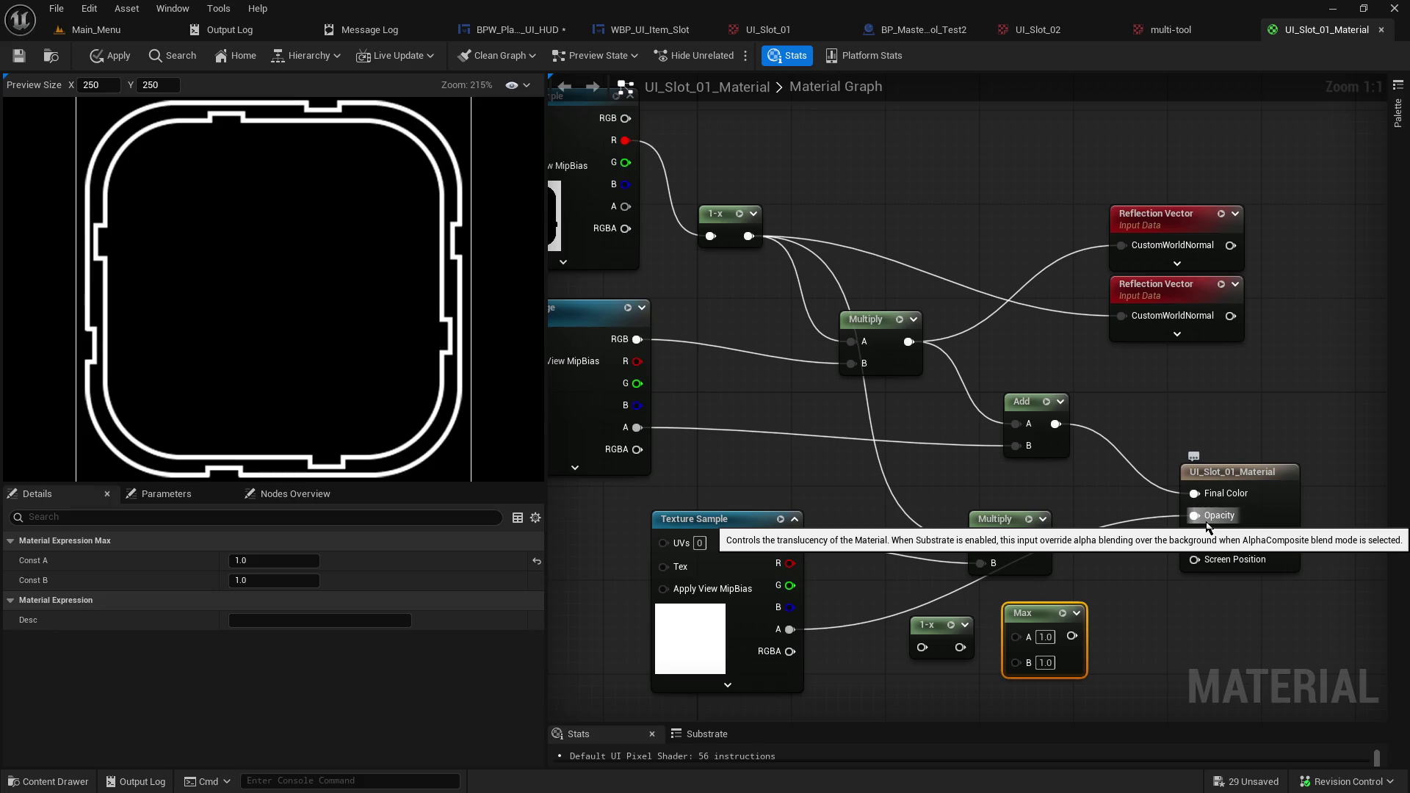
pyautogui.keyDown('alt'); pyautogui.click(1208, 523); pyautogui.keyUp('alt')
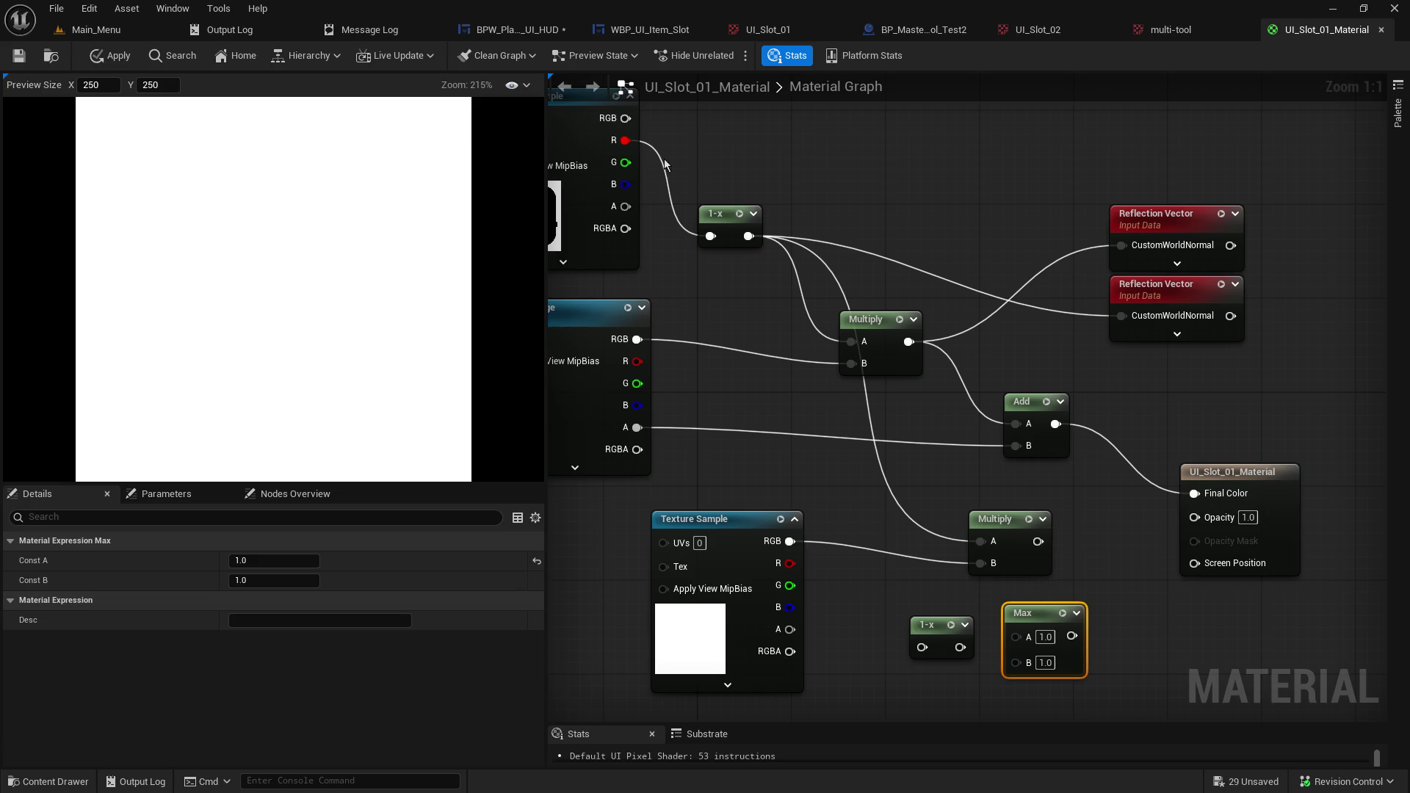
pyautogui.moveTo(747, 236); pyautogui.dragTo(1195, 516)
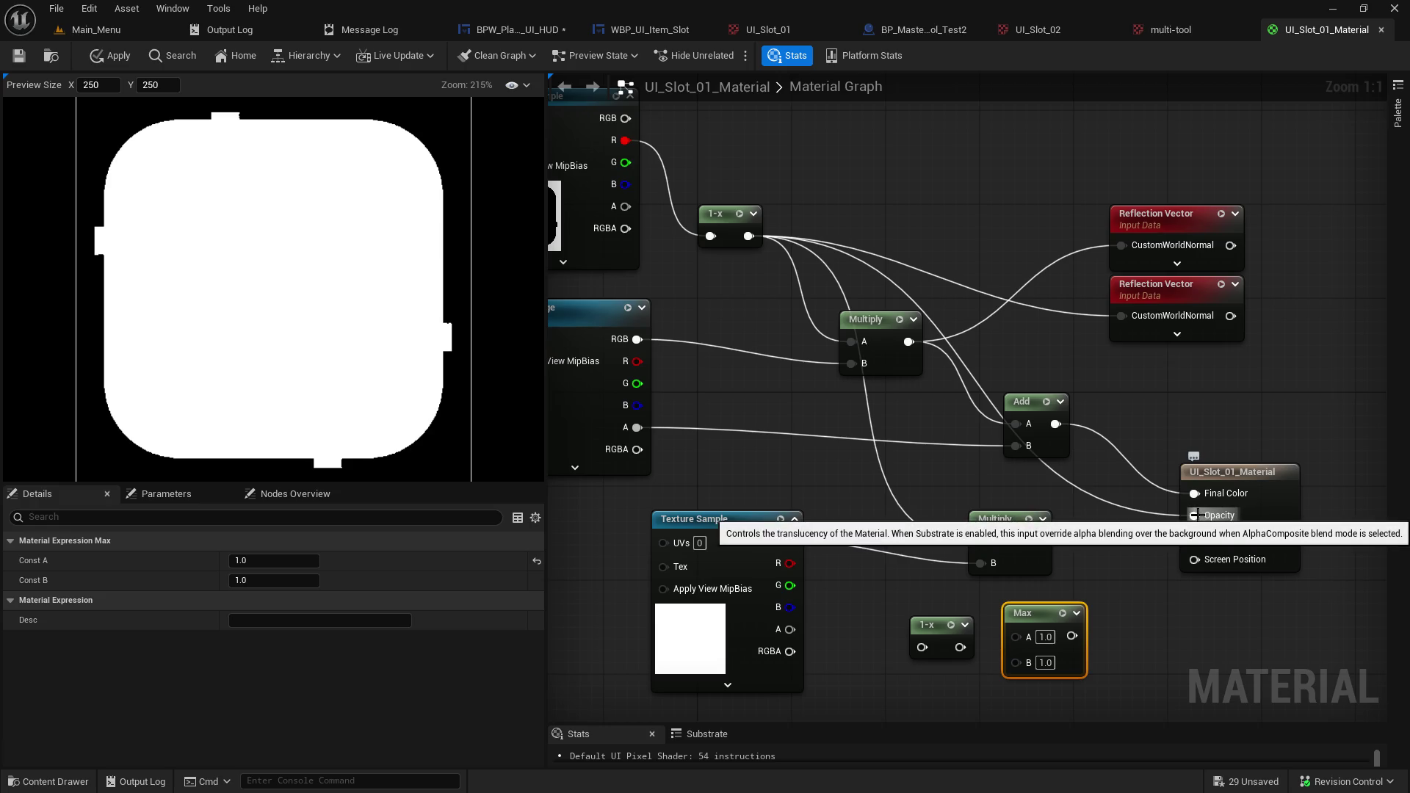
pyautogui.keyDown('alt'); pyautogui.click(1195, 517); pyautogui.keyUp('alt')
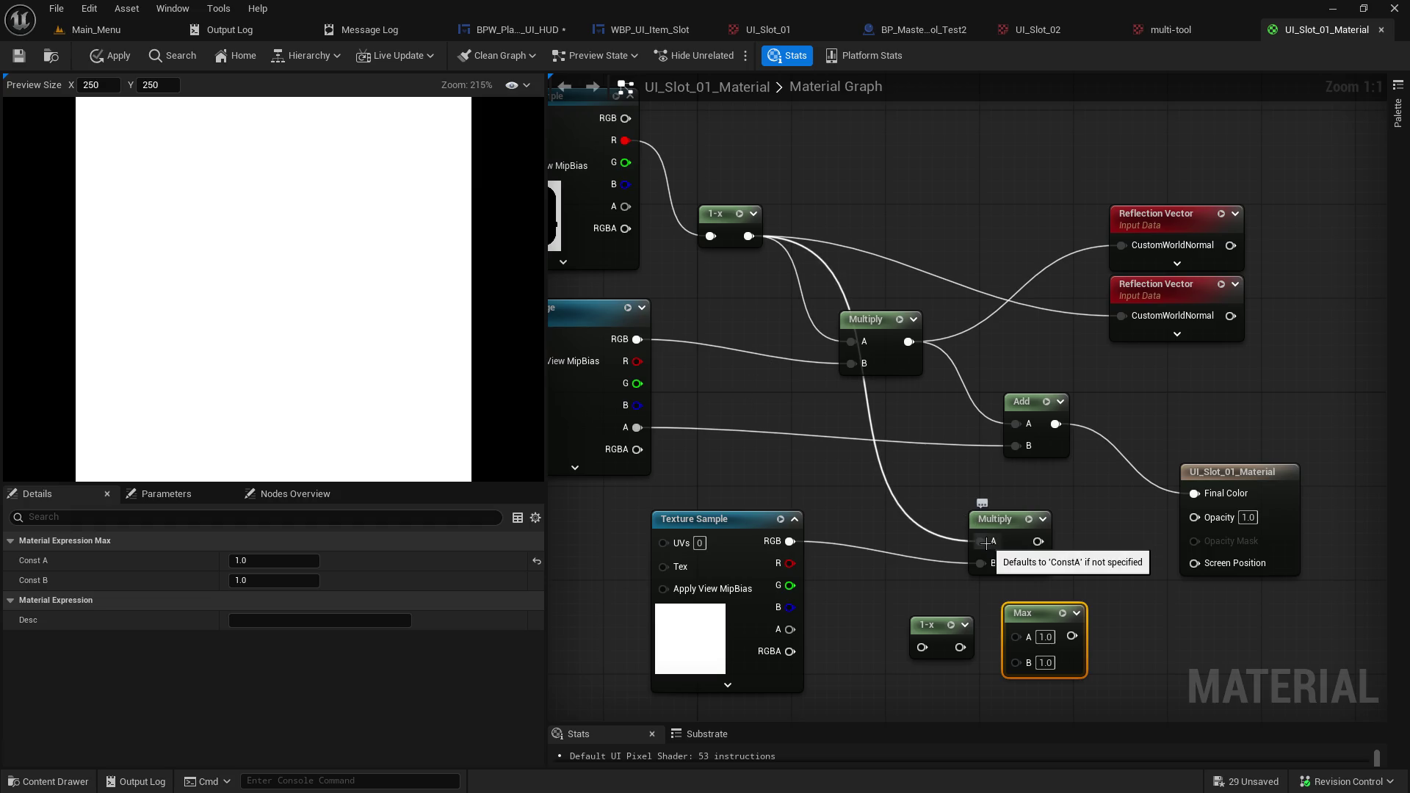
pyautogui.moveTo(1038, 541); pyautogui.dragTo(1195, 517)
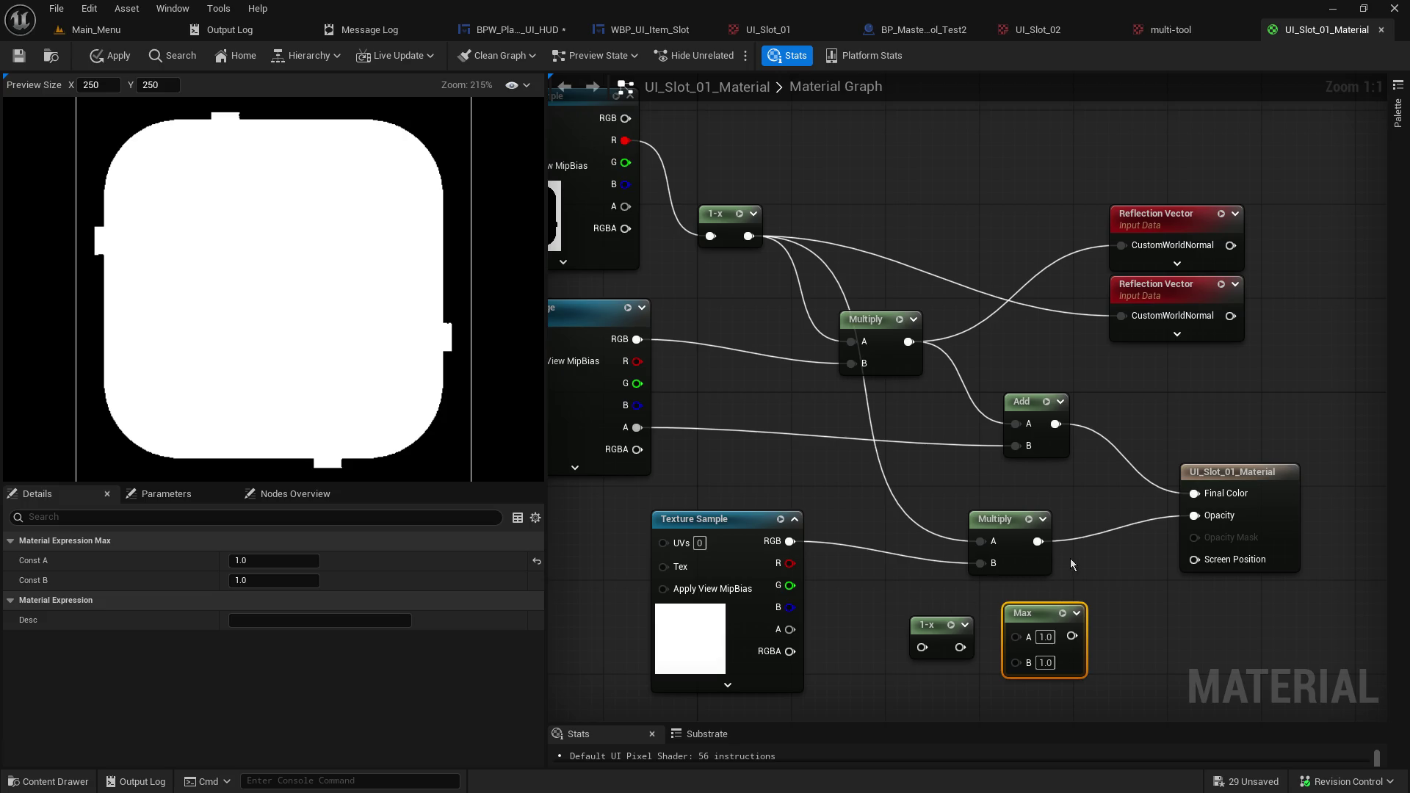
pyautogui.click(1104, 560)
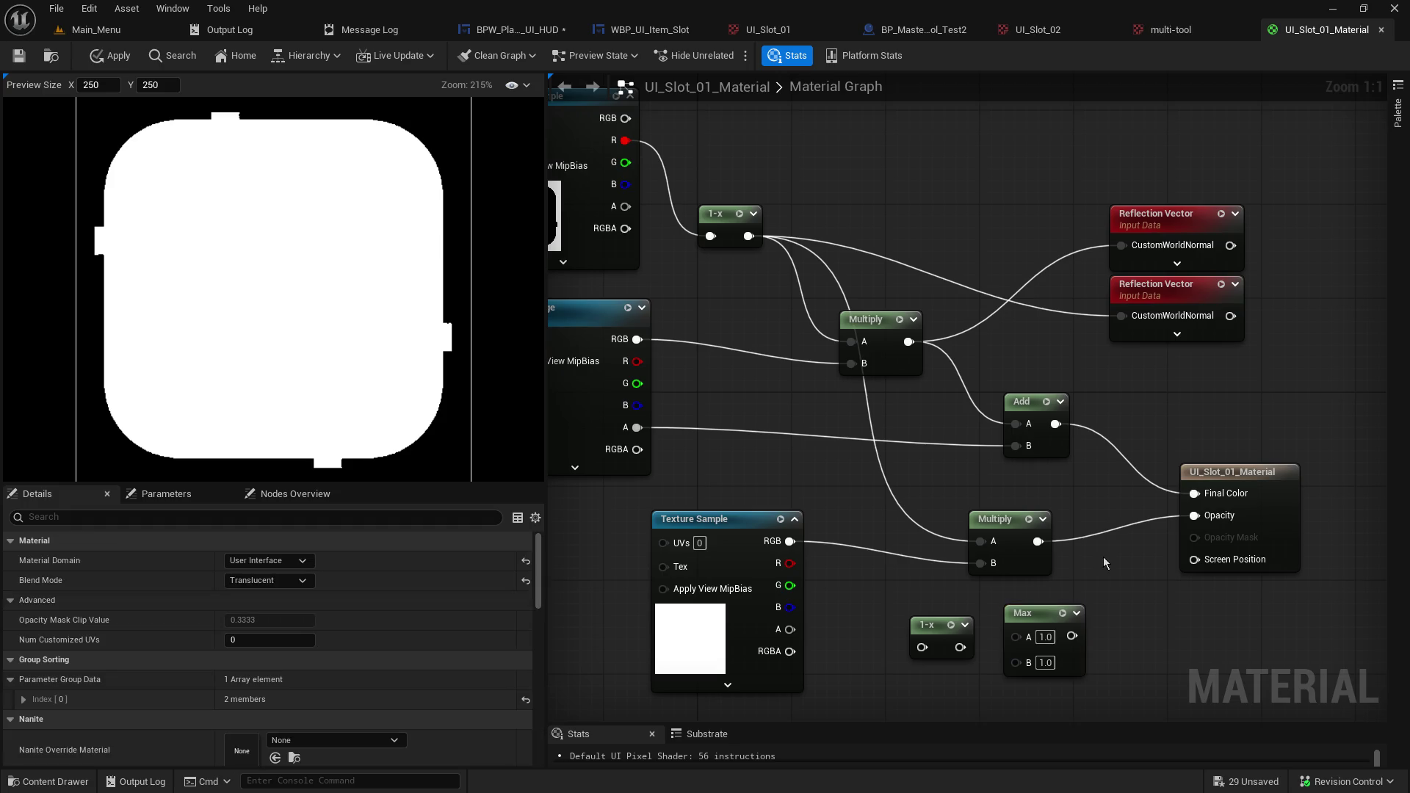
# Undo the recent graph edits until the Max node (A 1.0) feeds Opacity again.
pyautogui.hotkey('ctrl', 'z')
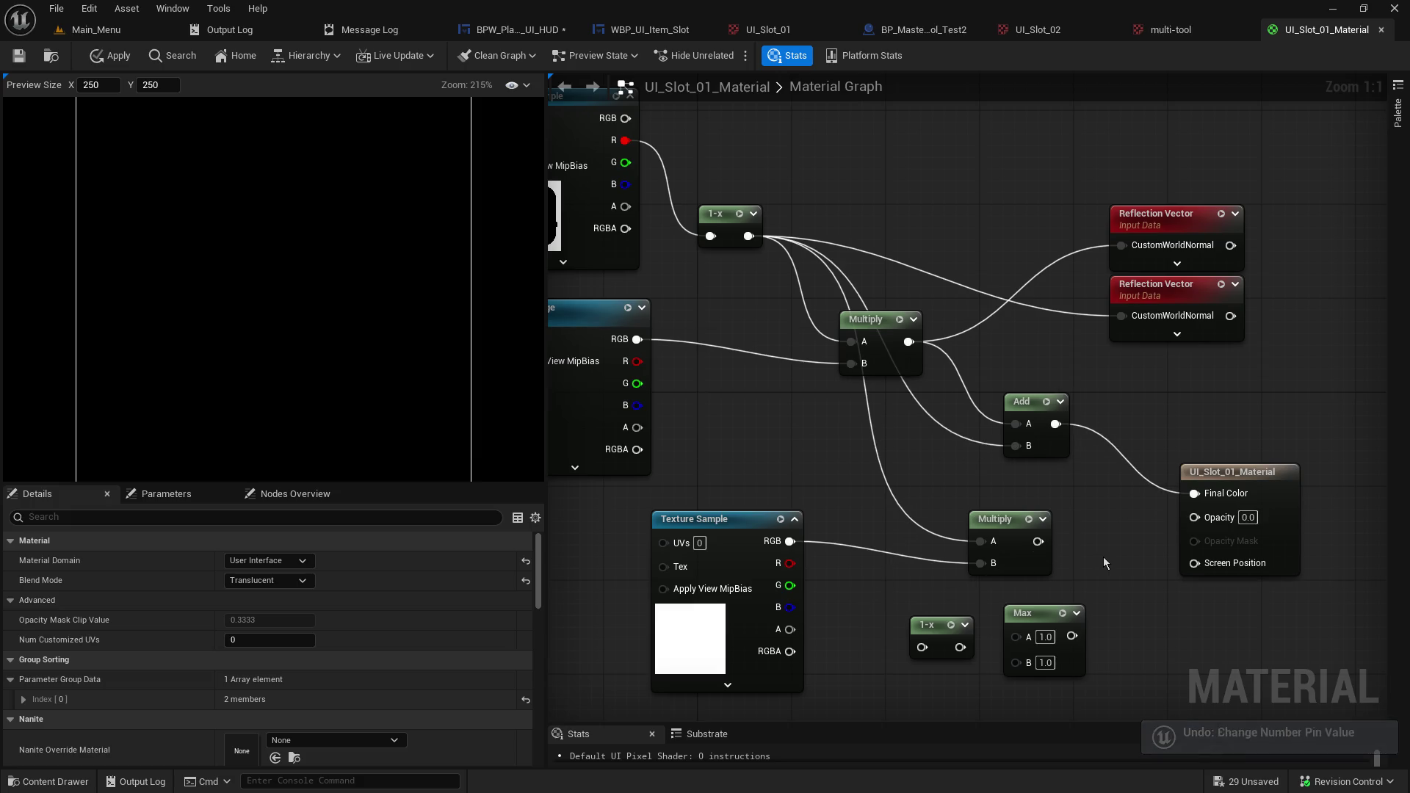
pyautogui.hotkey('ctrl', 'z')
pyautogui.hotkey('ctrl', 'z')
pyautogui.hotkey('ctrl', 'z')
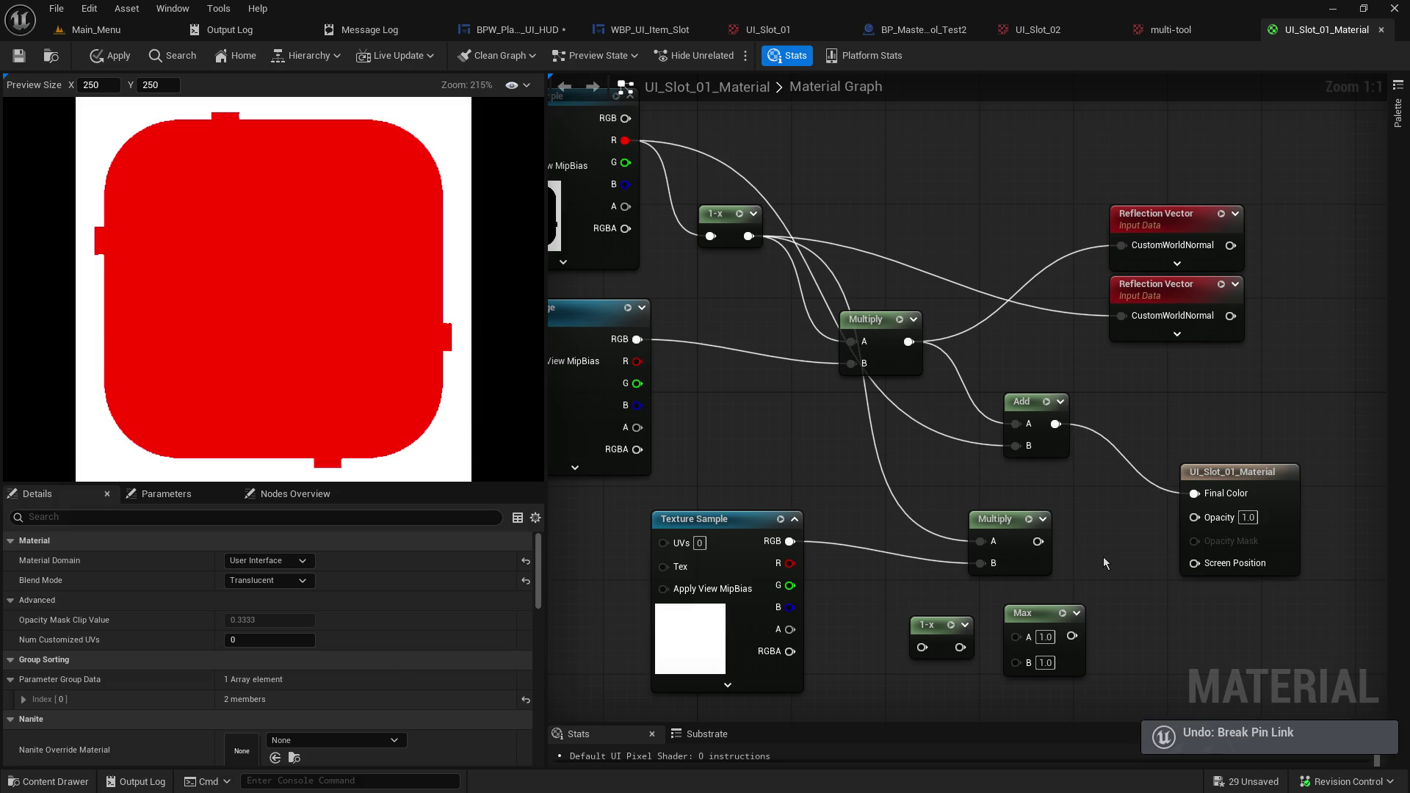
pyautogui.hotkey('ctrl', 'z')
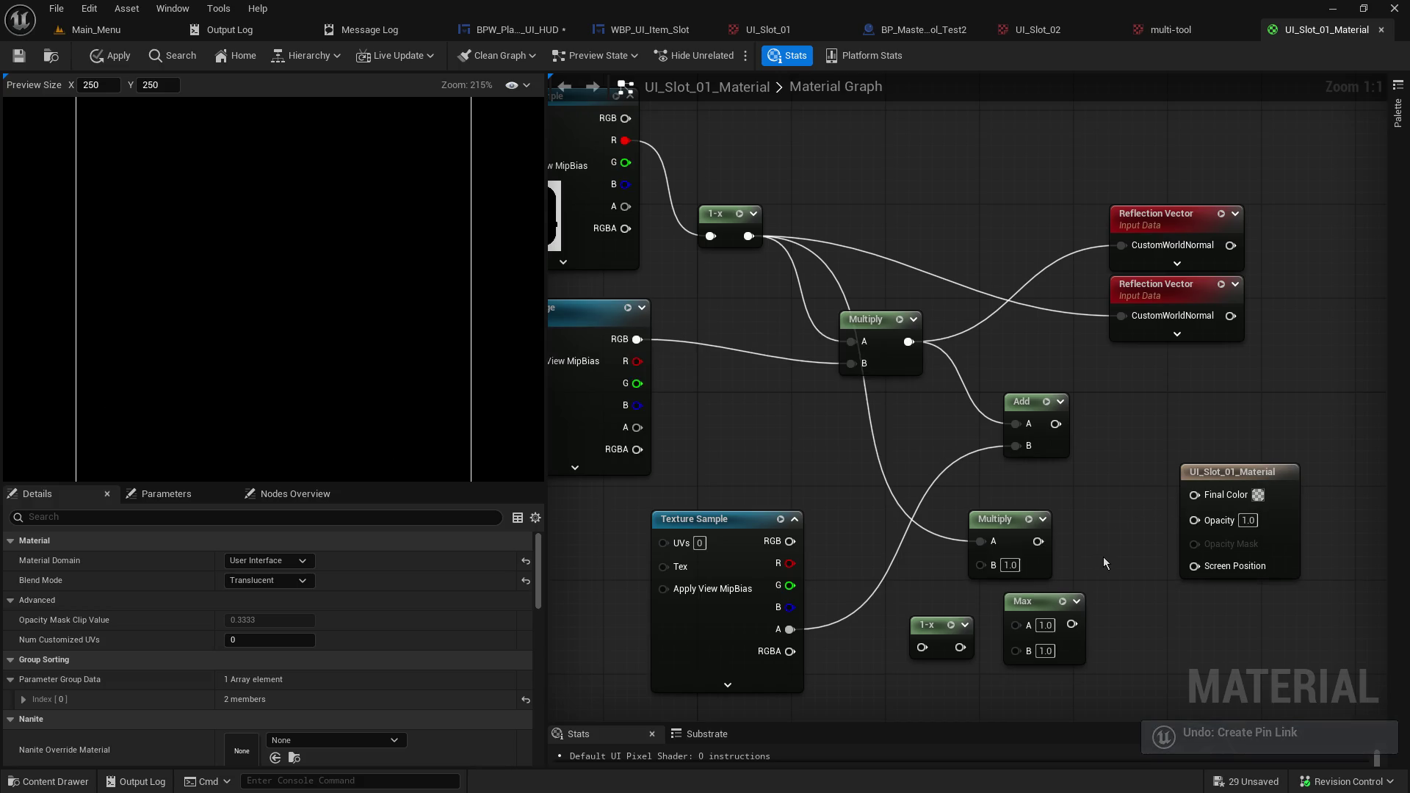
pyautogui.hotkey('ctrl', 'z')
pyautogui.hotkey('ctrl', 'z')
pyautogui.hotkey('ctrl', 'z')
pyautogui.hotkey('ctrl', 'z')
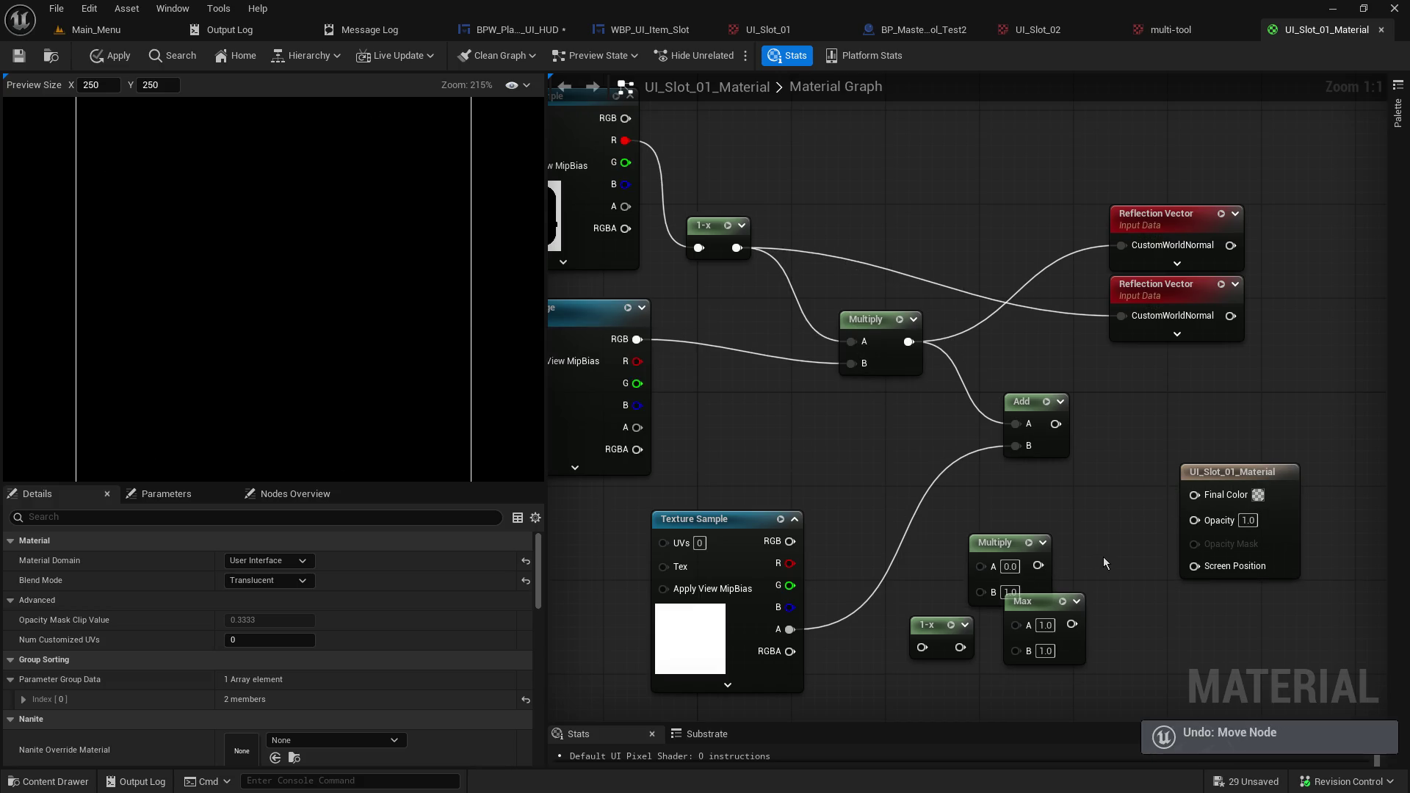
pyautogui.hotkey('ctrl', 'z')
pyautogui.hotkey('ctrl', 'z')
pyautogui.hotkey('ctrl', 'z')
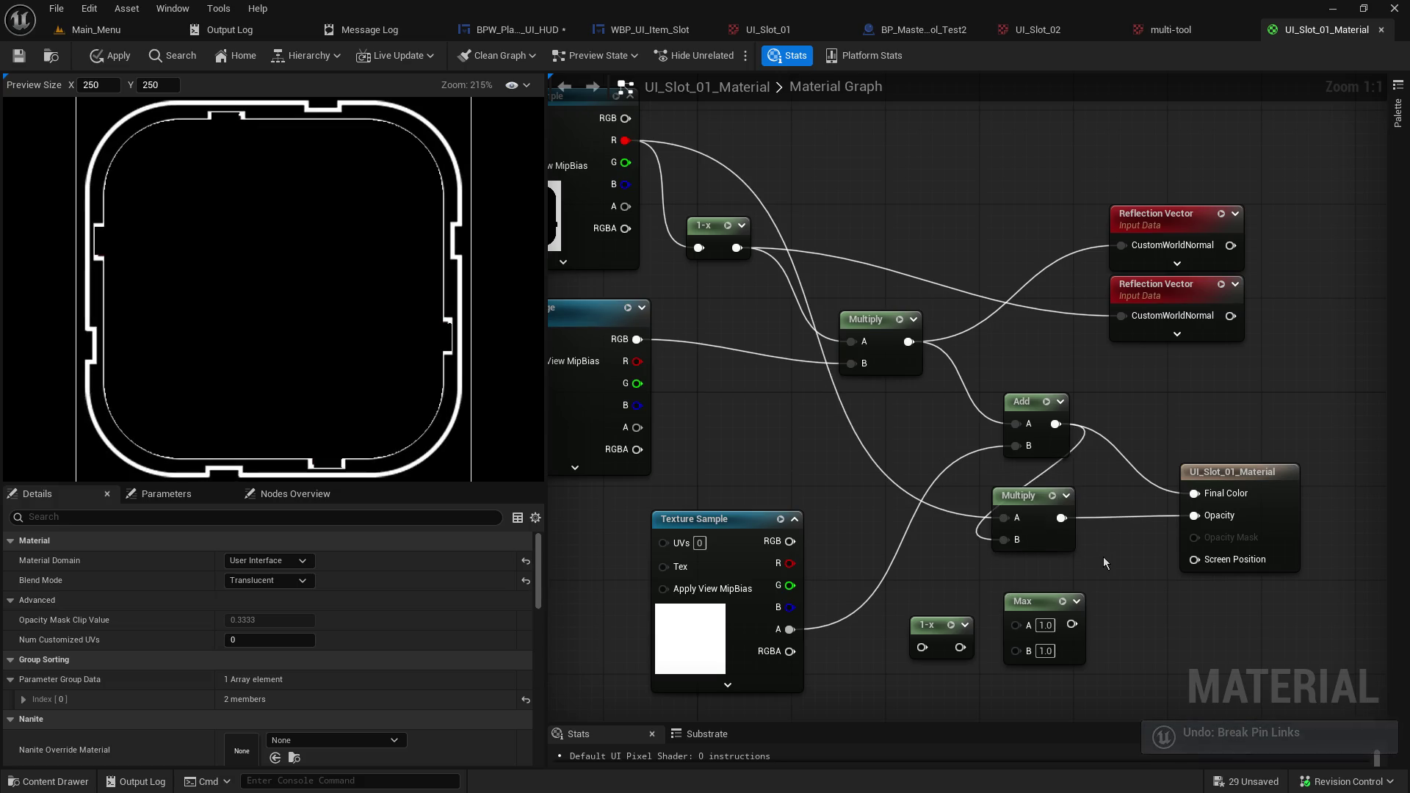
pyautogui.hotkey('ctrl', 'z')
pyautogui.hotkey('ctrl', 'z')
pyautogui.hotkey('ctrl', 'z')
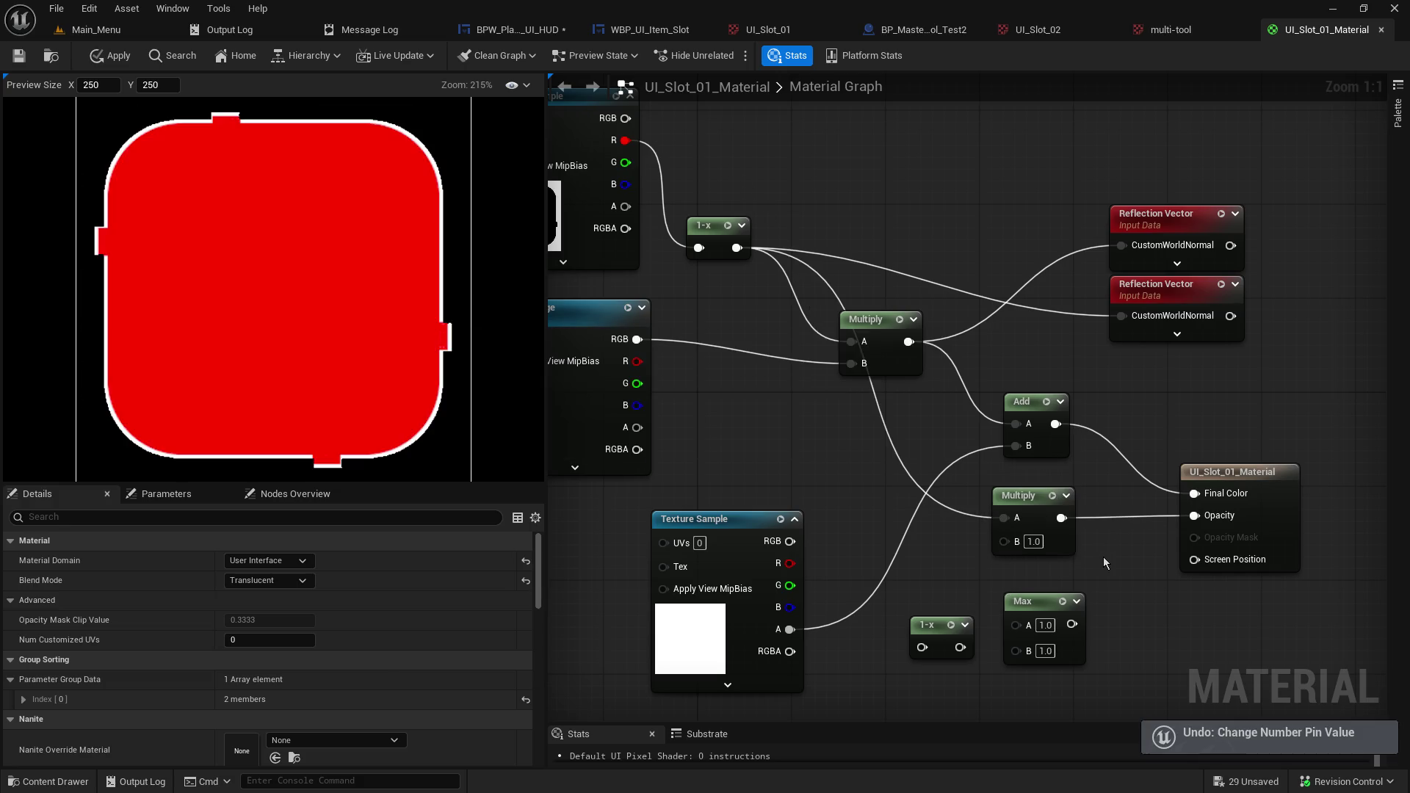
pyautogui.hotkey('ctrl', 'z')
pyautogui.hotkey('ctrl', 'z')
pyautogui.hotkey('ctrl', 'z')
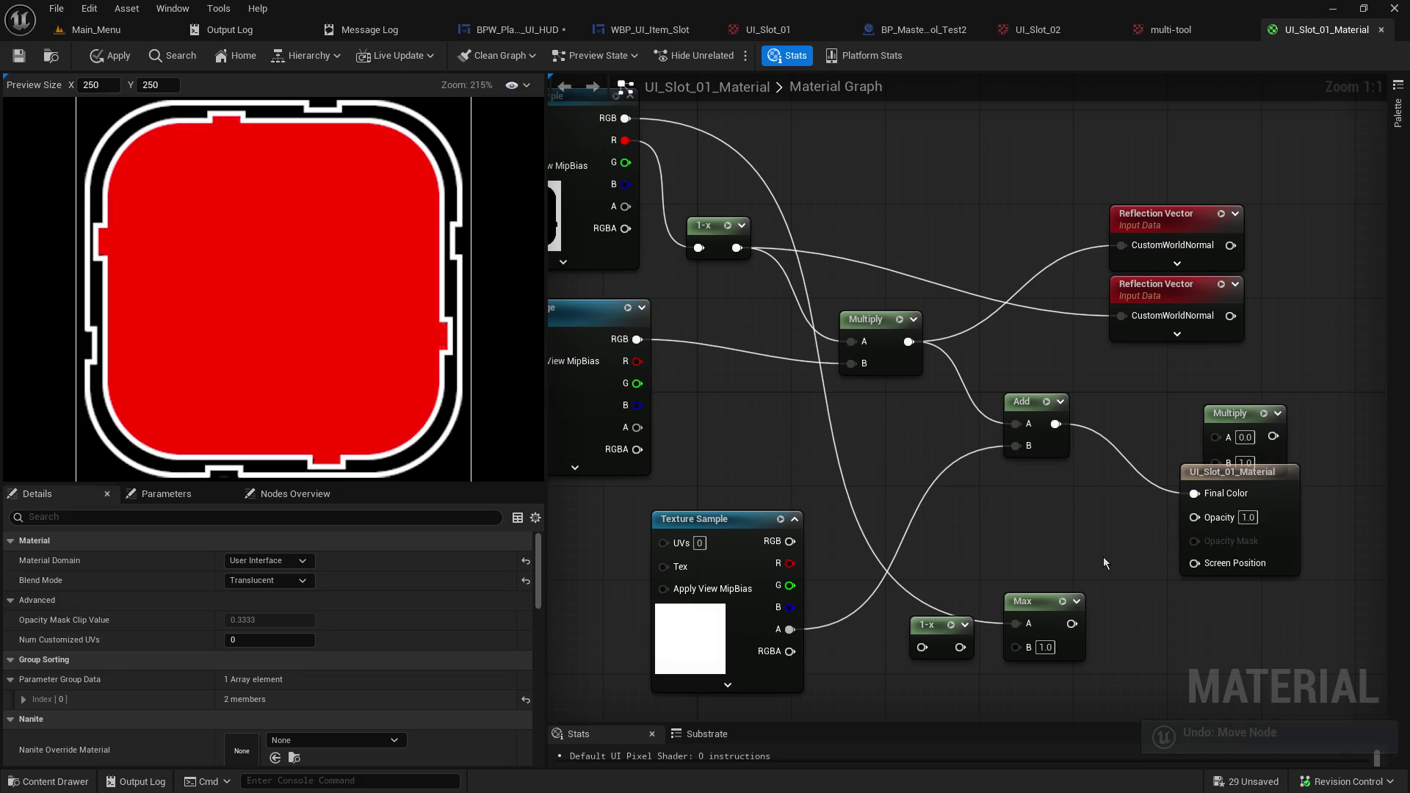
pyautogui.hotkey('ctrl', 'z')
pyautogui.hotkey('ctrl', 'z')
pyautogui.hotkey('ctrl', 'z')
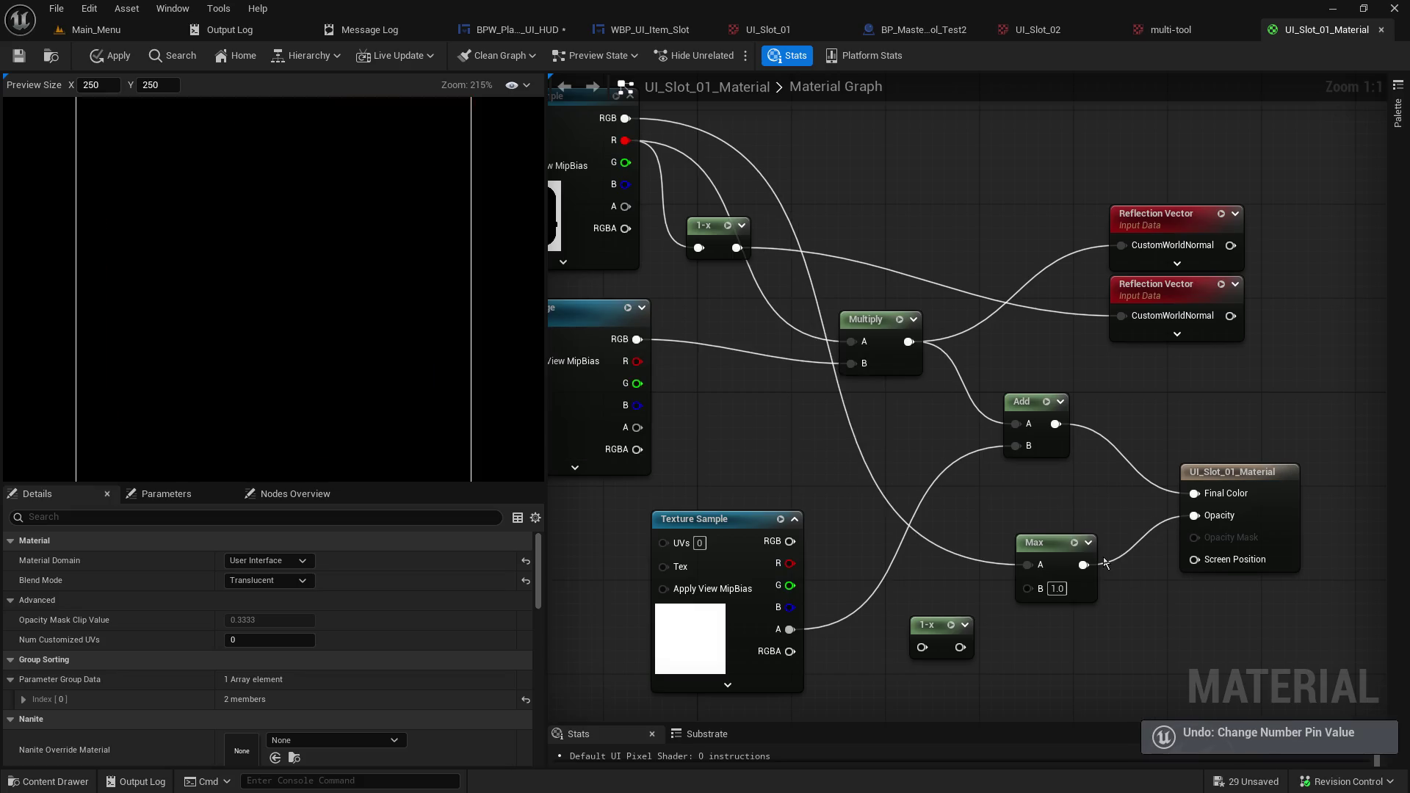
pyautogui.hotkey('ctrl', 'z')
pyautogui.hotkey('ctrl', 'z')
pyautogui.hotkey('ctrl', 'z')
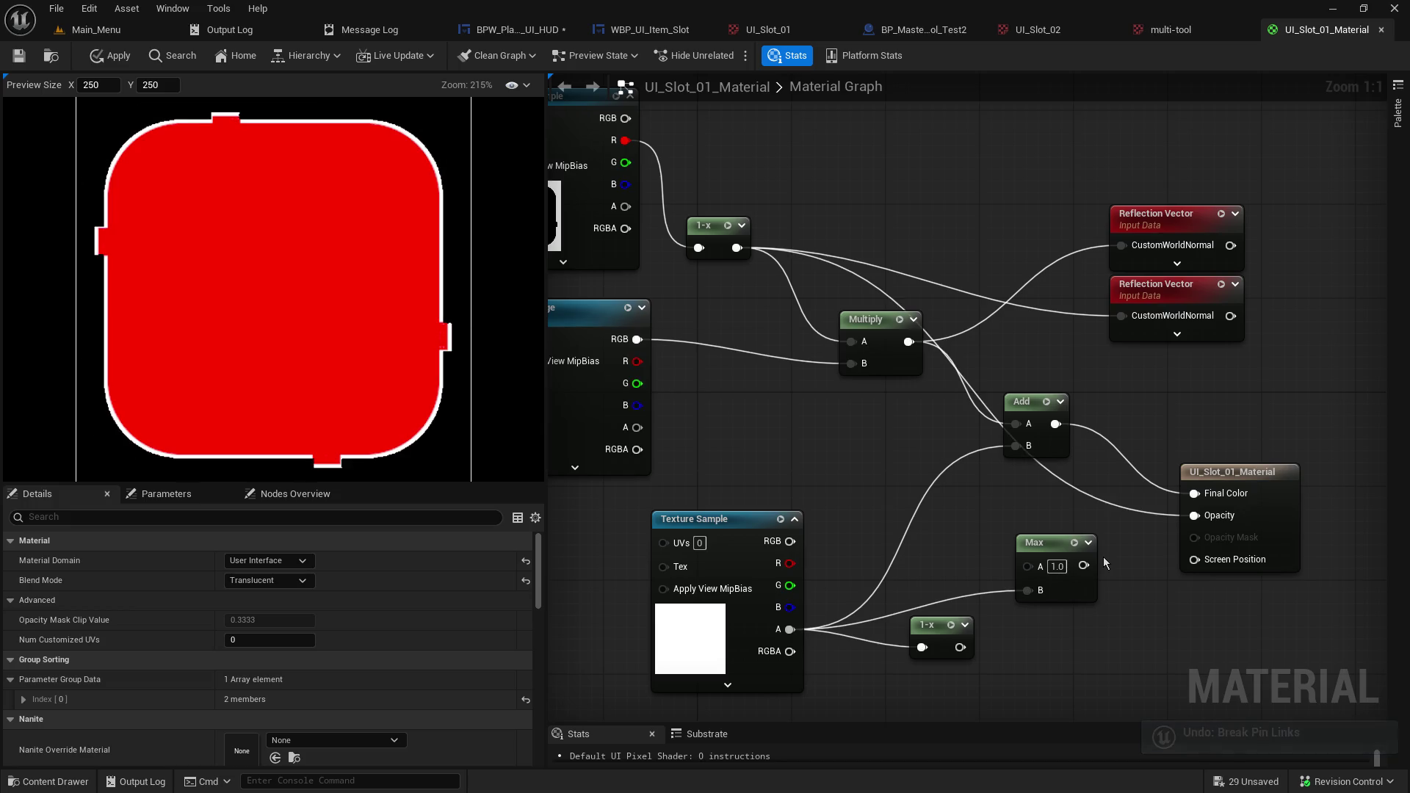
pyautogui.hotkey('ctrl', 'z')
pyautogui.hotkey('ctrl', 'z')
pyautogui.hotkey('ctrl', 'z')
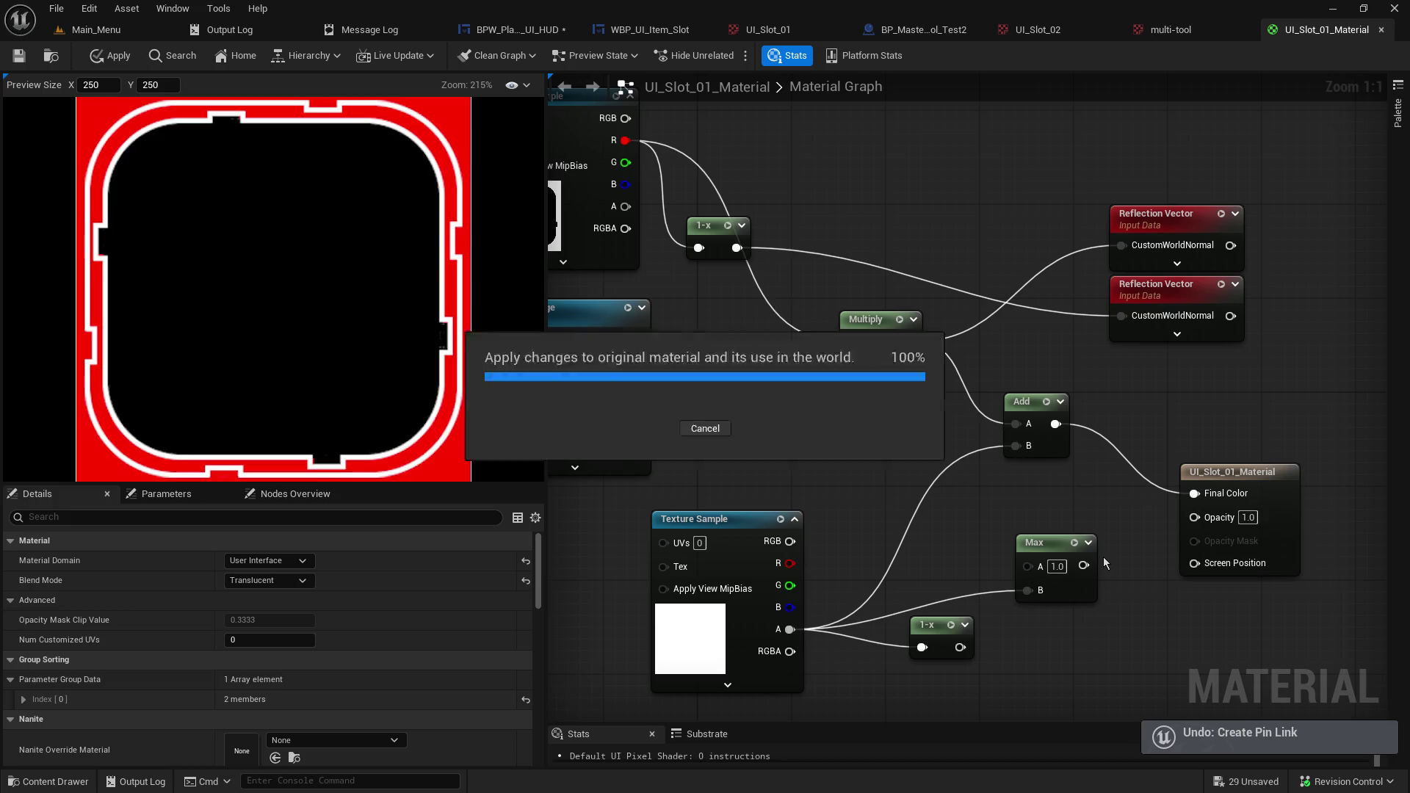
pyautogui.hotkey('ctrl', 'z')
pyautogui.hotkey('ctrl', 'z')
pyautogui.hotkey('ctrl', 'z')
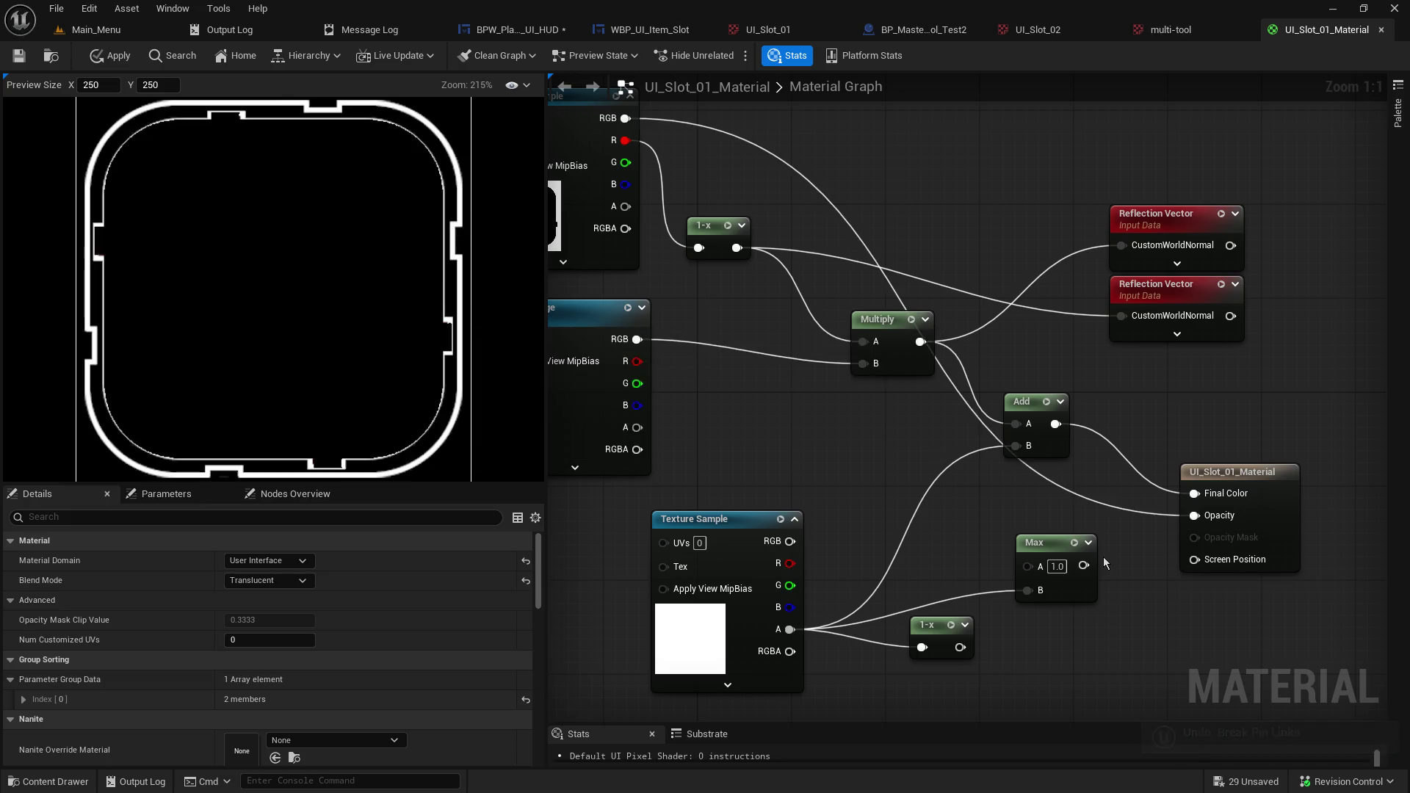
pyautogui.hotkey('ctrl', 'z')
pyautogui.hotkey('ctrl', 'z')
pyautogui.hotkey('ctrl', 'z')
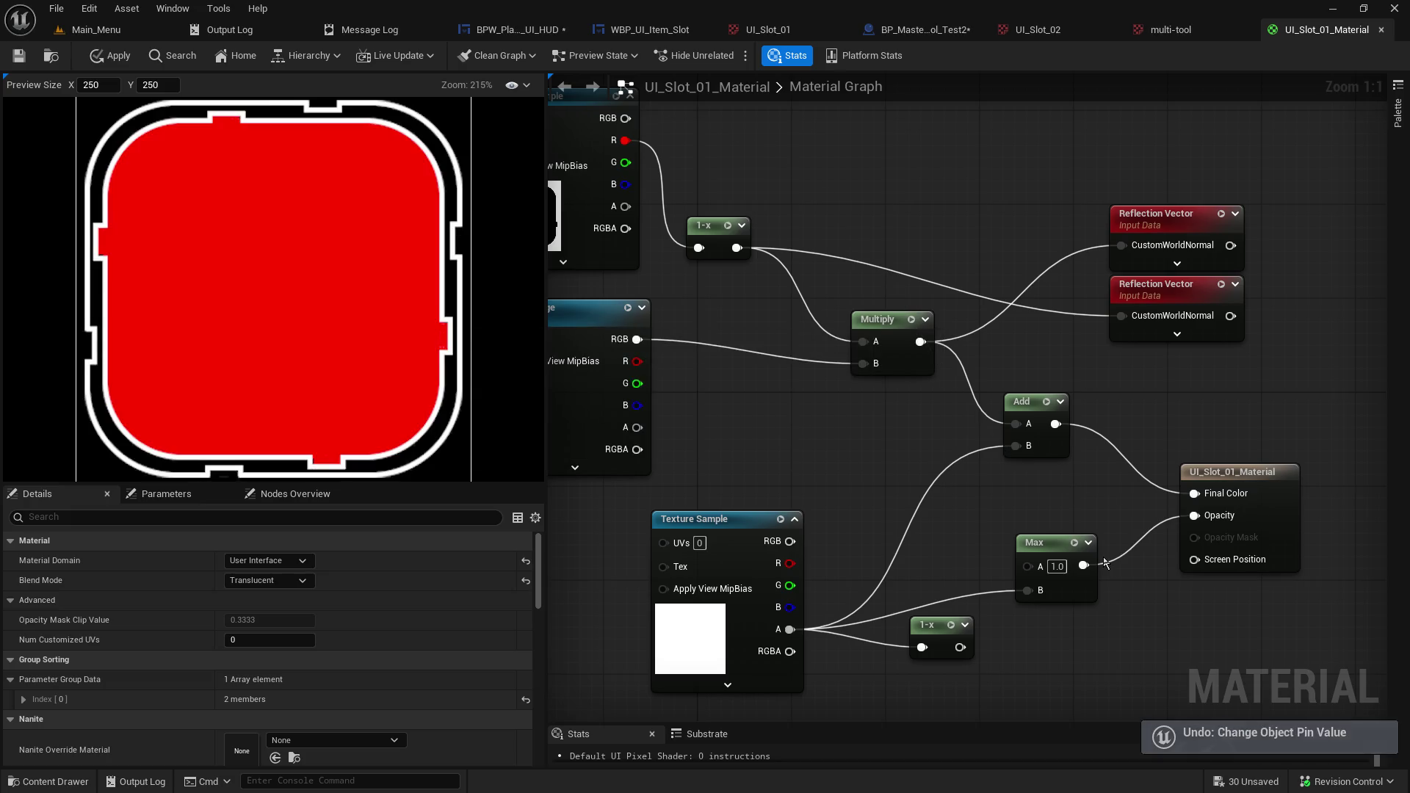
pyautogui.hotkey('ctrl', 's')
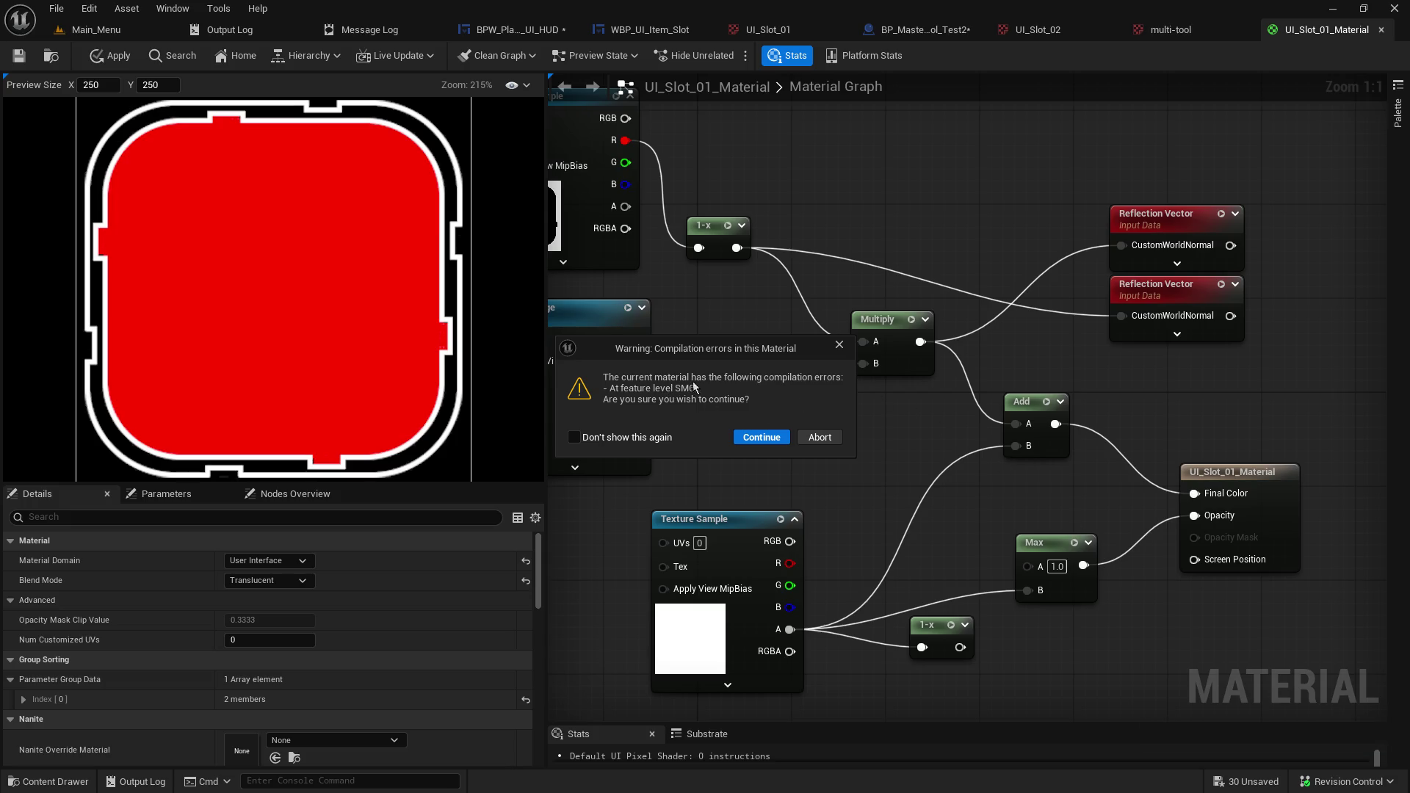
# Continue past the compile warning, inspect the Icon Image node, and redo the last pin value change.
pyautogui.click(783, 441)
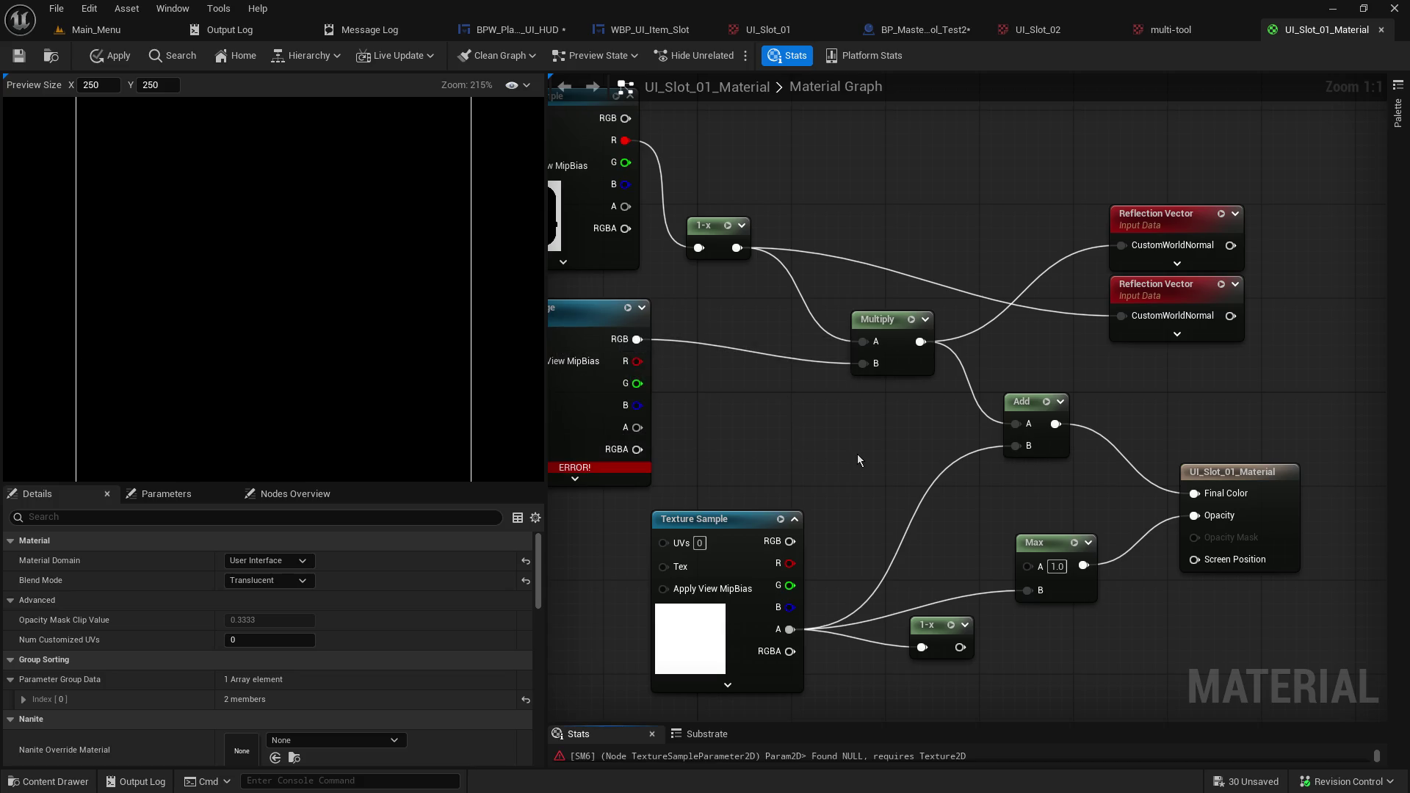
pyautogui.moveTo(841, 452); pyautogui.dragTo(1156, 461)
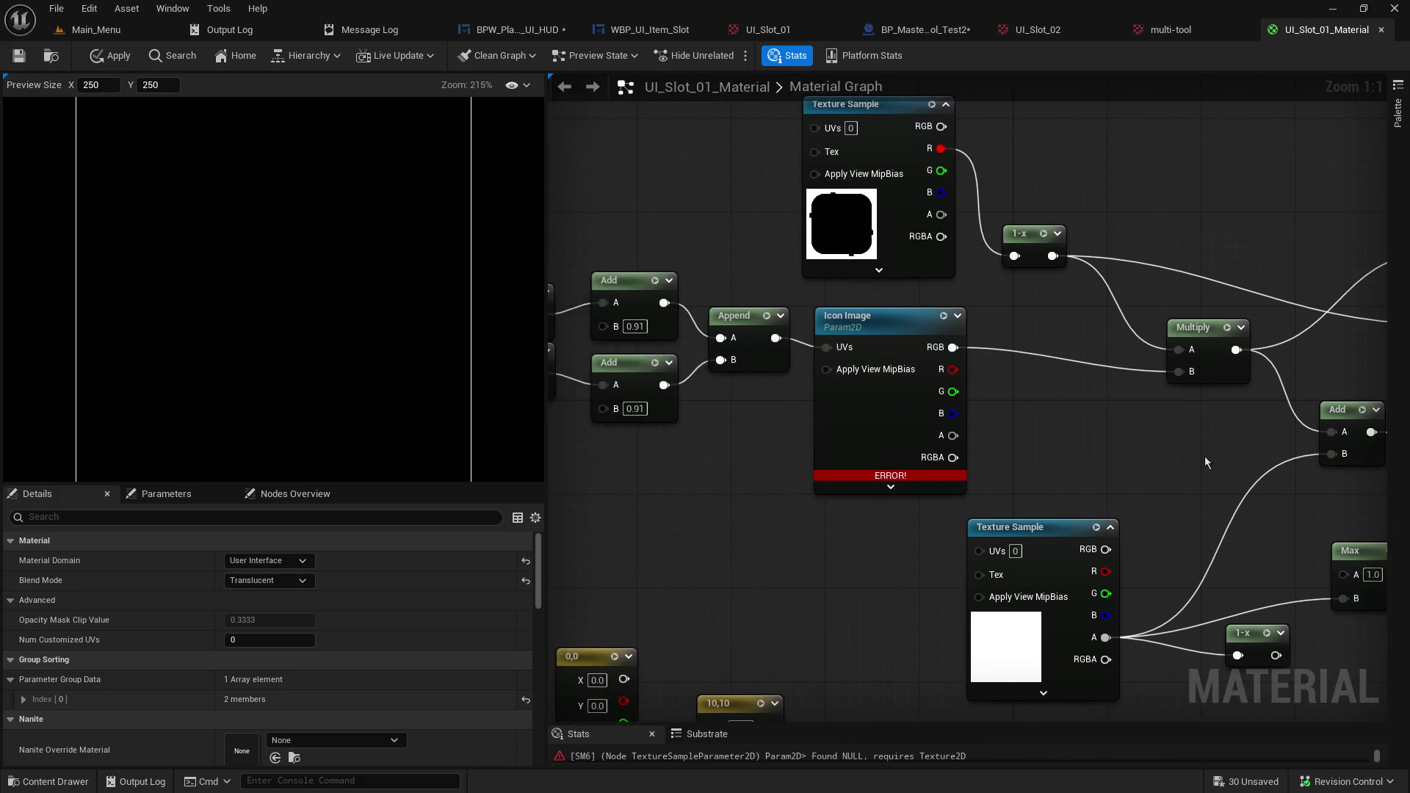
pyautogui.click(895, 437)
pyautogui.scroll(-5, 419, 655)
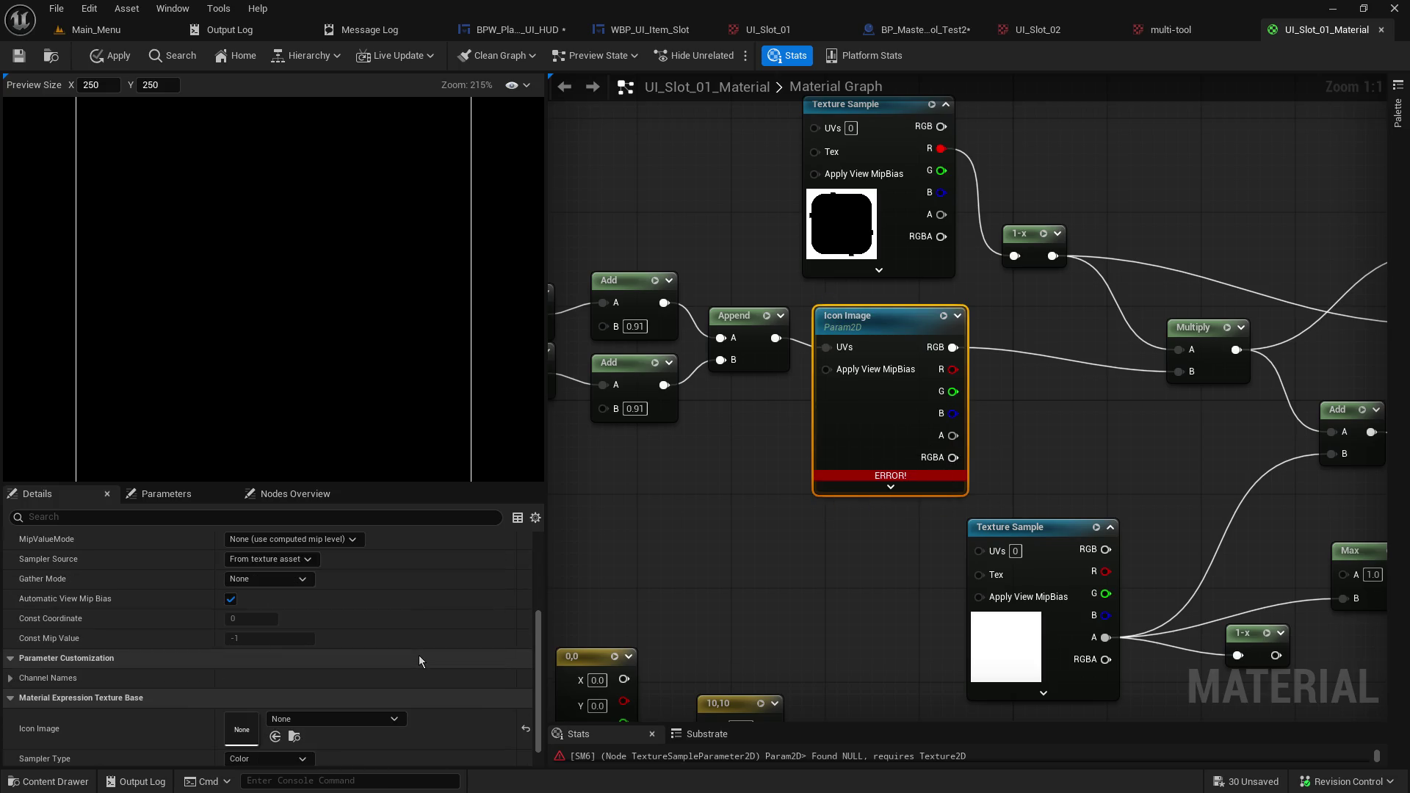
pyautogui.moveTo(779, 607); pyautogui.dragTo(566, 620)
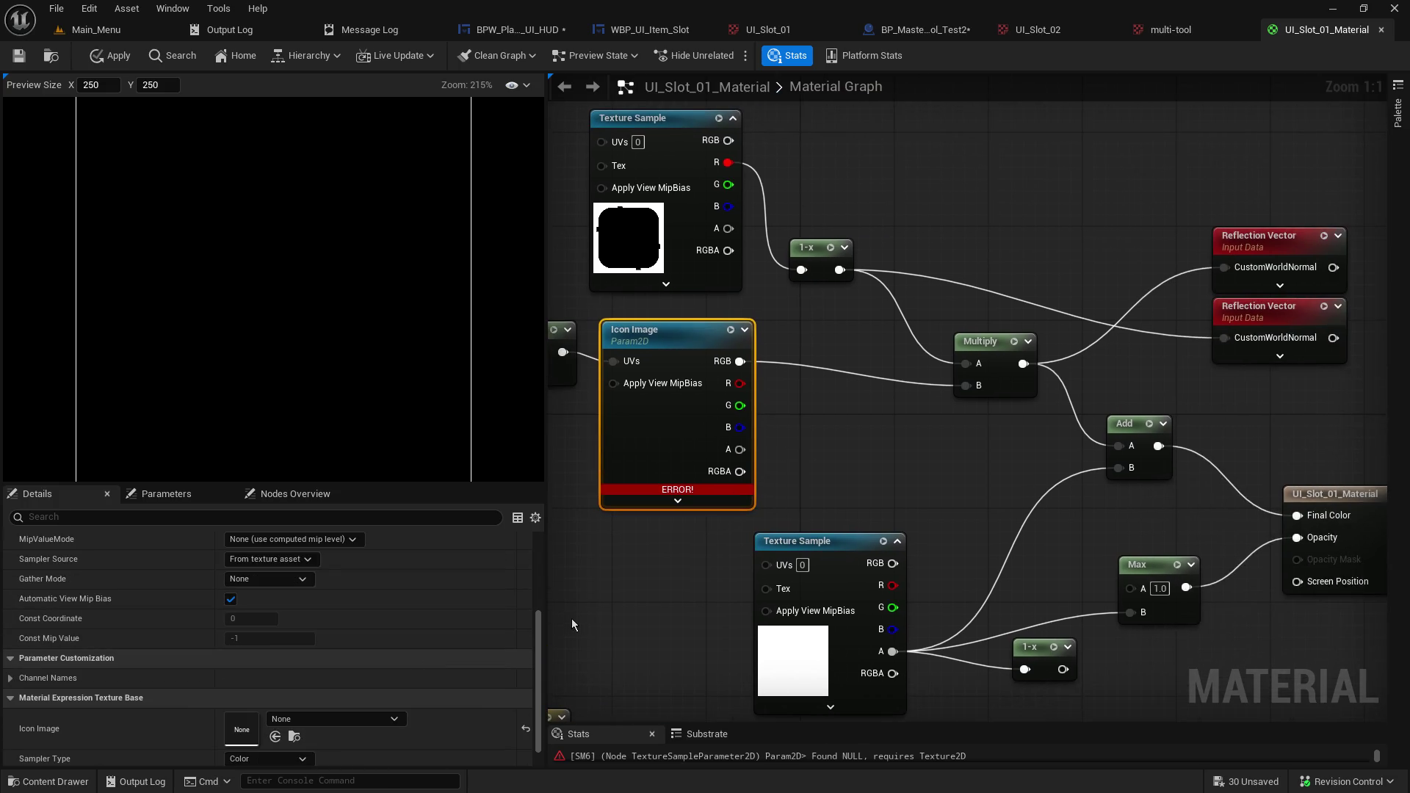
pyautogui.hotkey('ctrl', 'y')
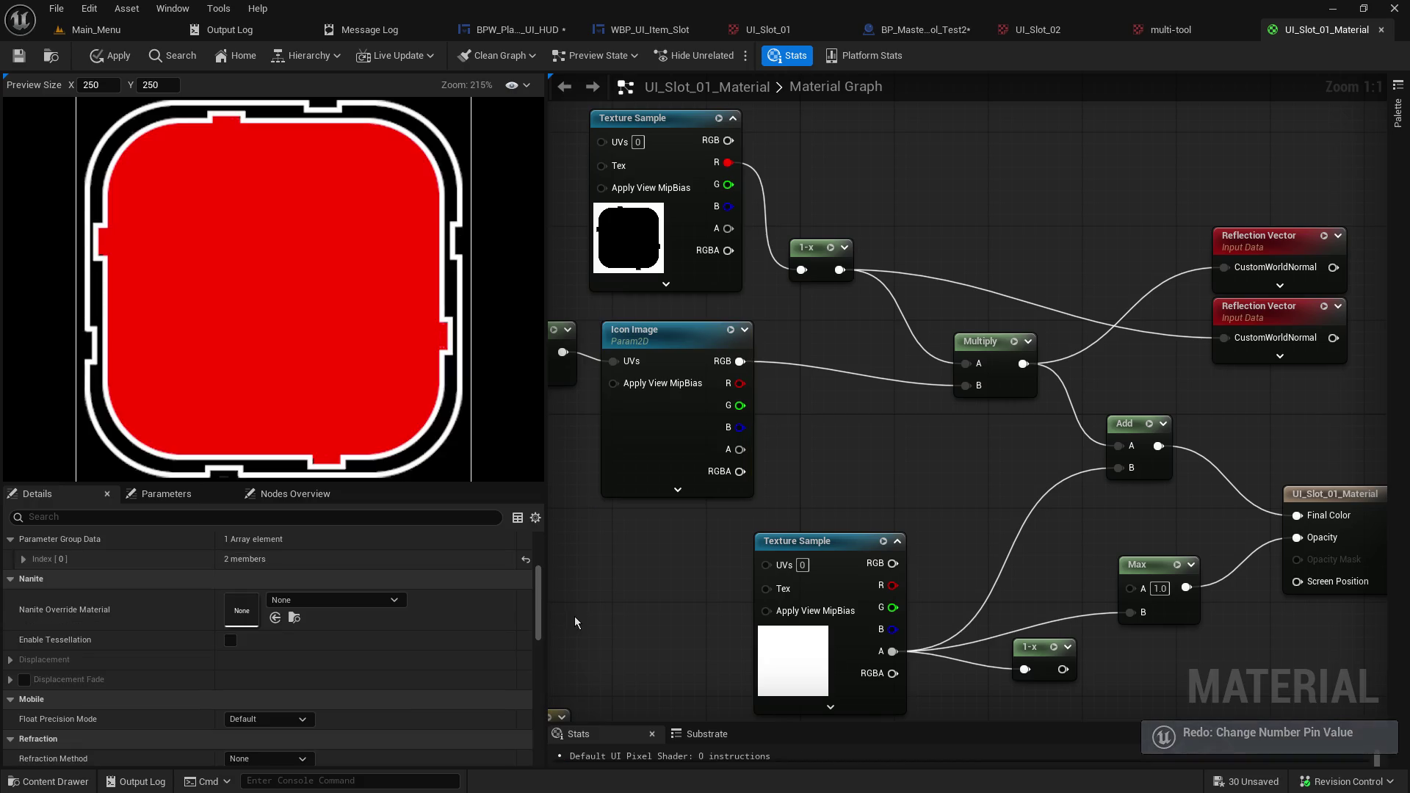
# Break the Max-to-Opacity link and wire the lower texture's alpha straight into Opacity.
pyautogui.moveTo(967, 510); pyautogui.dragTo(800, 479)
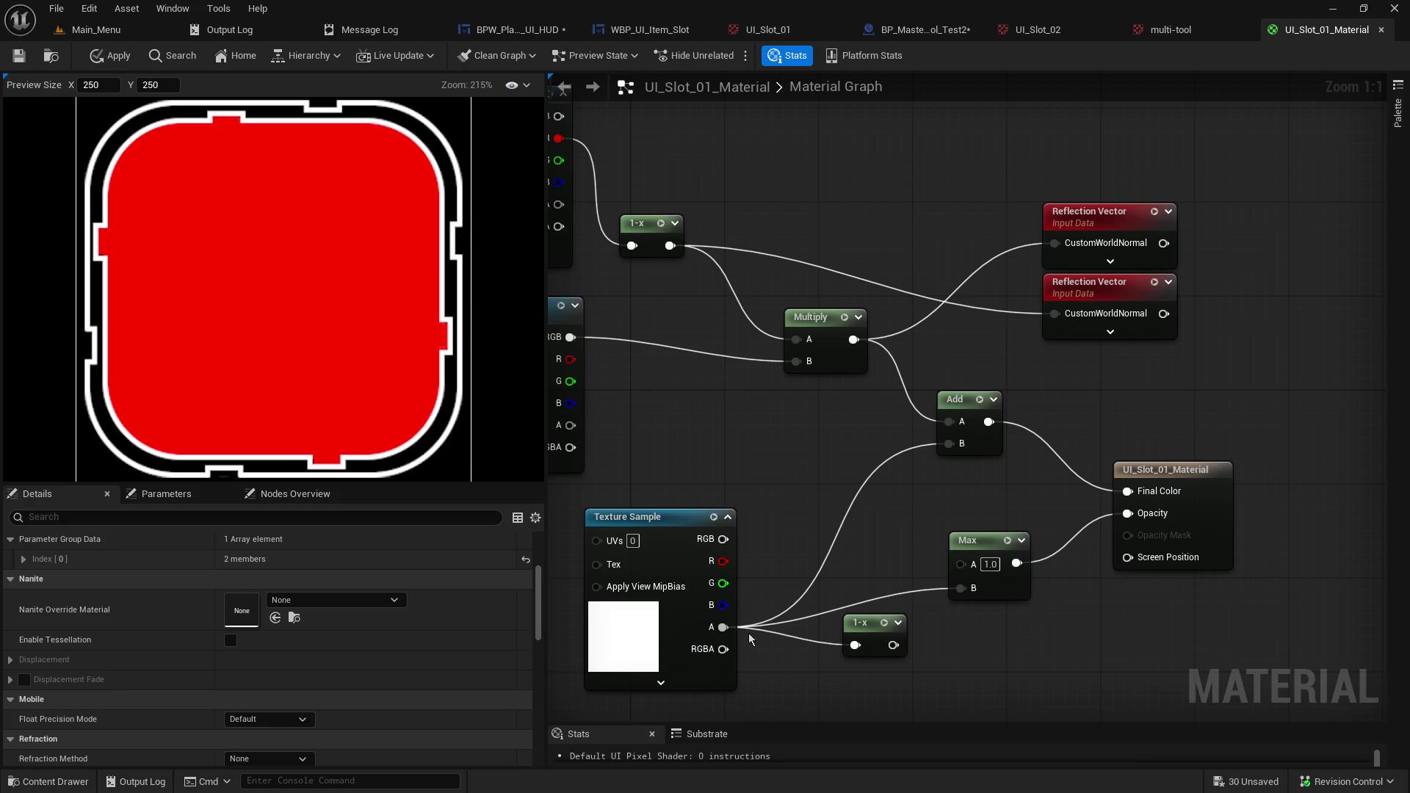
pyautogui.moveTo(905, 624); pyautogui.dragTo(987, 625)
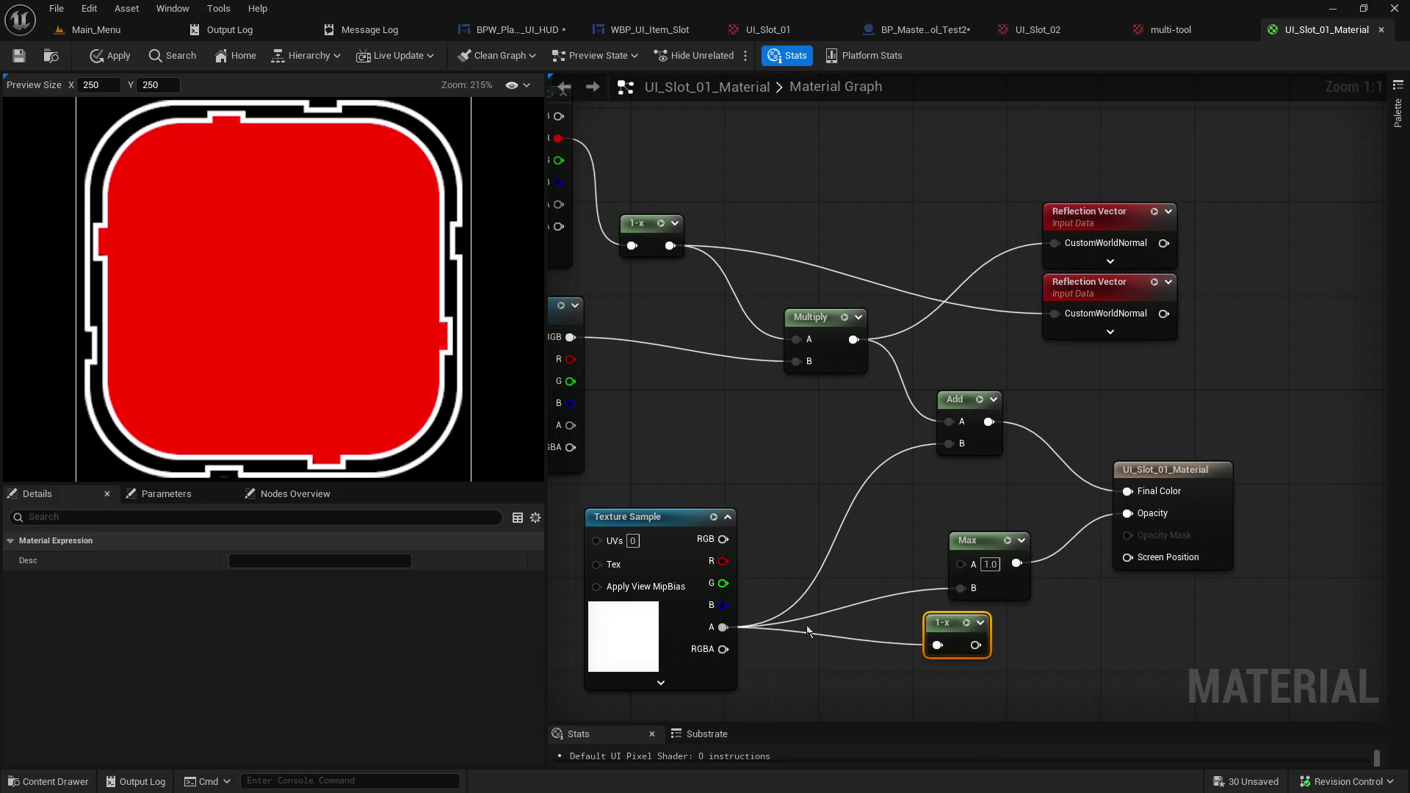
pyautogui.moveTo(724, 627)
pyautogui.mouseDown()
pyautogui.moveTo(962, 513)
pyautogui.moveTo(1118, 514)
pyautogui.mouseUp()
pyautogui.click(1036, 549)
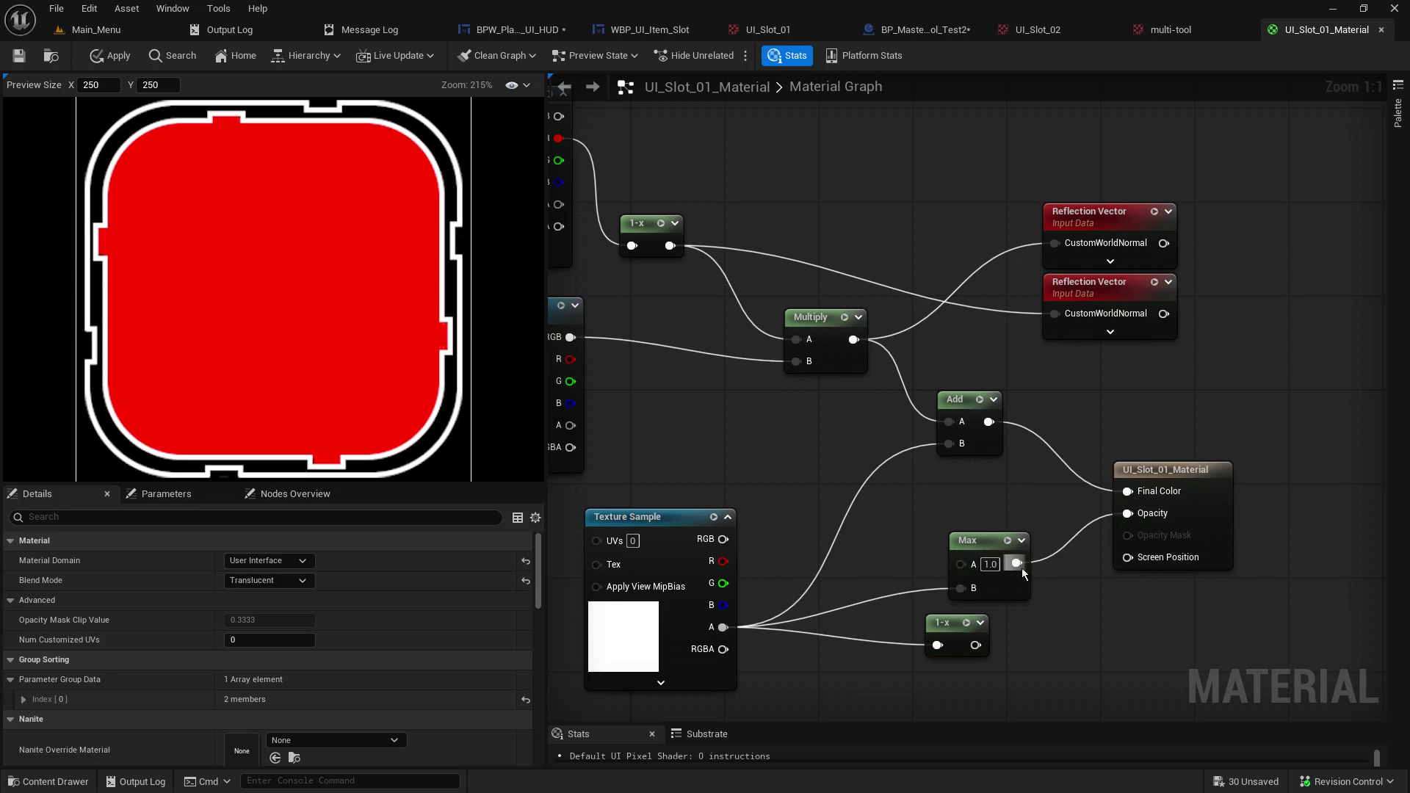
pyautogui.keyDown('alt'); pyautogui.click(1020, 567); pyautogui.keyUp('alt')
pyautogui.moveTo(981, 542)
pyautogui.mouseDown()
pyautogui.moveTo(1021, 598)
pyautogui.moveTo(1029, 554)
pyautogui.mouseUp()
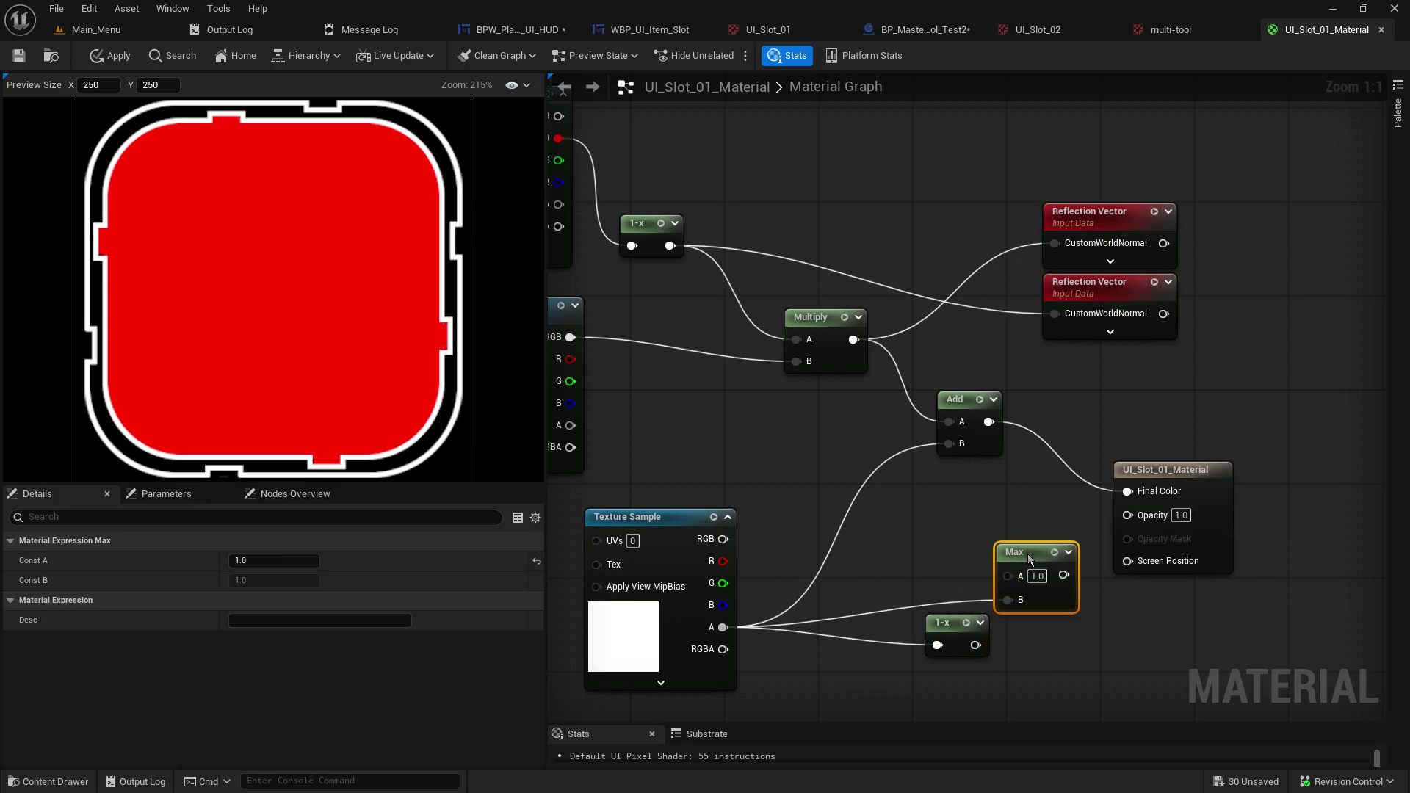
pyautogui.moveTo(724, 628); pyautogui.dragTo(1132, 518)
pyautogui.keyDown('alt'); pyautogui.click(1132, 518); pyautogui.keyUp('alt')
# Cut the texture alpha wires to Max and 1-x, and move both nodes aside.
pyautogui.moveTo(1038, 557)
pyautogui.mouseDown()
pyautogui.moveTo(1053, 581)
pyautogui.moveTo(1030, 580)
pyautogui.mouseUp()
pyautogui.click(990, 535)
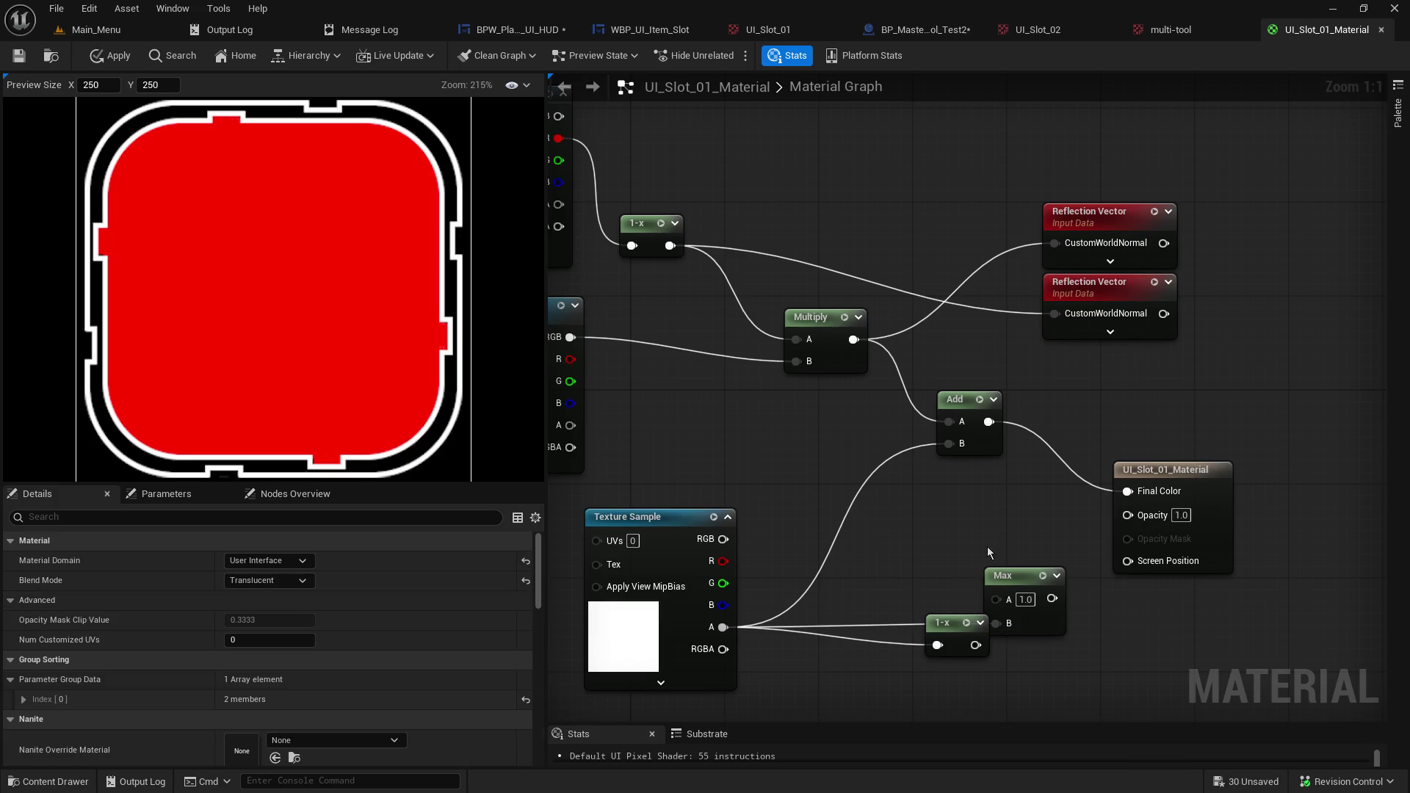
pyautogui.moveTo(927, 622)
pyautogui.mouseDown()
pyautogui.moveTo(924, 490)
pyautogui.moveTo(946, 534)
pyautogui.moveTo(924, 617)
pyautogui.moveTo(911, 615)
pyautogui.moveTo(926, 605)
pyautogui.mouseUp()
pyautogui.keyDown('alt'); pyautogui.click(997, 624); pyautogui.keyUp('alt')
pyautogui.keyDown('alt'); pyautogui.click(925, 586); pyautogui.keyUp('alt')
pyautogui.moveTo(752, 480)
pyautogui.mouseDown()
pyautogui.moveTo(948, 484)
pyautogui.moveTo(930, 487)
pyautogui.mouseUp()
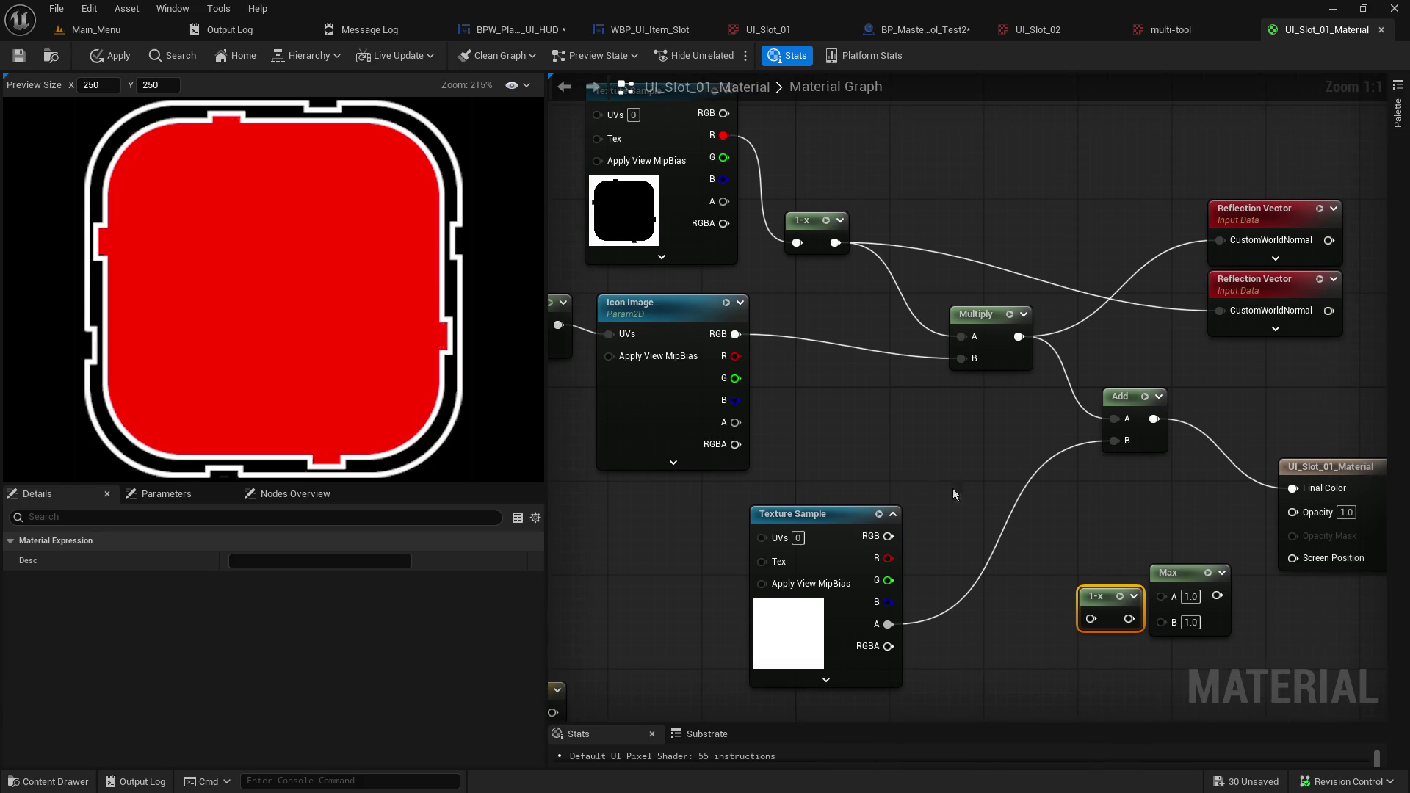
pyautogui.click(992, 345)
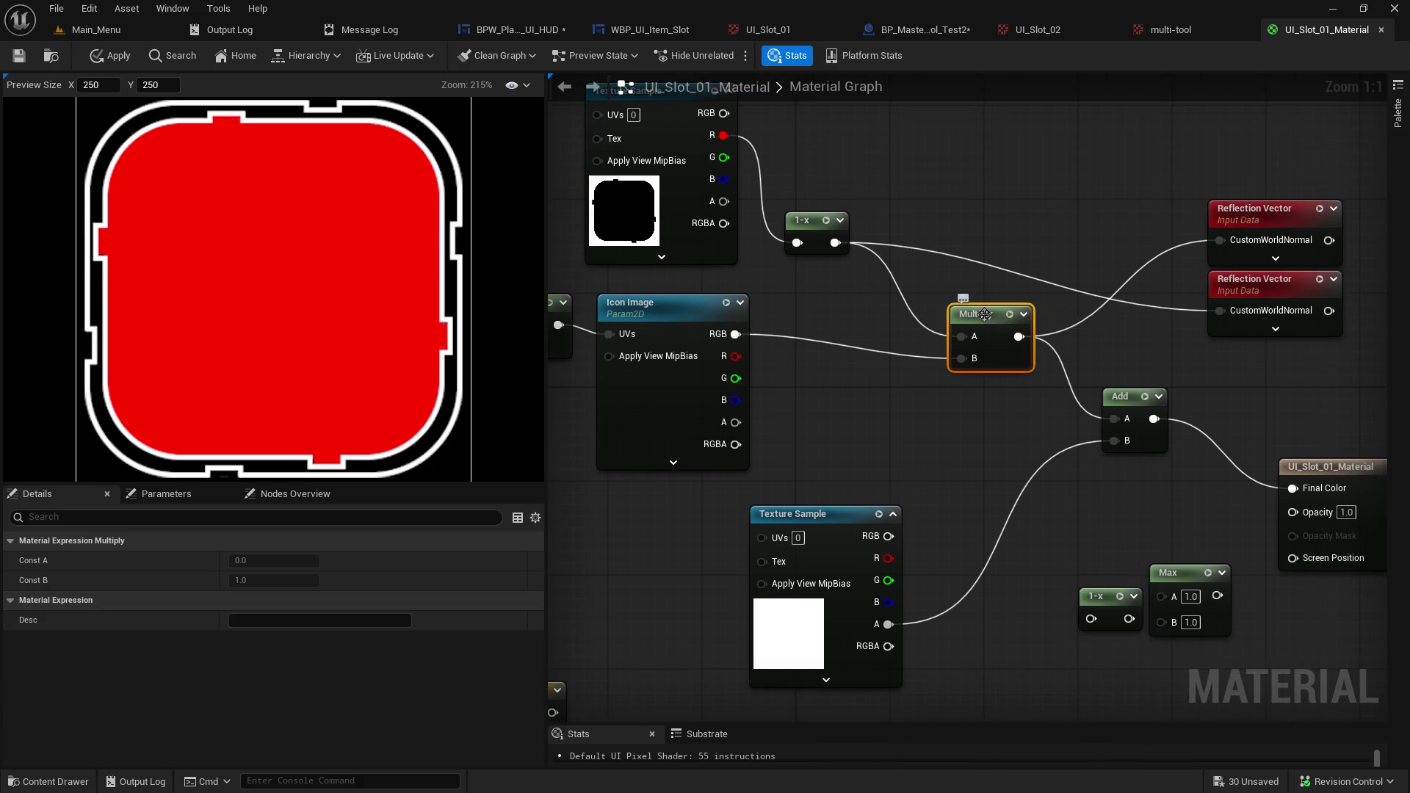
pyautogui.hotkey('ctrl', 'w')
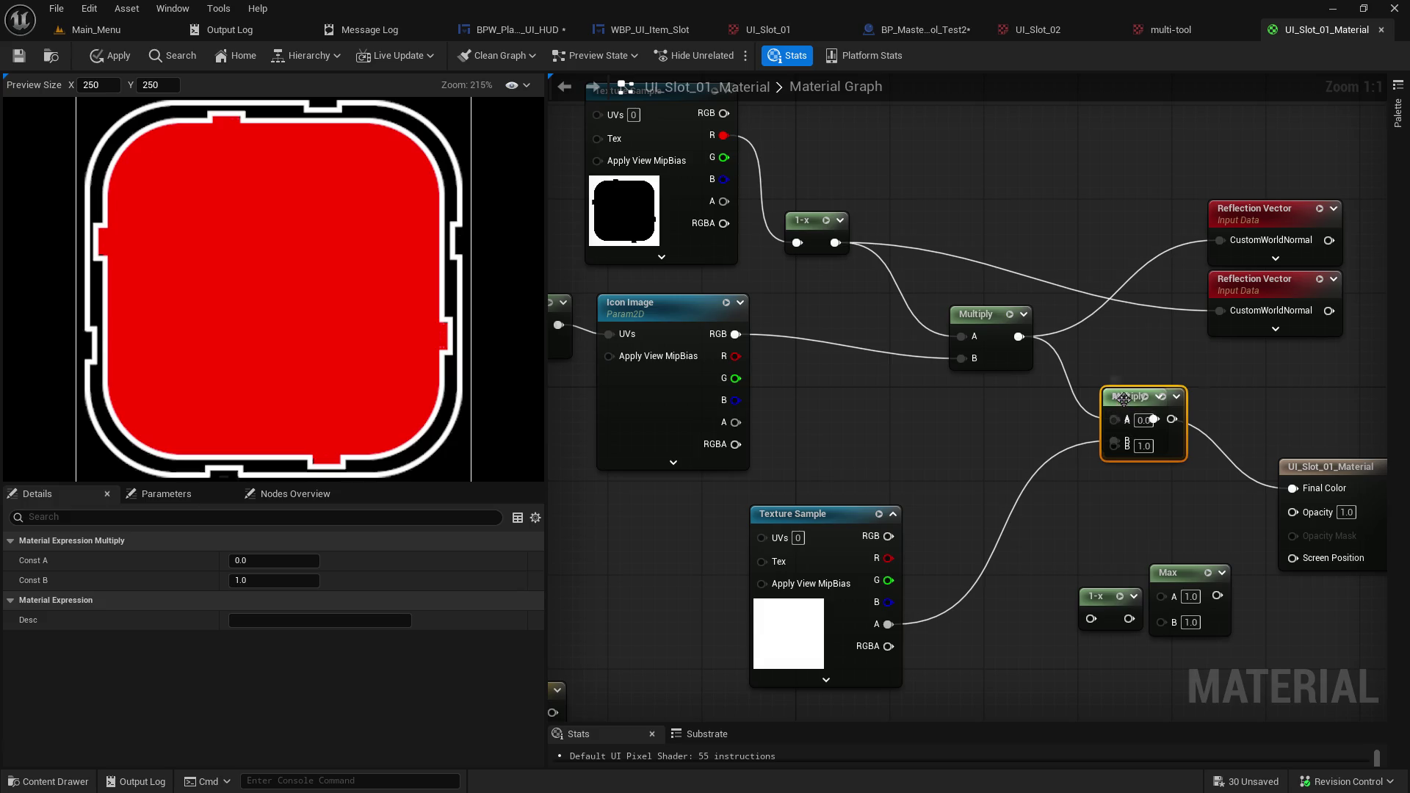
pyautogui.moveTo(1129, 394); pyautogui.dragTo(1094, 514)
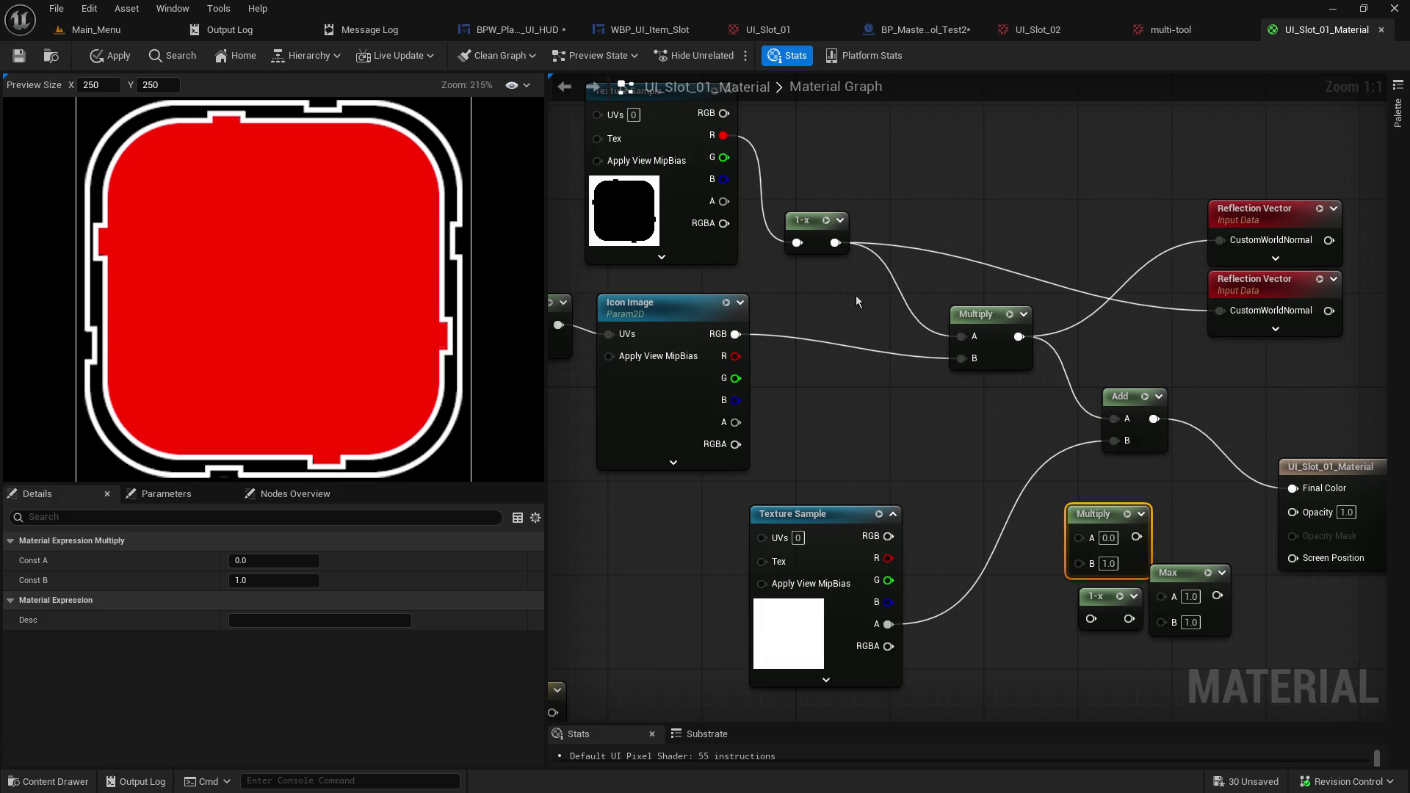
pyautogui.moveTo(837, 243)
pyautogui.mouseDown()
pyautogui.moveTo(971, 510)
pyautogui.moveTo(1082, 538)
pyautogui.mouseUp()
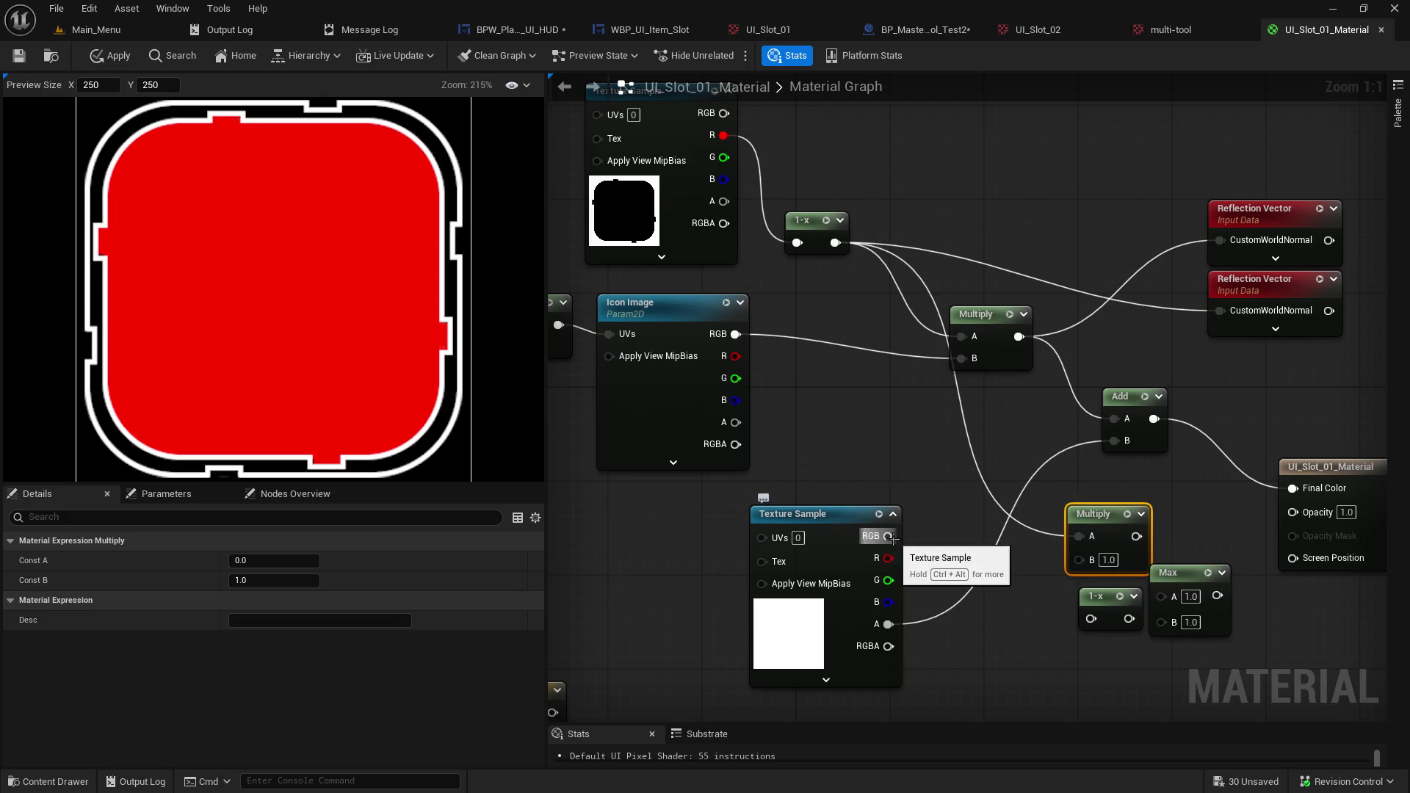
pyautogui.moveTo(890, 537)
pyautogui.mouseDown()
pyautogui.moveTo(993, 564)
pyautogui.moveTo(1079, 560)
pyautogui.mouseUp()
pyautogui.moveTo(1086, 501)
pyautogui.mouseDown()
pyautogui.moveTo(1018, 508)
pyautogui.moveTo(1120, 491)
pyautogui.mouseUp()
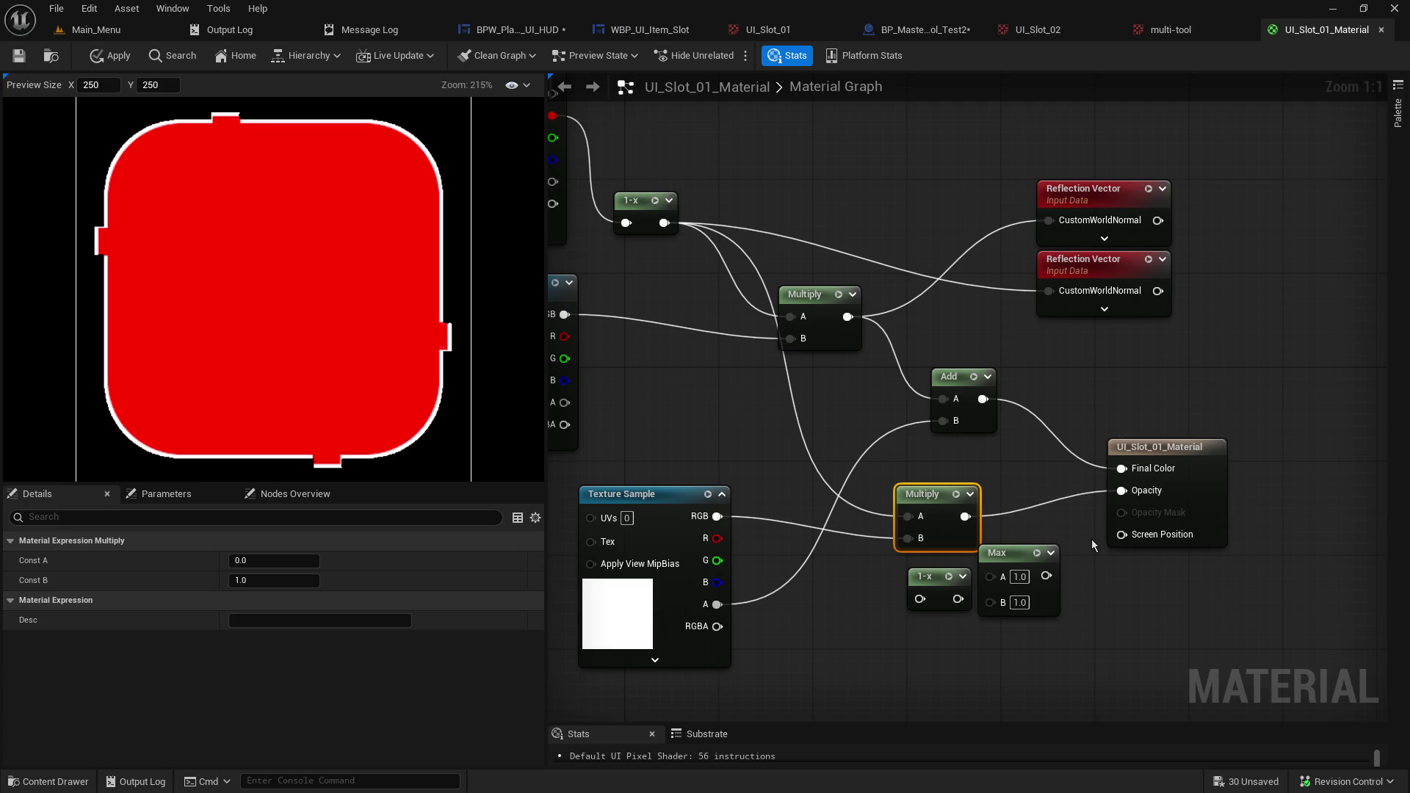
pyautogui.moveTo(971, 489)
pyautogui.mouseDown()
pyautogui.moveTo(718, 293)
pyautogui.moveTo(672, 186)
pyautogui.moveTo(724, 305)
pyautogui.moveTo(1003, 571)
pyautogui.mouseUp()
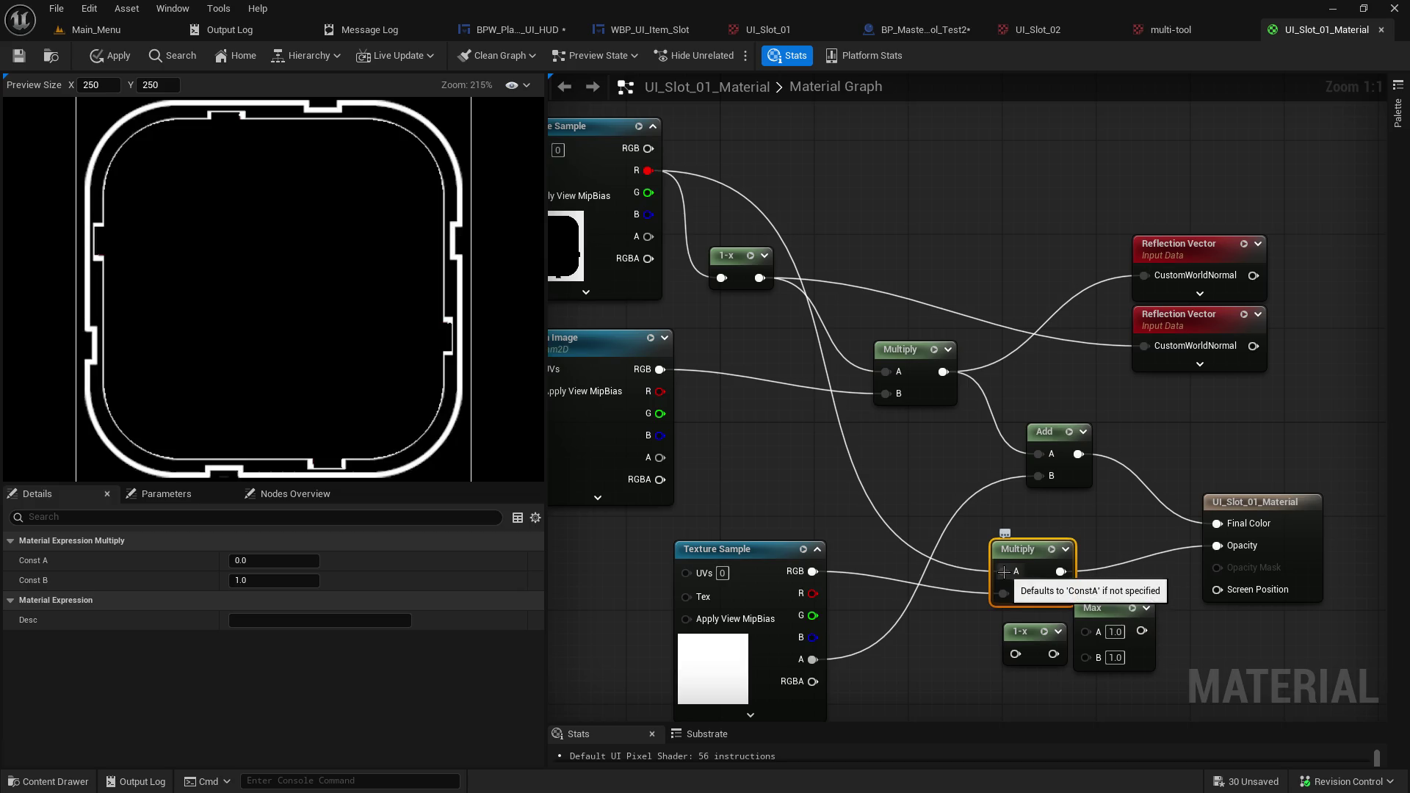
pyautogui.keyDown('alt'); pyautogui.click(1004, 572); pyautogui.keyUp('alt')
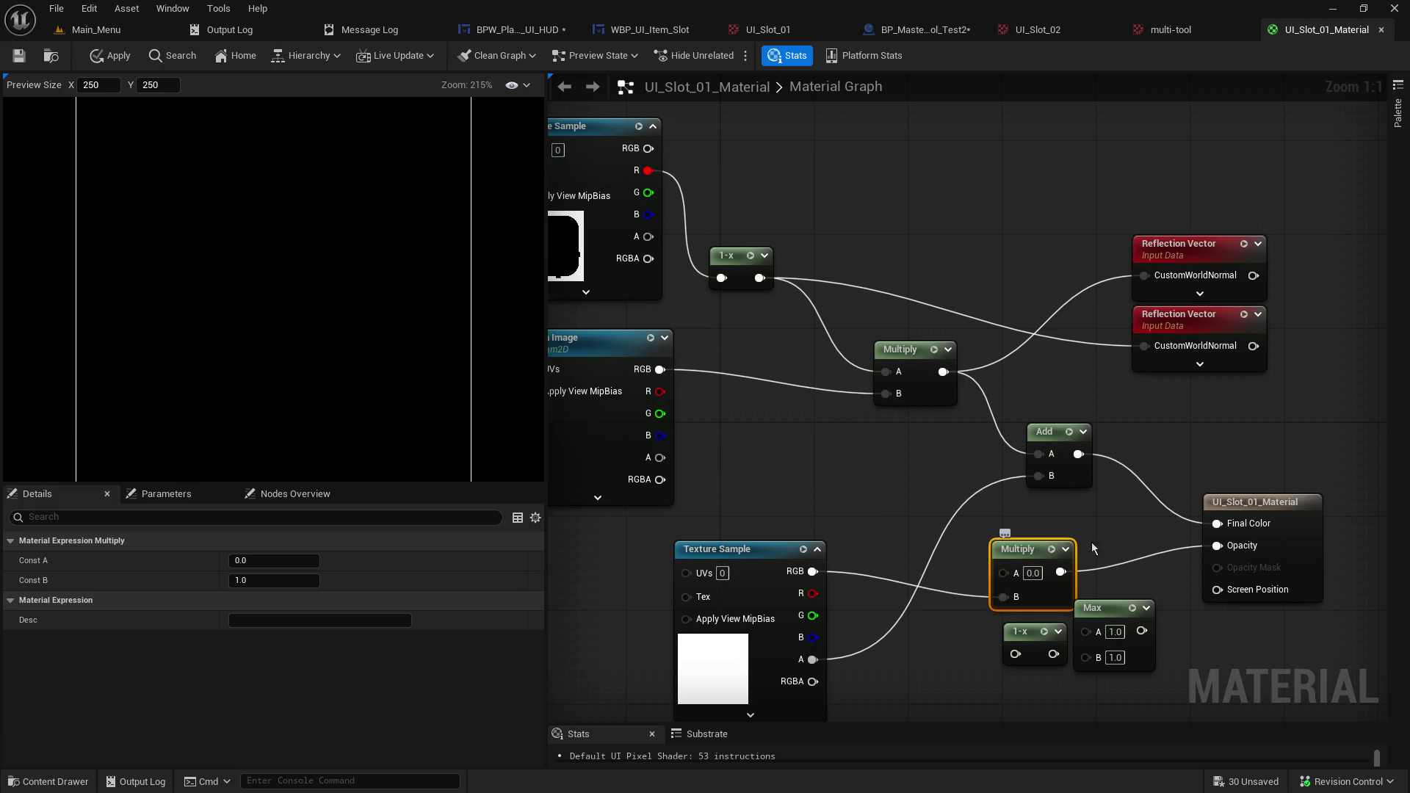
pyautogui.moveTo(1135, 551); pyautogui.dragTo(1087, 497)
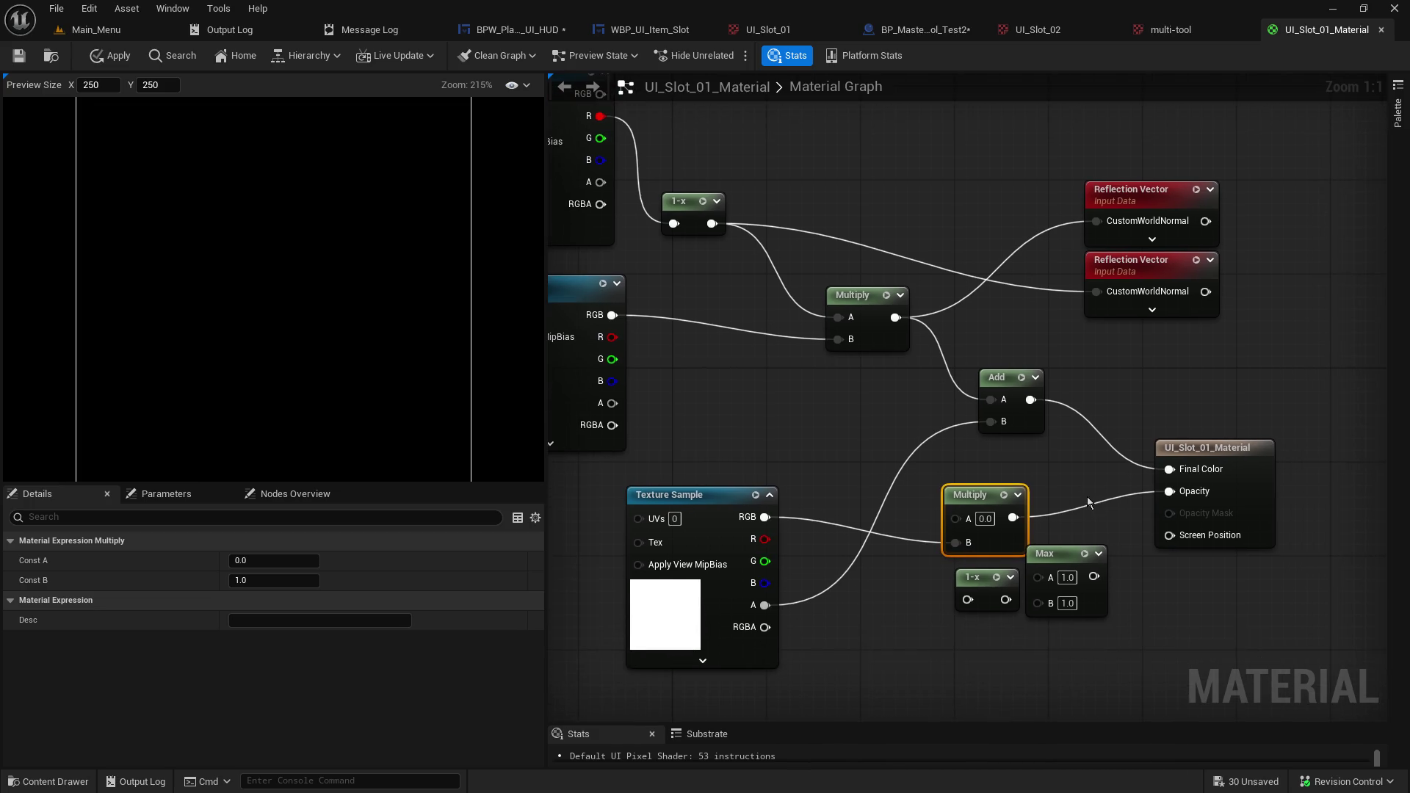
pyautogui.moveTo(1088, 502); pyautogui.dragTo(1116, 527)
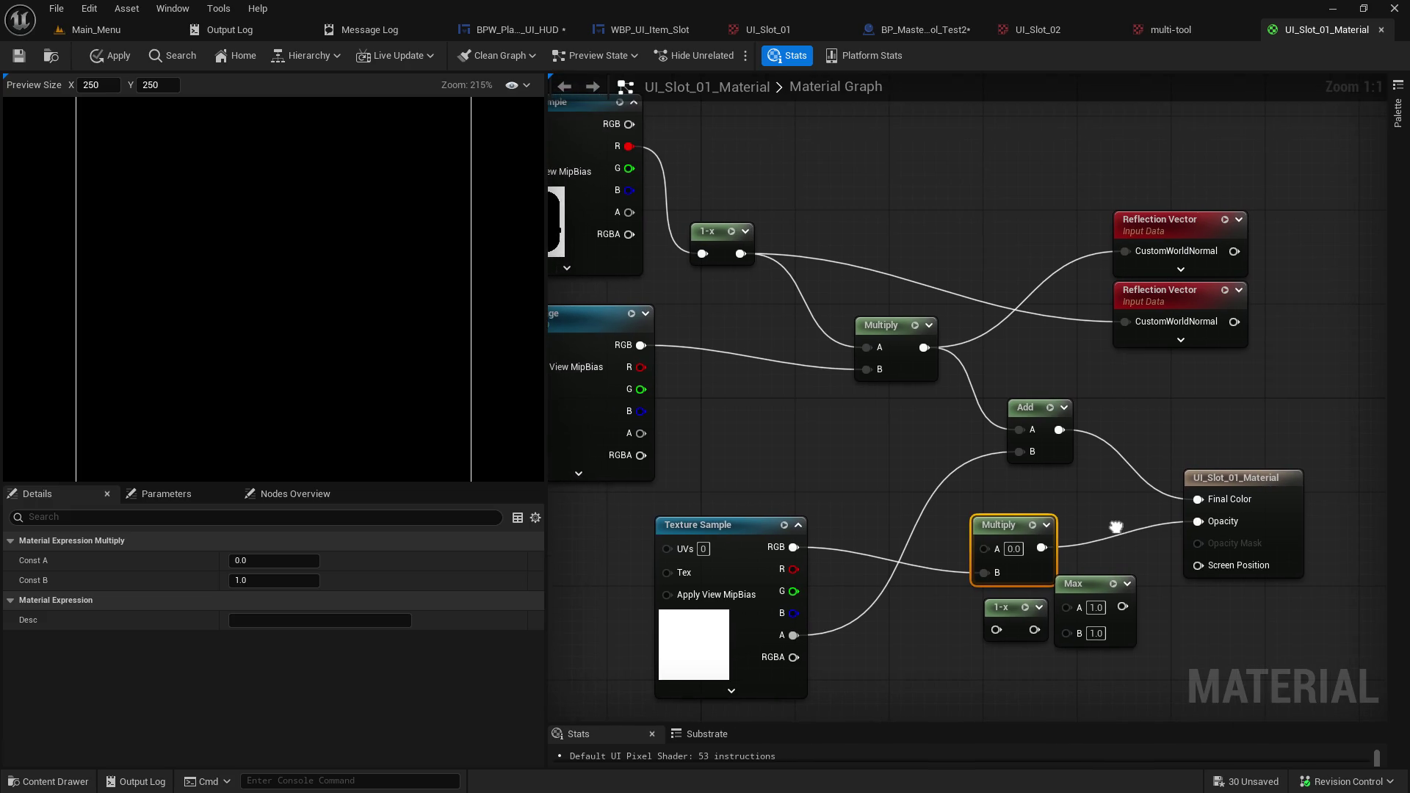
pyautogui.keyDown('alt'); pyautogui.click(985, 580); pyautogui.keyUp('alt')
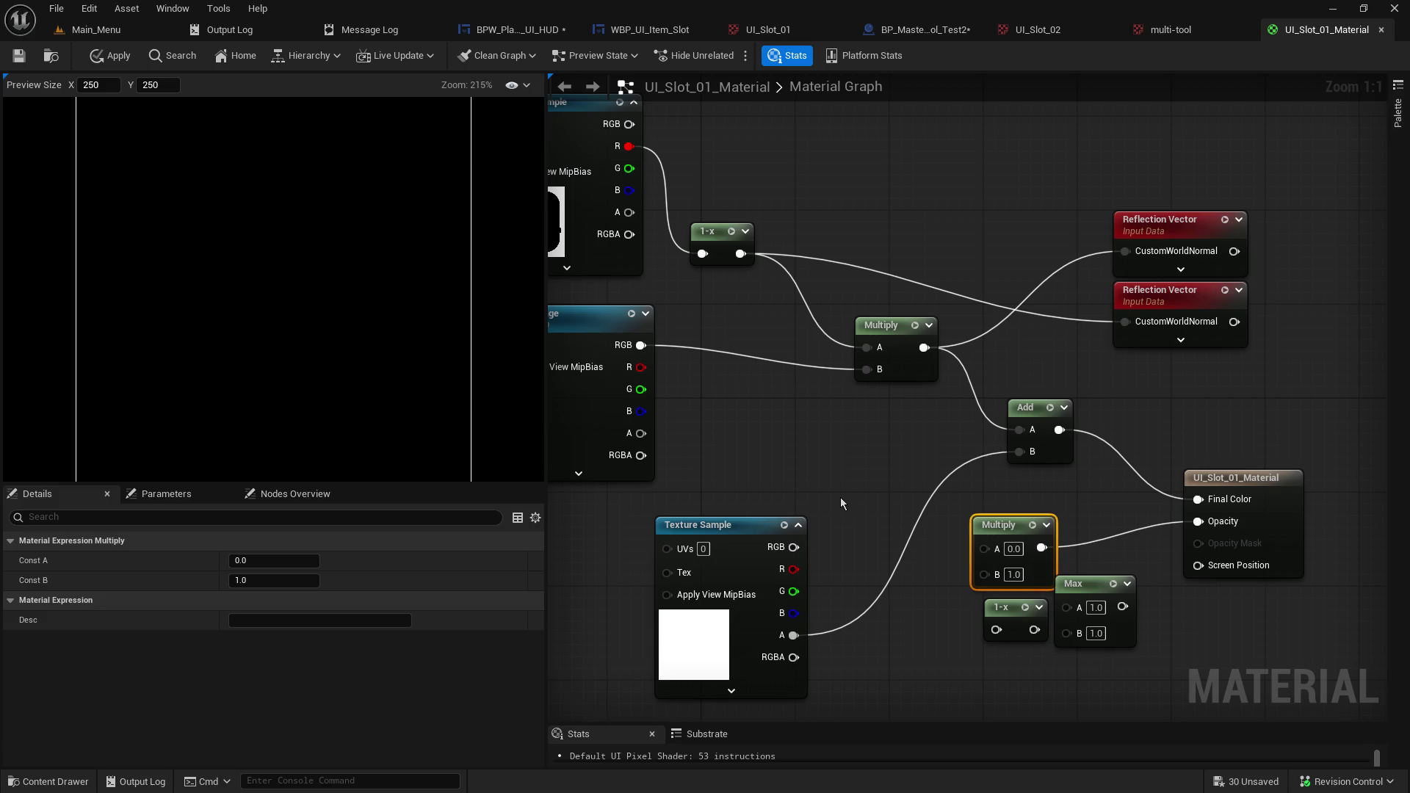
pyautogui.keyDown('alt'); pyautogui.click(1042, 547); pyautogui.keyUp('alt')
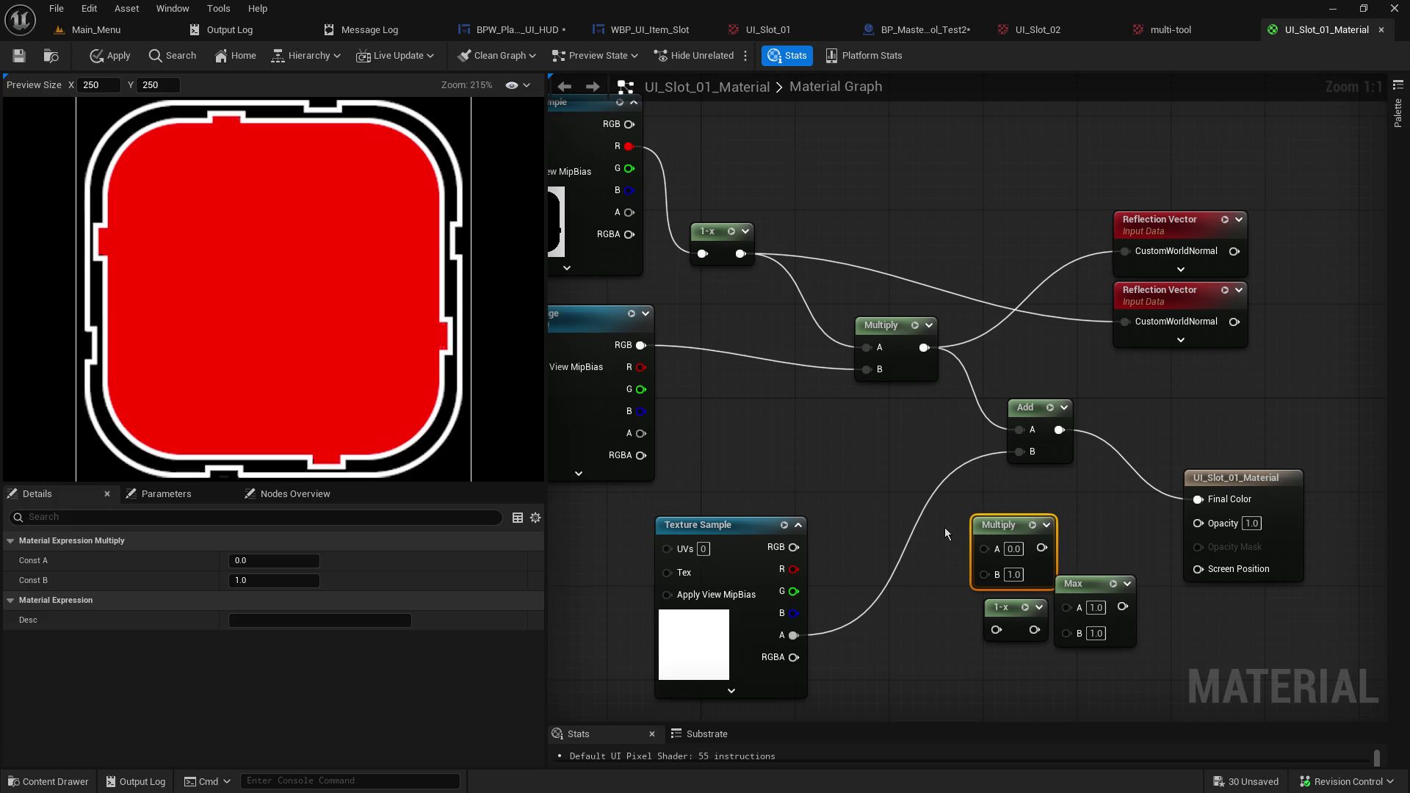
pyautogui.moveTo(924, 487)
pyautogui.mouseDown()
pyautogui.moveTo(1064, 404)
pyautogui.moveTo(1115, 353)
pyautogui.moveTo(997, 510)
pyautogui.mouseUp()
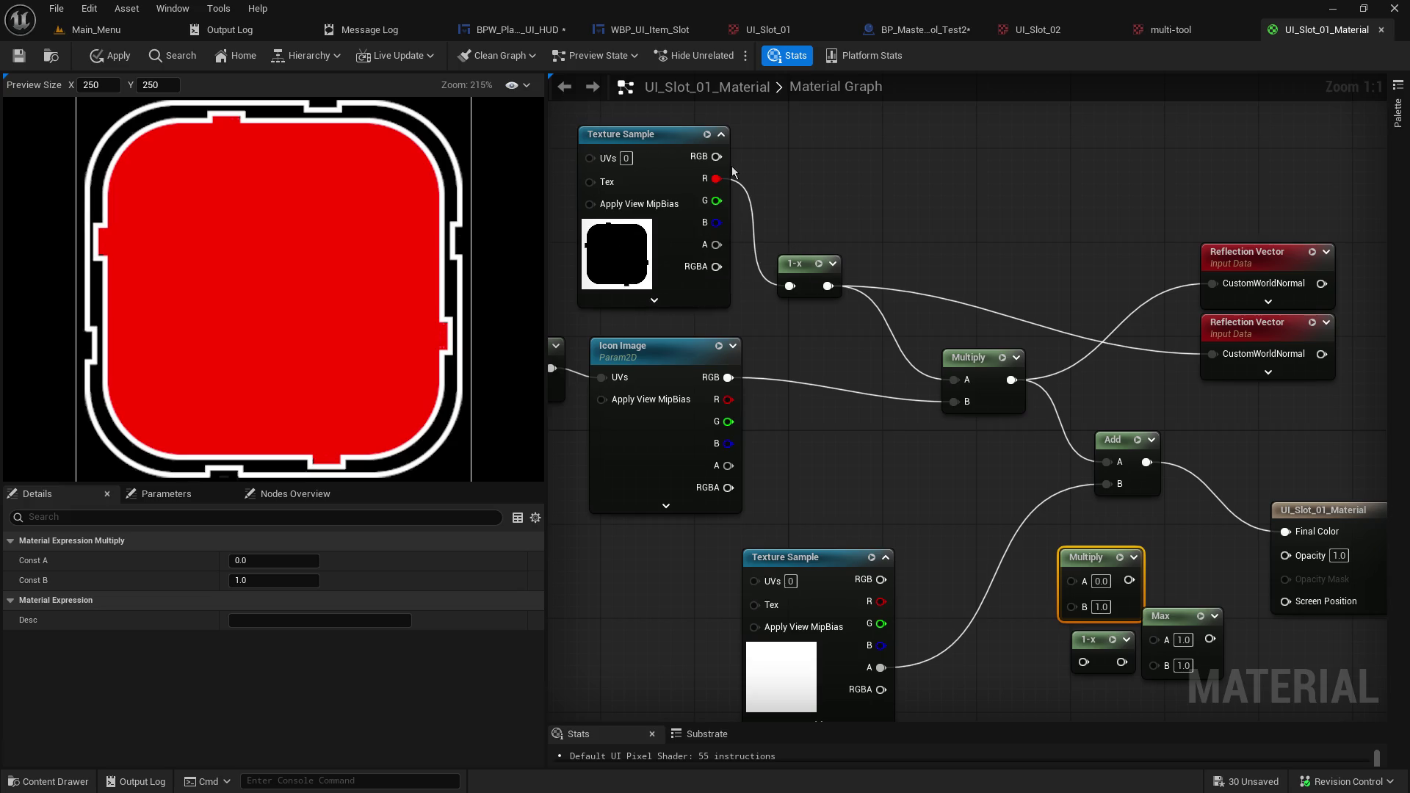
# Rewire the lower Multiply's inputs, then disconnect its A input and its Opacity link.
pyautogui.moveTo(827, 286); pyautogui.dragTo(1078, 581)
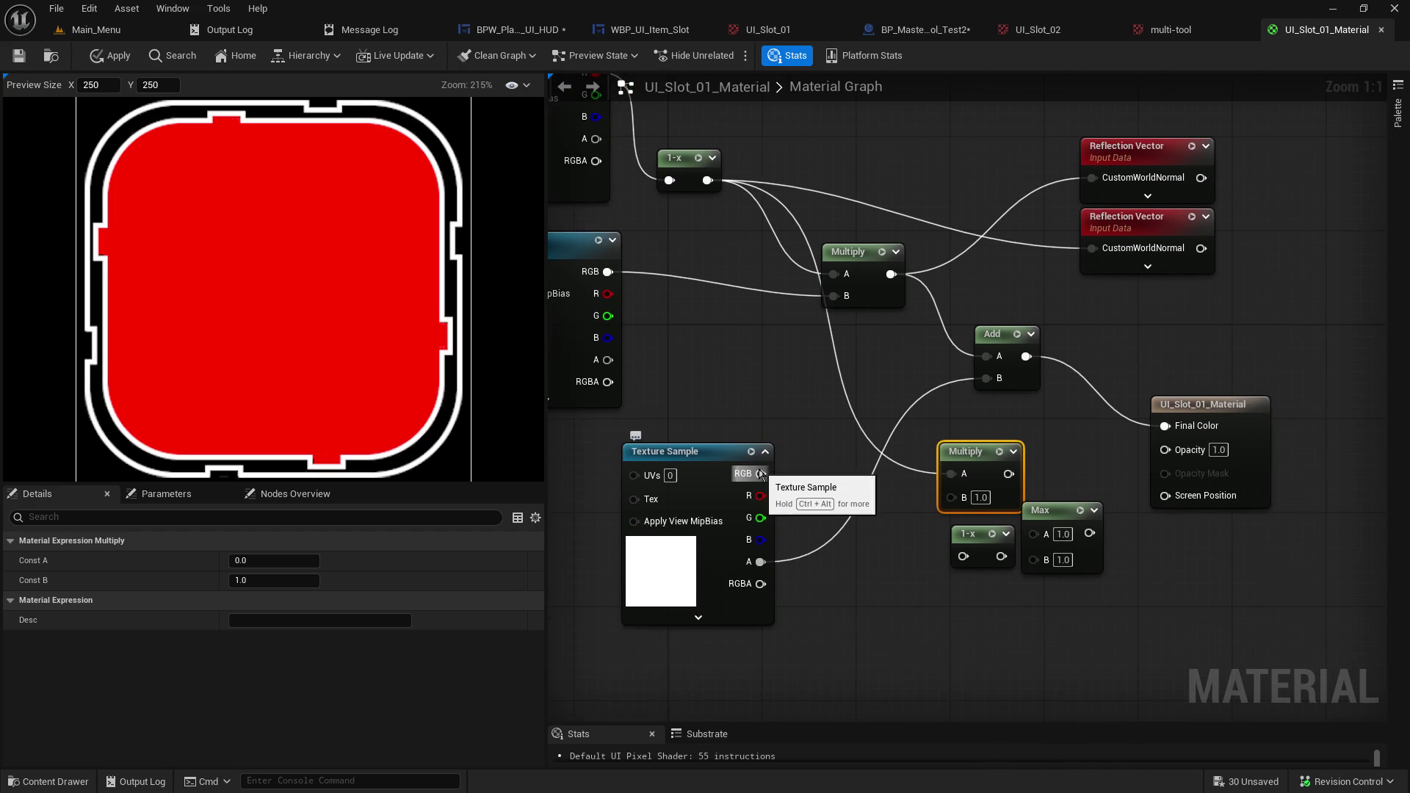
pyautogui.moveTo(761, 475)
pyautogui.mouseDown()
pyautogui.moveTo(914, 483)
pyautogui.moveTo(852, 471)
pyautogui.moveTo(950, 497)
pyautogui.moveTo(1165, 449)
pyautogui.mouseUp()
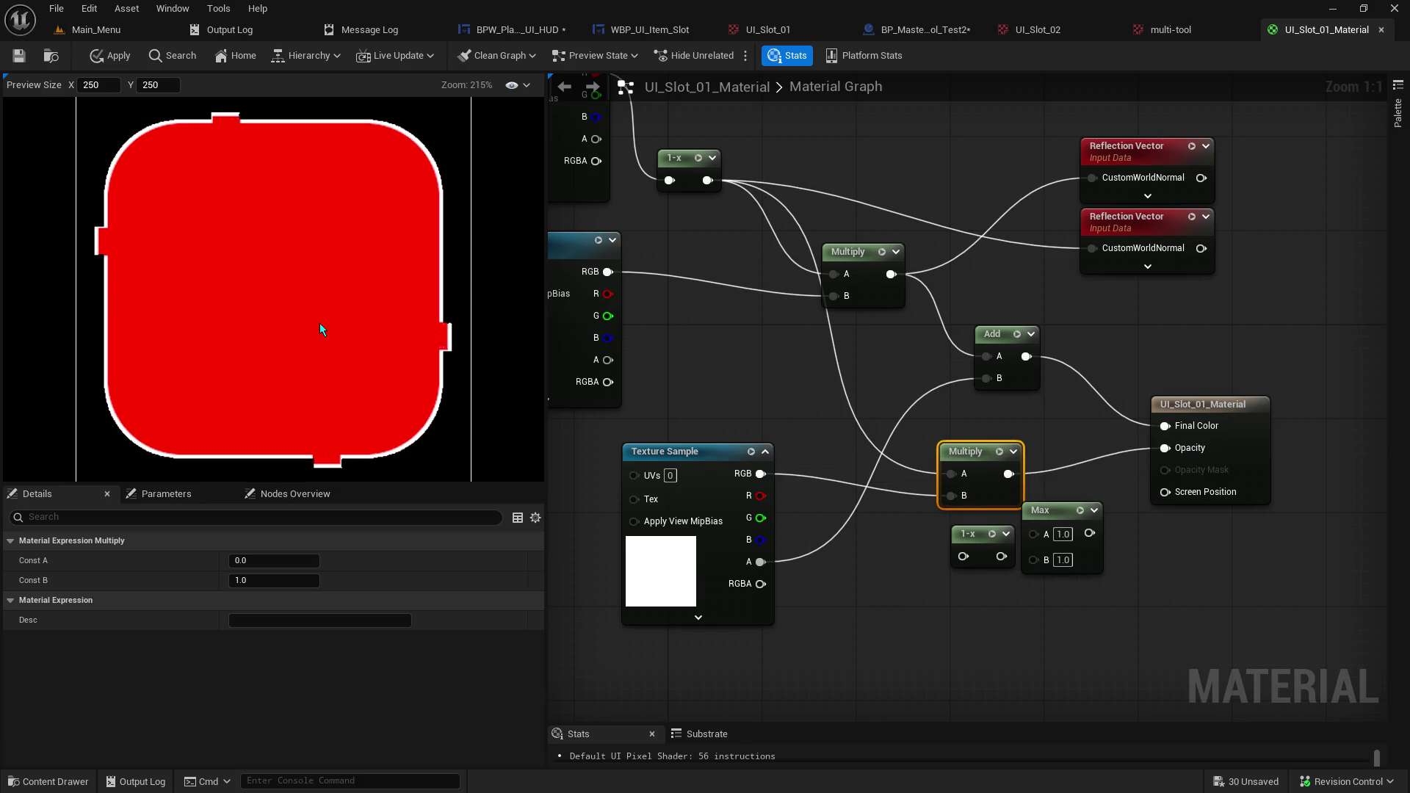
pyautogui.moveTo(637, 270); pyautogui.dragTo(736, 429)
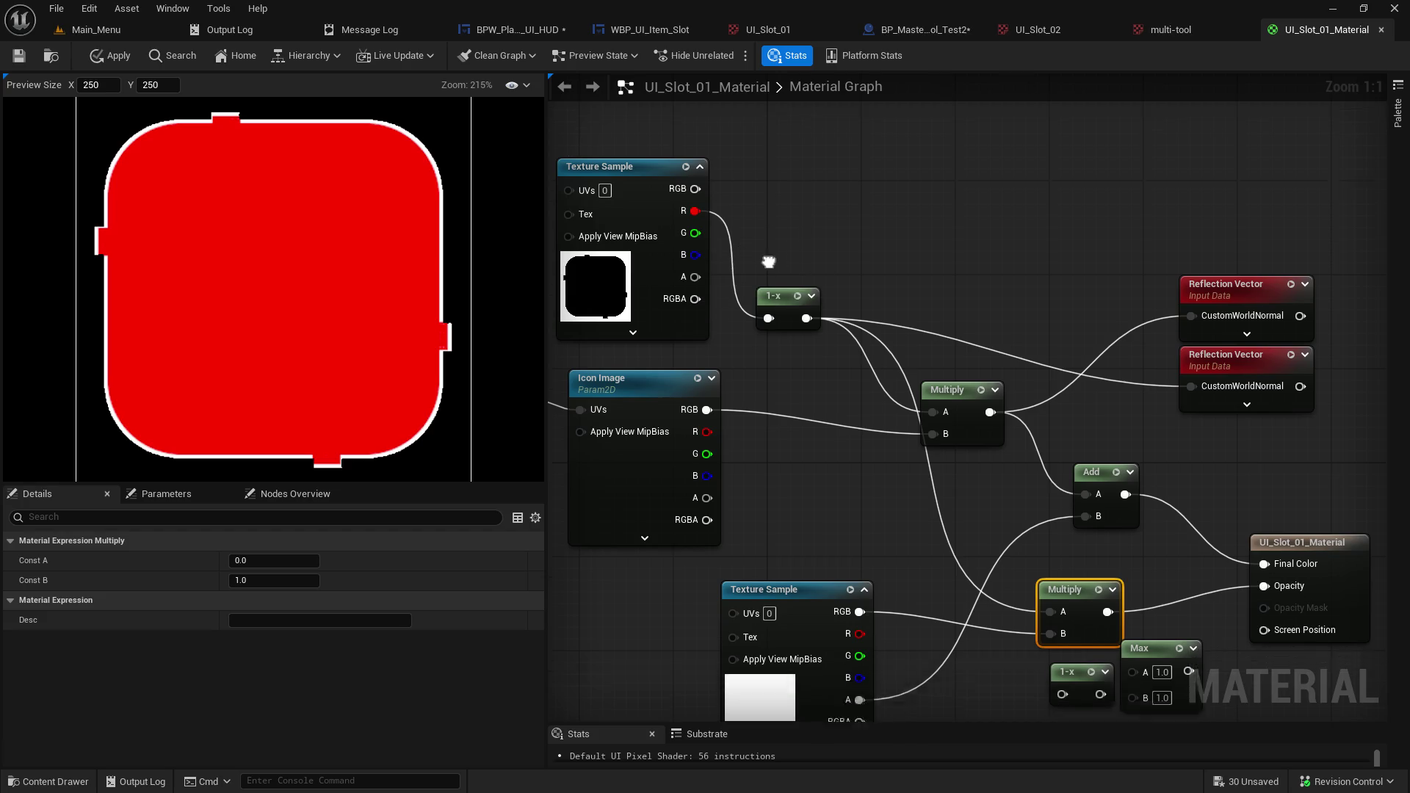
pyautogui.scroll(-3, 1074, 632)
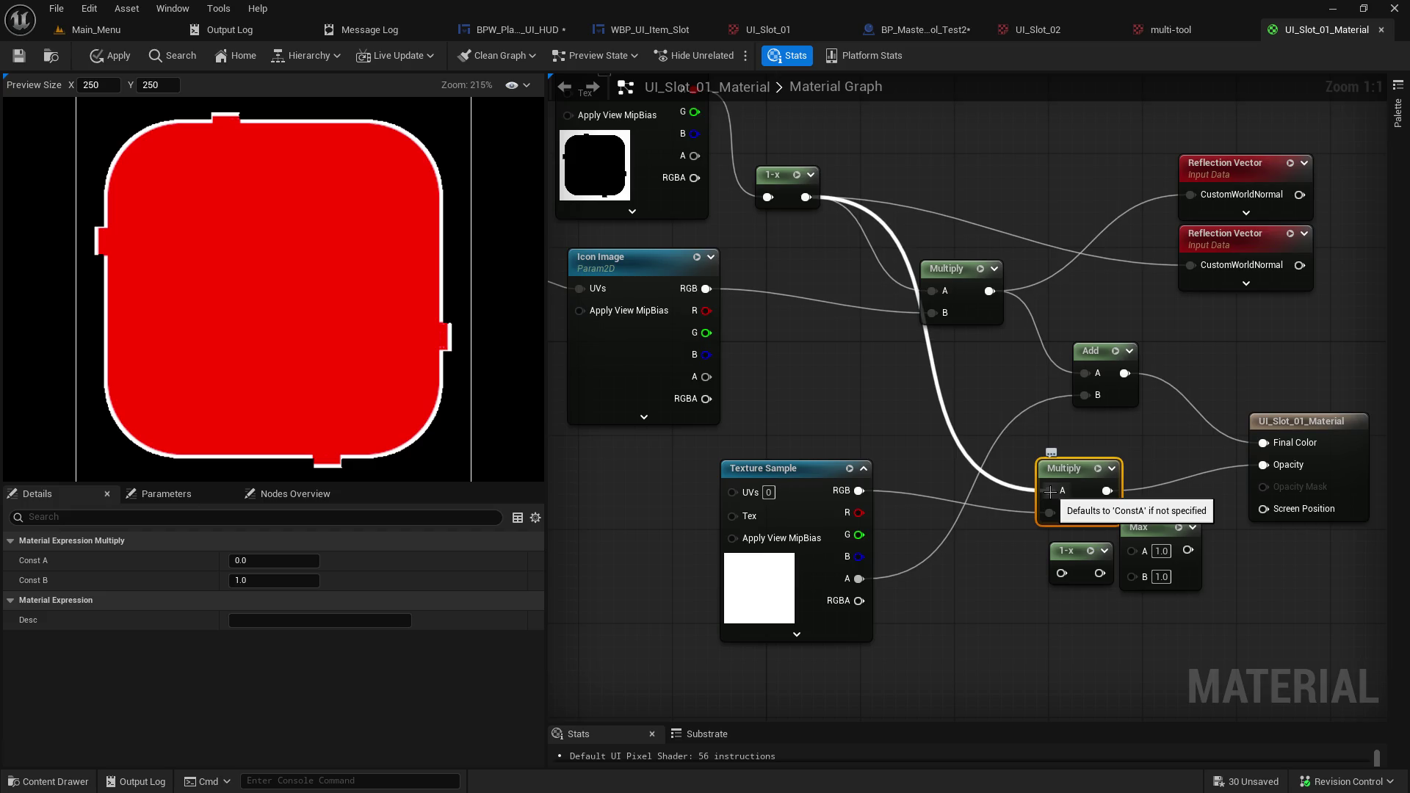
pyautogui.keyDown('alt'); pyautogui.click(1051, 491); pyautogui.keyUp('alt')
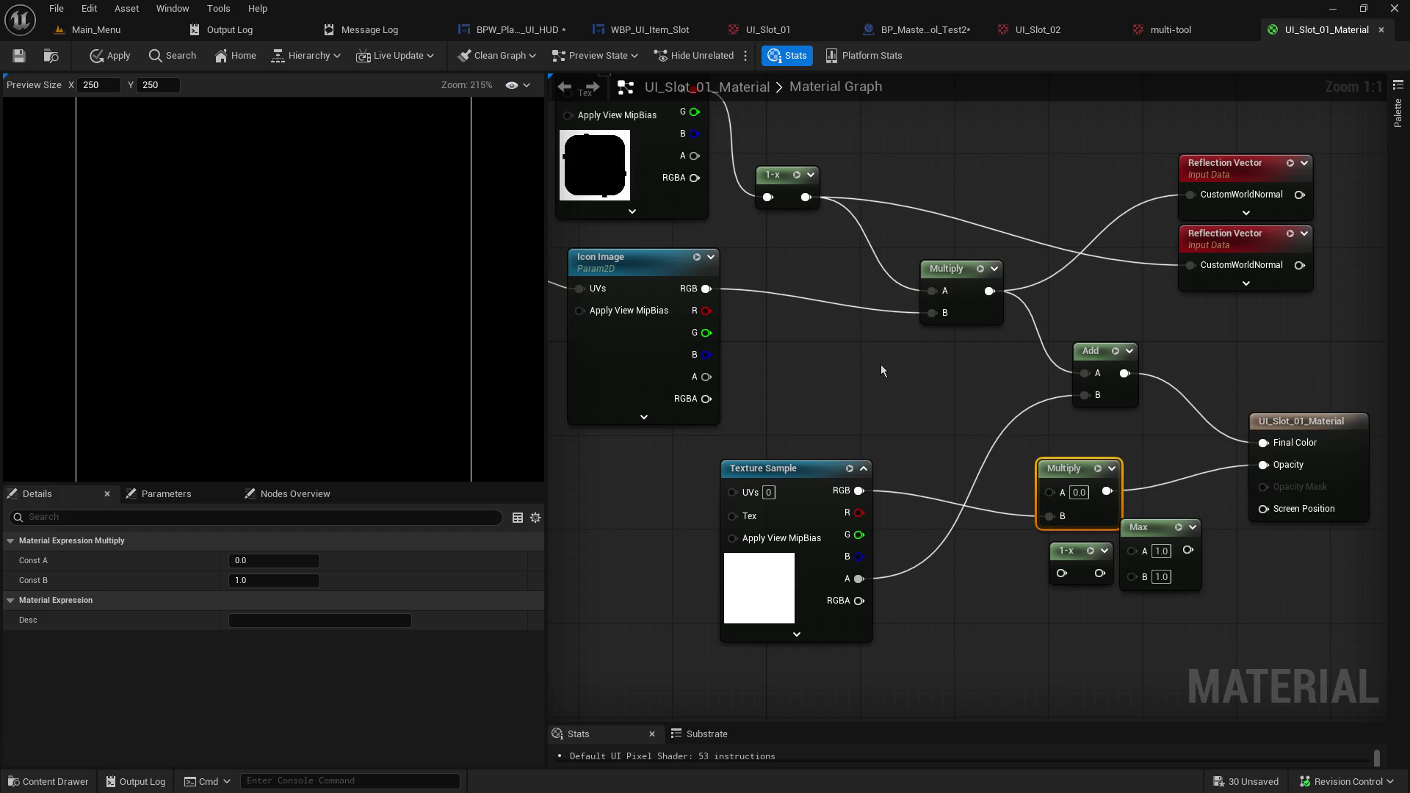
pyautogui.keyDown('alt'); pyautogui.click(1033, 526); pyautogui.keyUp('alt')
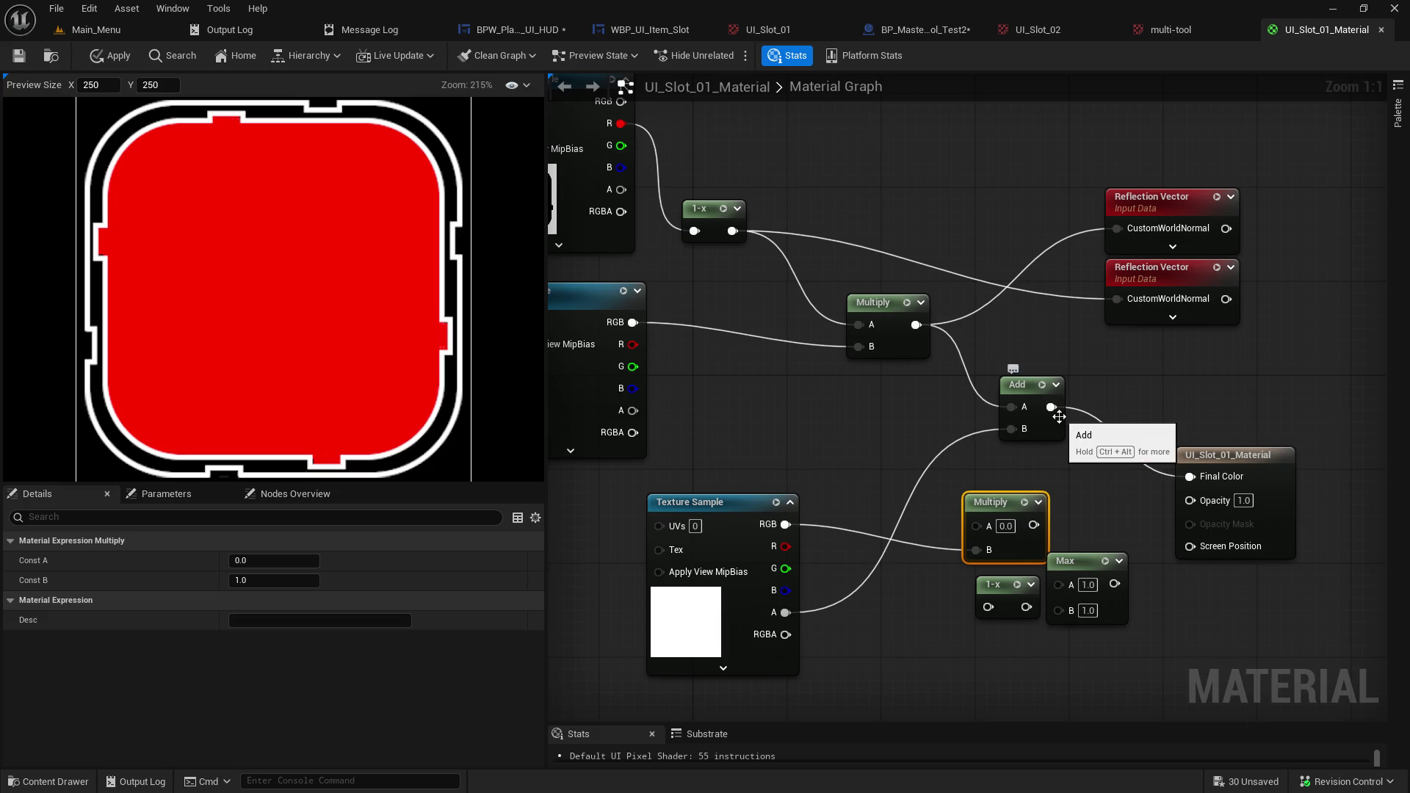
# Connect the upper Multiply to Opacity and return the Add result to Final Color.
pyautogui.moveTo(835, 406)
pyautogui.mouseDown()
pyautogui.moveTo(897, 431)
pyautogui.moveTo(863, 441)
pyautogui.mouseUp()
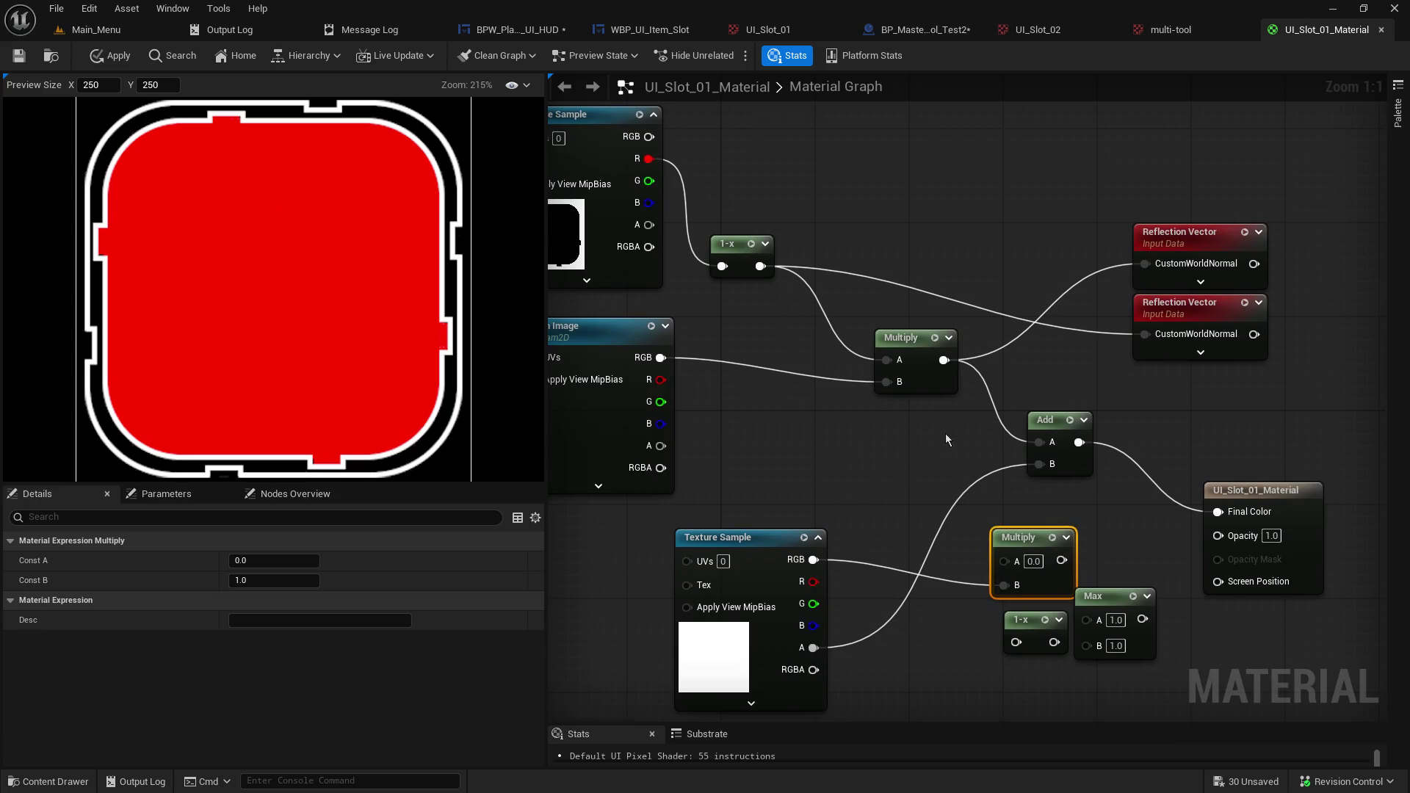
pyautogui.moveTo(942, 360); pyautogui.dragTo(1216, 511)
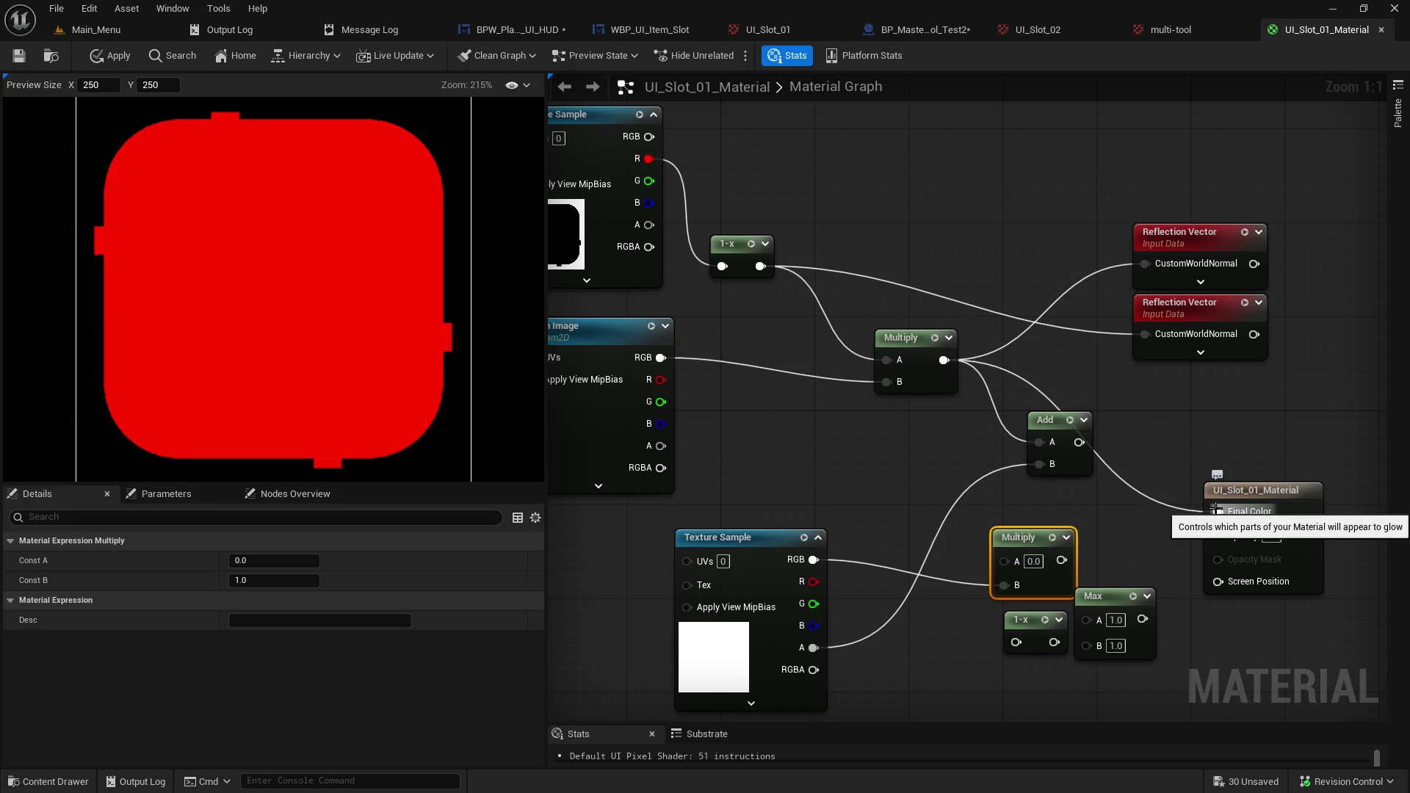
pyautogui.moveTo(1127, 422); pyautogui.dragTo(987, 376)
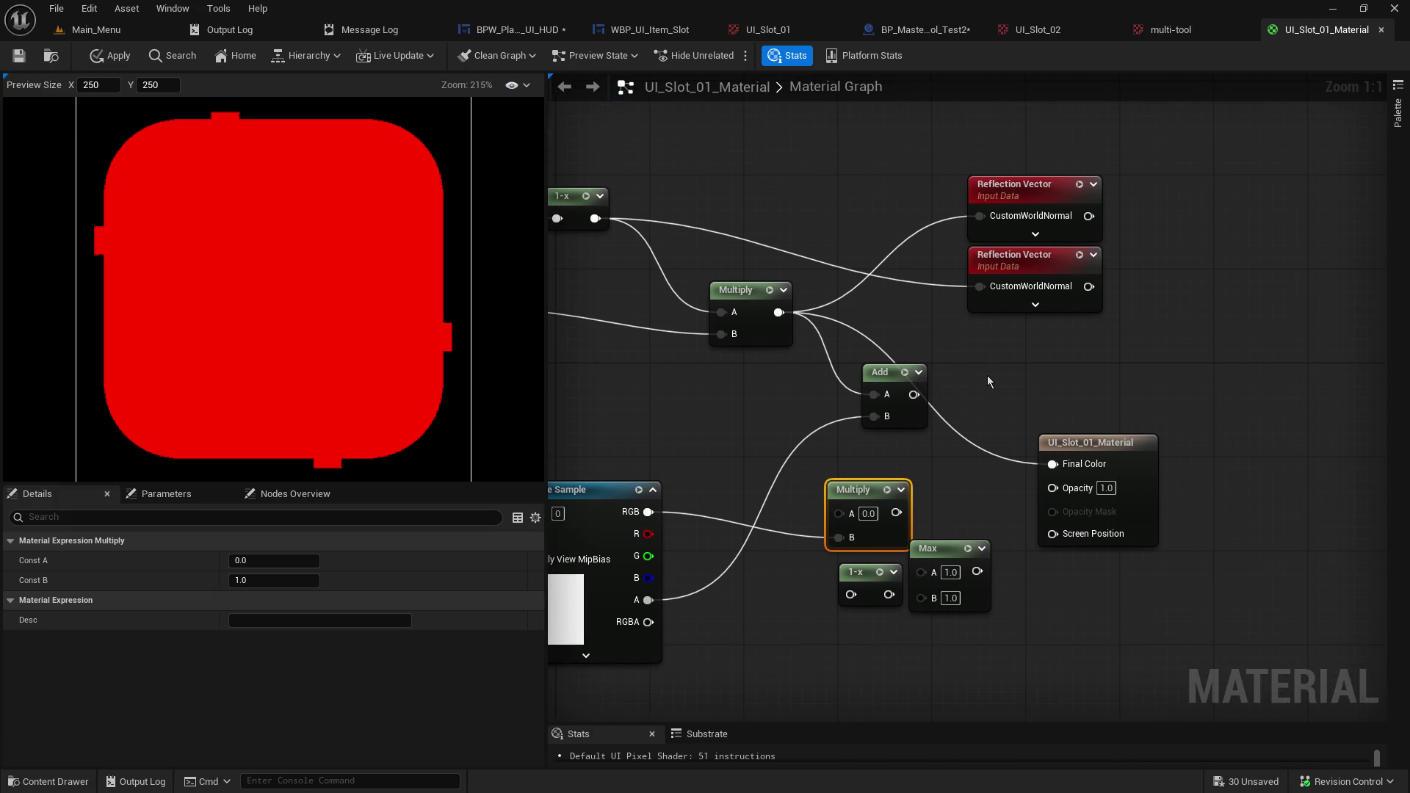
pyautogui.moveTo(869, 372)
pyautogui.mouseDown()
pyautogui.moveTo(999, 358)
pyautogui.moveTo(876, 411)
pyautogui.mouseUp()
pyautogui.moveTo(779, 312); pyautogui.dragTo(1052, 487)
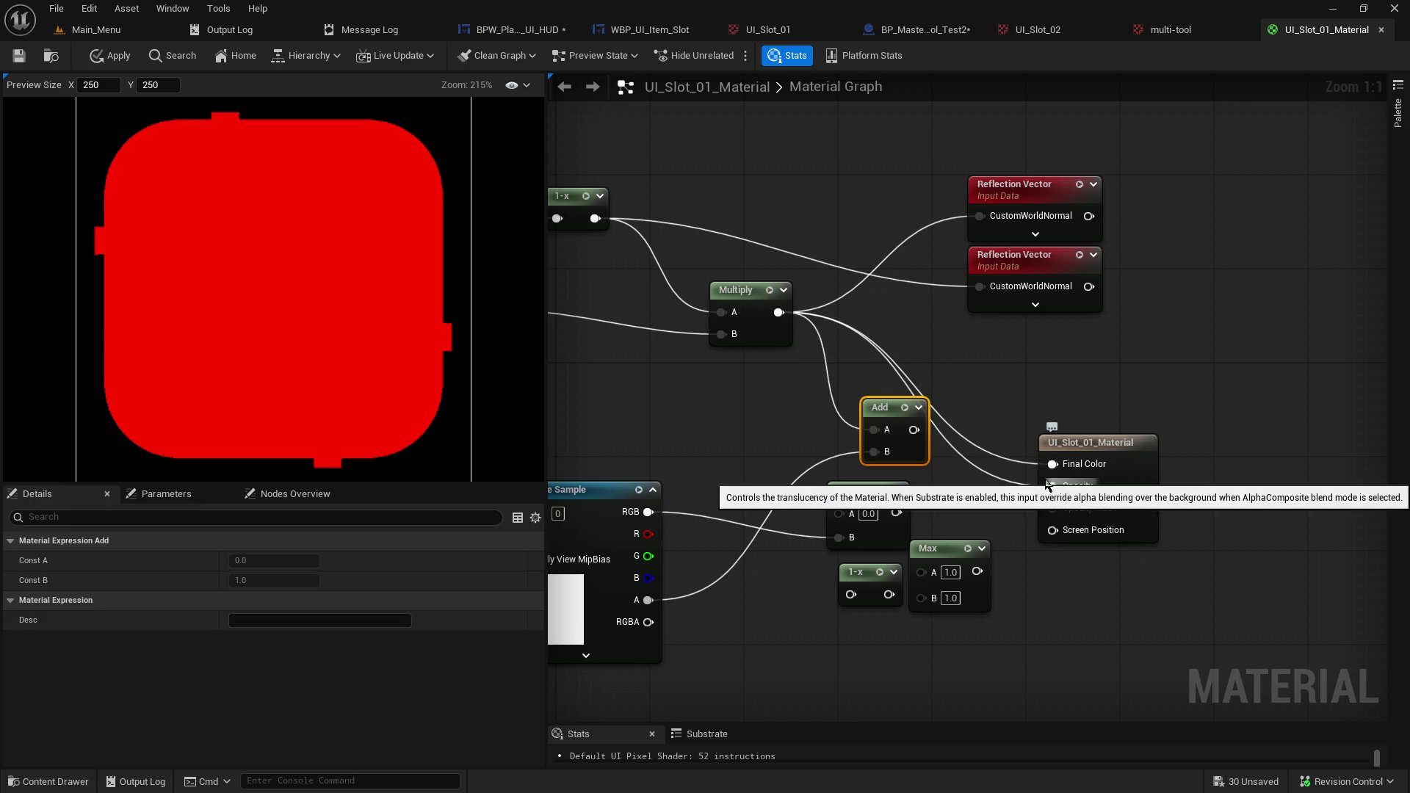
pyautogui.moveTo(914, 429); pyautogui.dragTo(1052, 463)
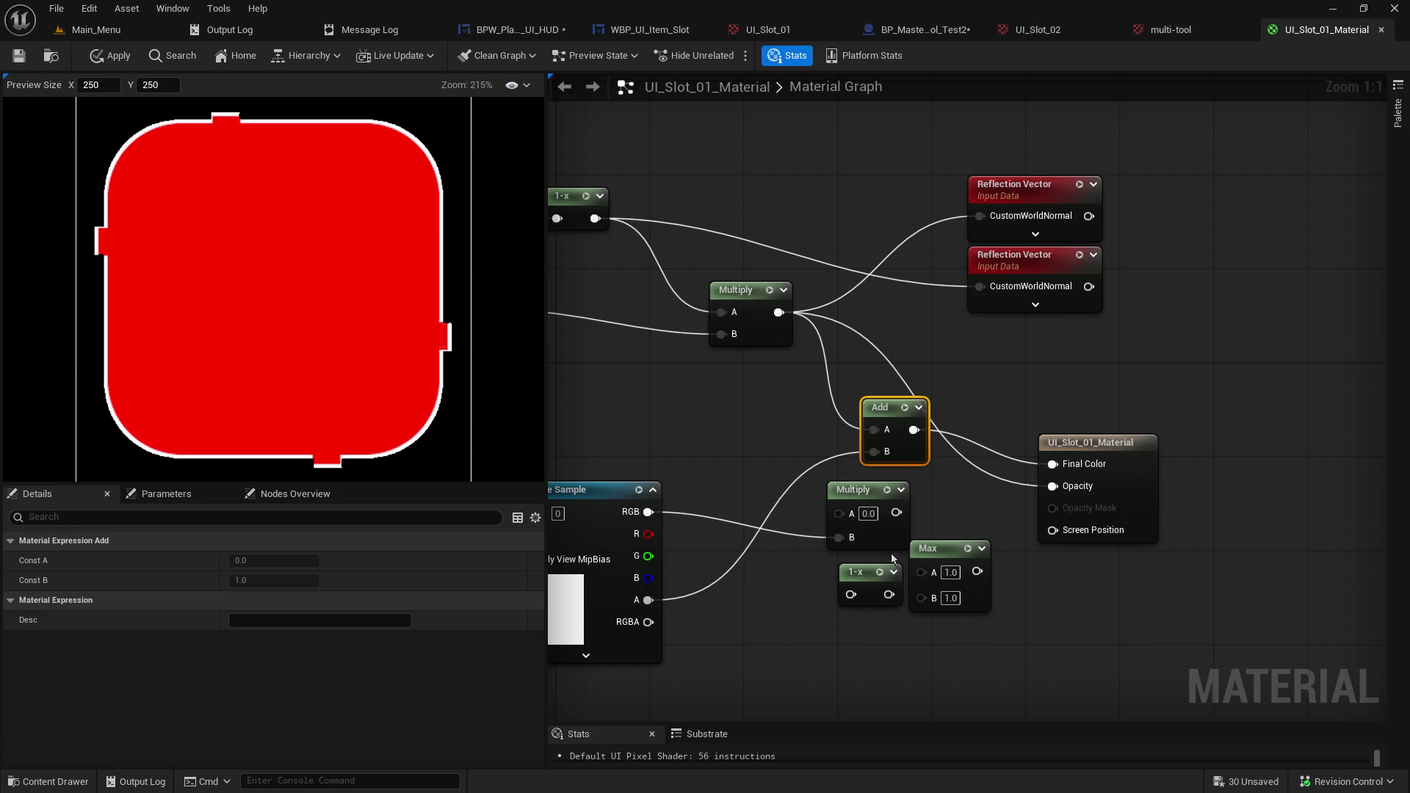
# Place the spare 1-x node near the output and feed the upper Multiply into it.
pyautogui.moveTo(860, 564); pyautogui.dragTo(943, 506)
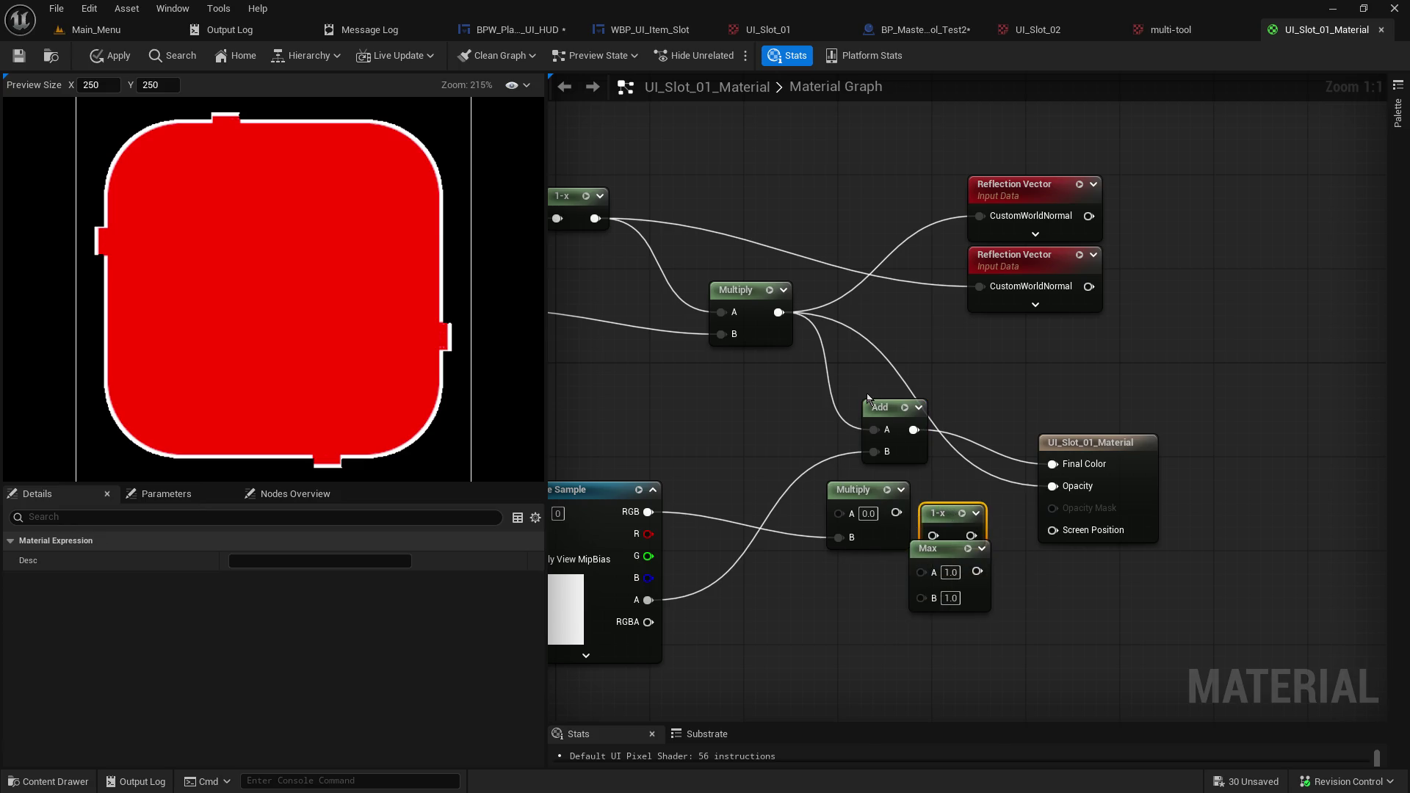
pyautogui.moveTo(880, 404); pyautogui.dragTo(821, 405)
pyautogui.moveTo(948, 512); pyautogui.dragTo(972, 372)
pyautogui.moveTo(779, 312)
pyautogui.mouseDown()
pyautogui.moveTo(937, 379)
pyautogui.moveTo(1052, 487)
pyautogui.mouseUp()
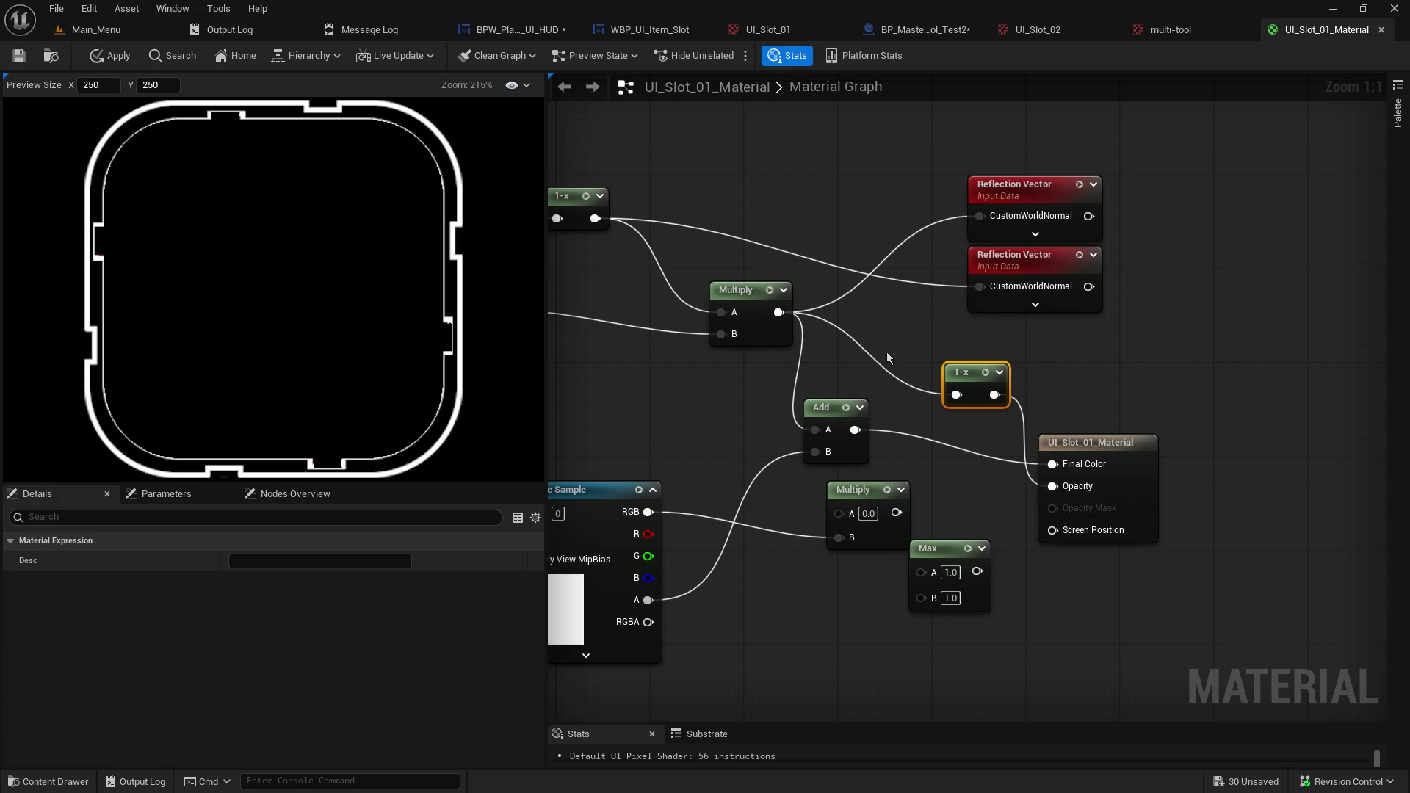
pyautogui.moveTo(836, 355)
pyautogui.mouseDown()
pyautogui.moveTo(1061, 393)
pyautogui.moveTo(1049, 390)
pyautogui.mouseUp()
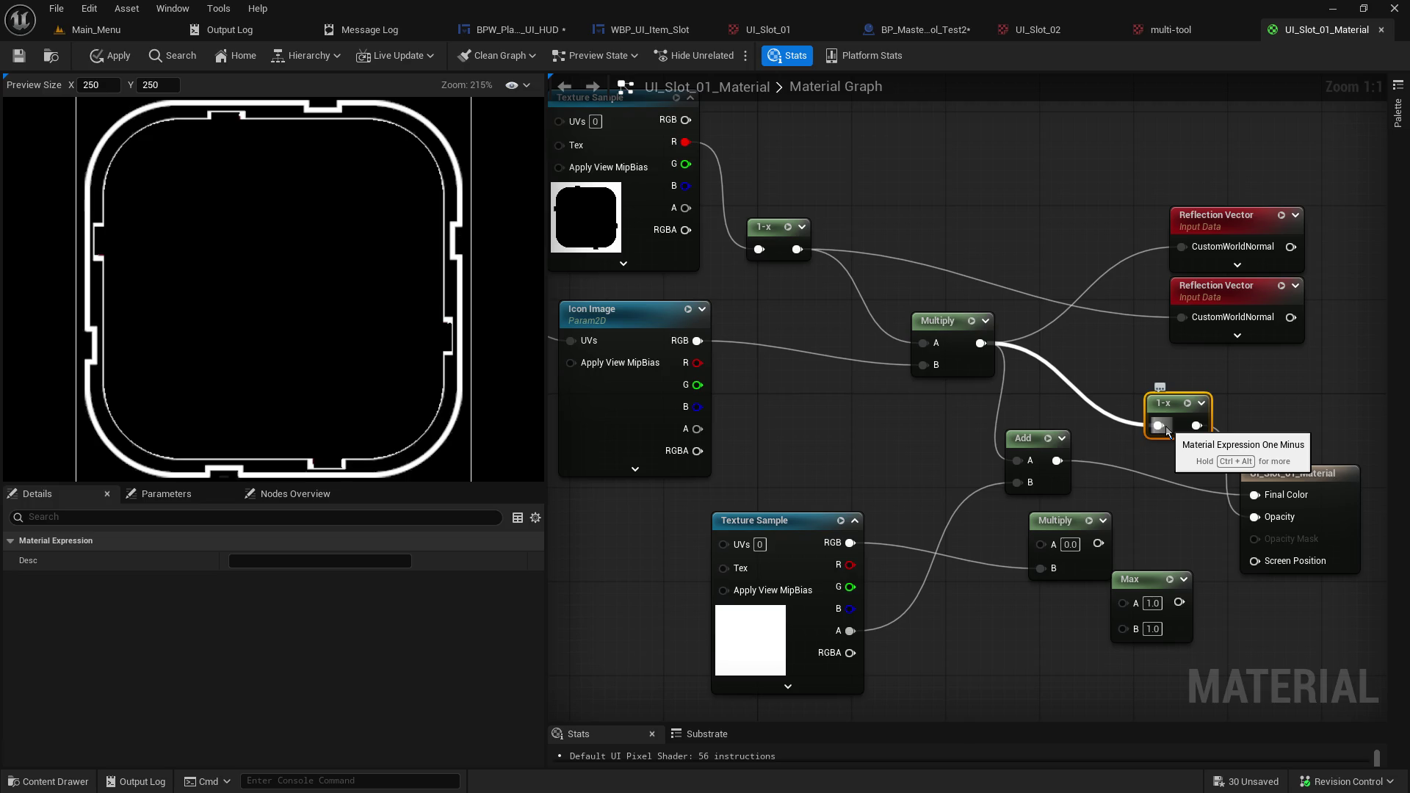
# Disconnect the unused 1-x node and move it out of the way.
pyautogui.keyDown('alt'); pyautogui.click(1159, 426); pyautogui.keyUp('alt')
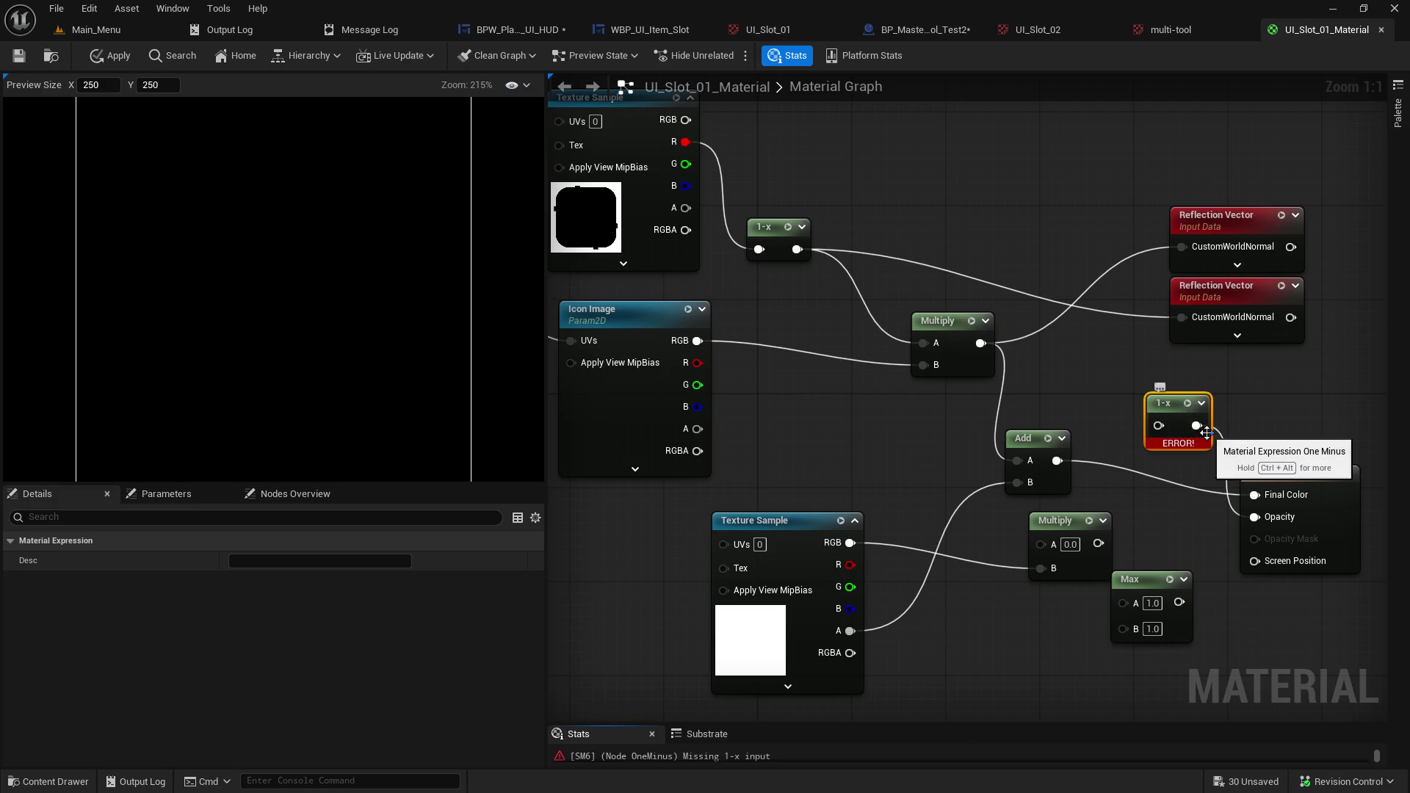
pyautogui.keyDown('alt'); pyautogui.click(1196, 426); pyautogui.keyUp('alt')
pyautogui.moveTo(1175, 411); pyautogui.dragTo(1022, 634)
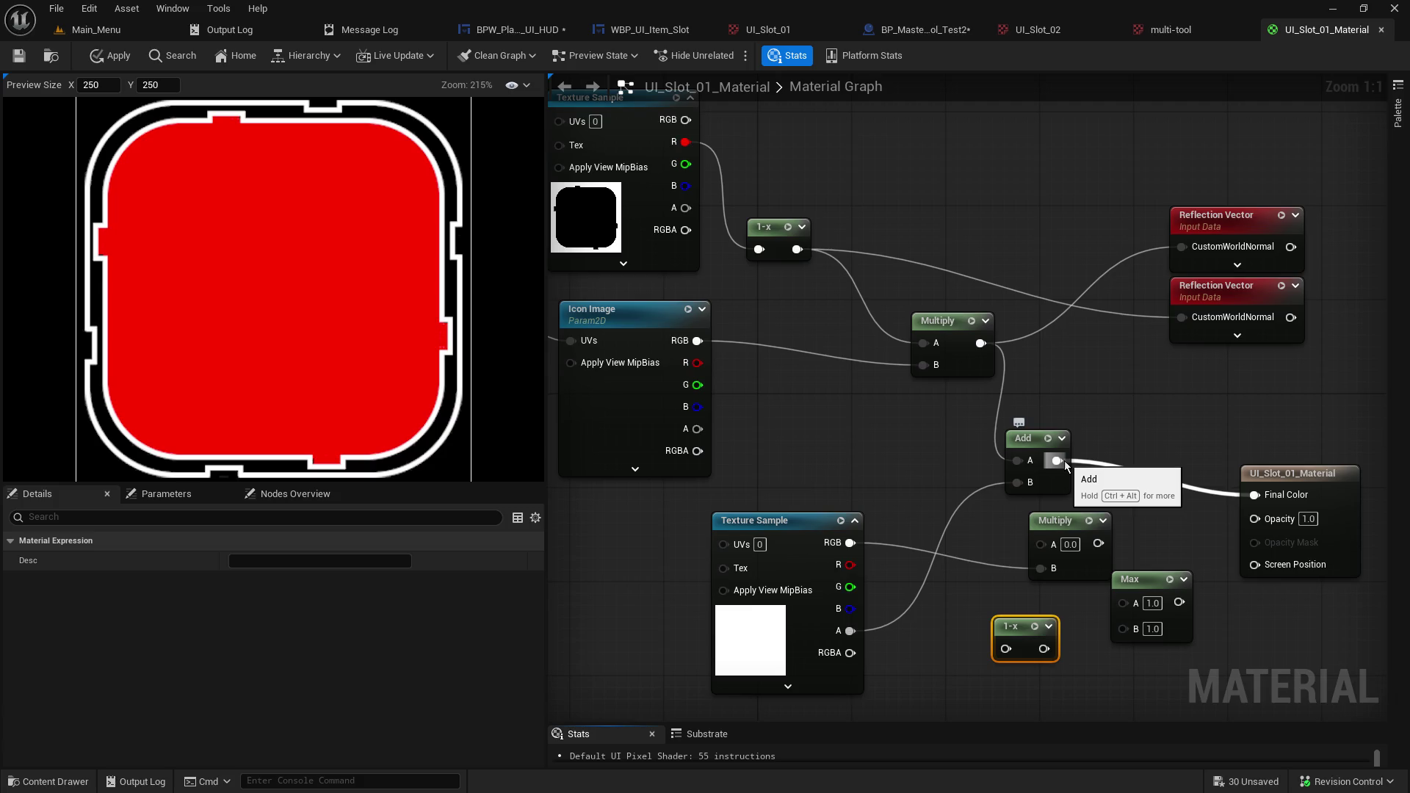
pyautogui.moveTo(1123, 449); pyautogui.dragTo(1069, 441)
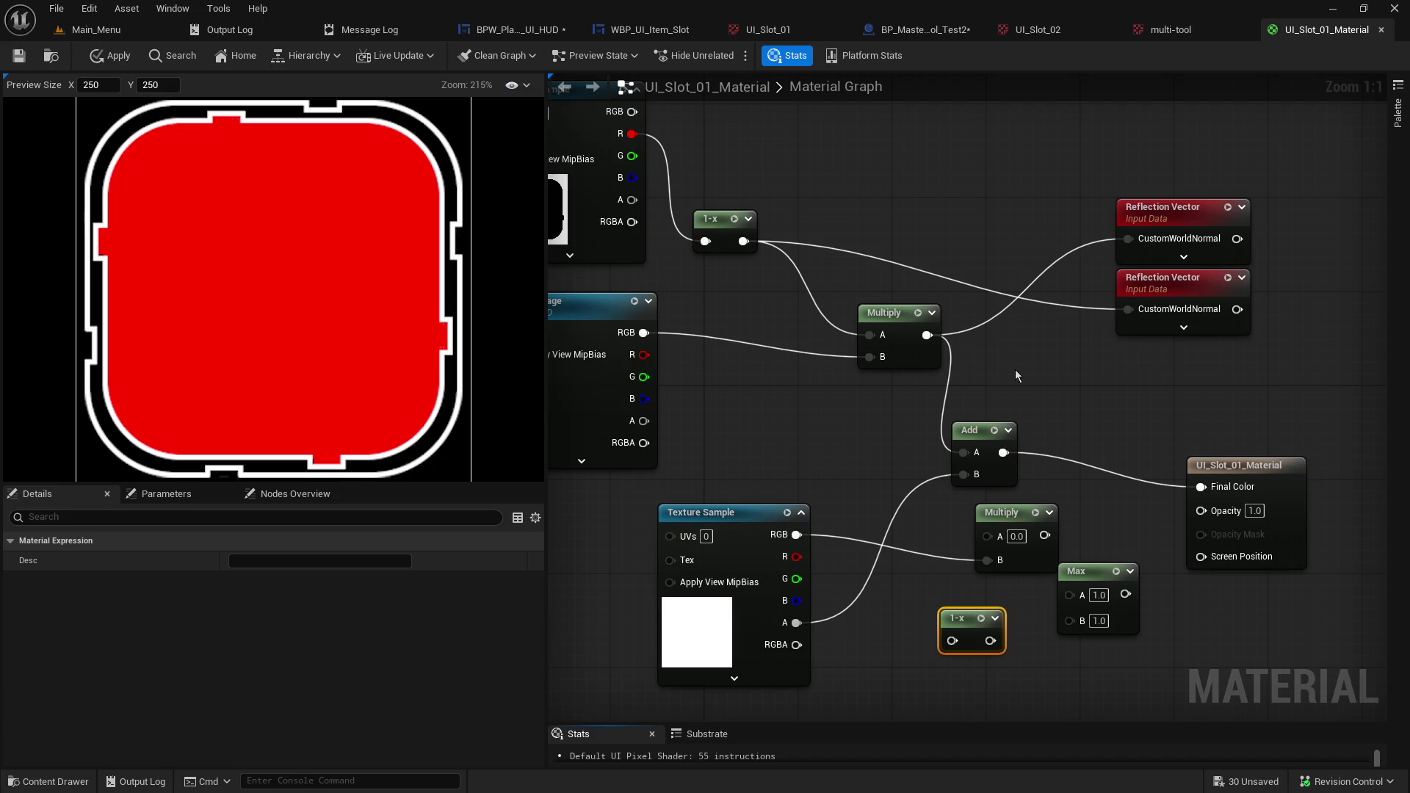
pyautogui.moveTo(897, 381); pyautogui.dragTo(1067, 412)
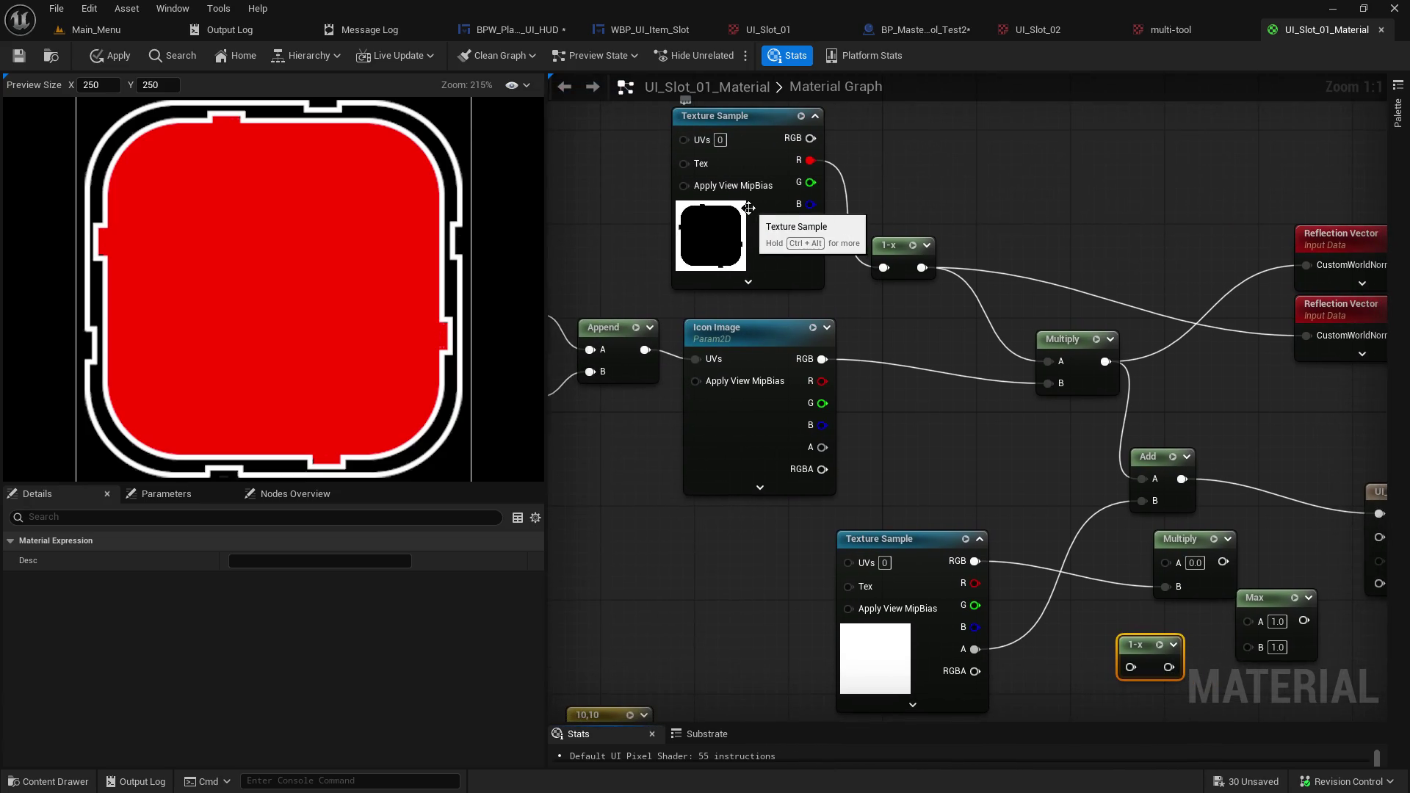
# Relink Texture Sample R to the 1-x, send the upper Multiply to Final Color, and save.
pyautogui.keyDown('alt'); pyautogui.click(811, 161); pyautogui.keyUp('alt')
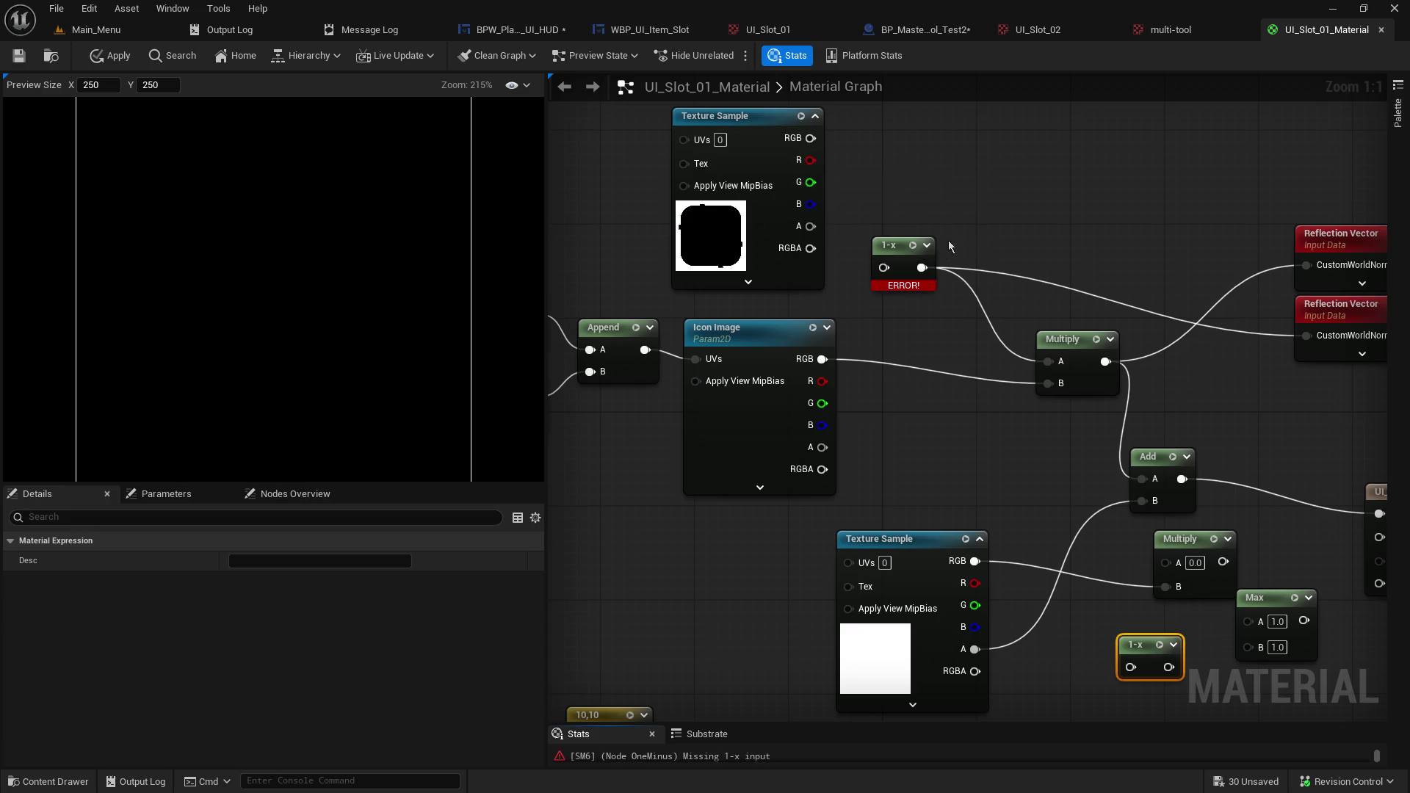
pyautogui.moveTo(1047, 275); pyautogui.dragTo(898, 213)
pyautogui.moveTo(662, 101)
pyautogui.mouseDown()
pyautogui.moveTo(743, 182)
pyautogui.moveTo(770, 242)
pyautogui.mouseUp()
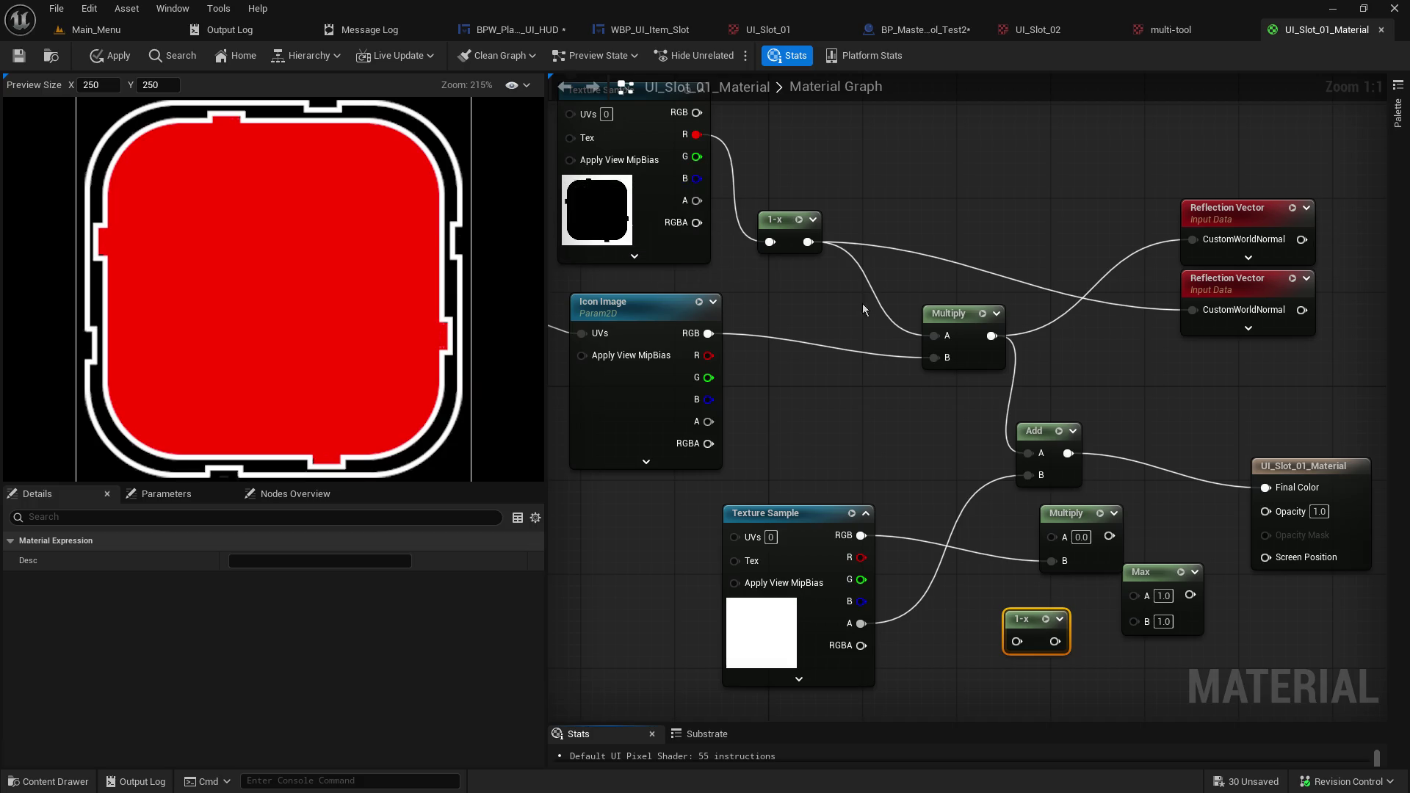
pyautogui.moveTo(803, 308); pyautogui.dragTo(1076, 459)
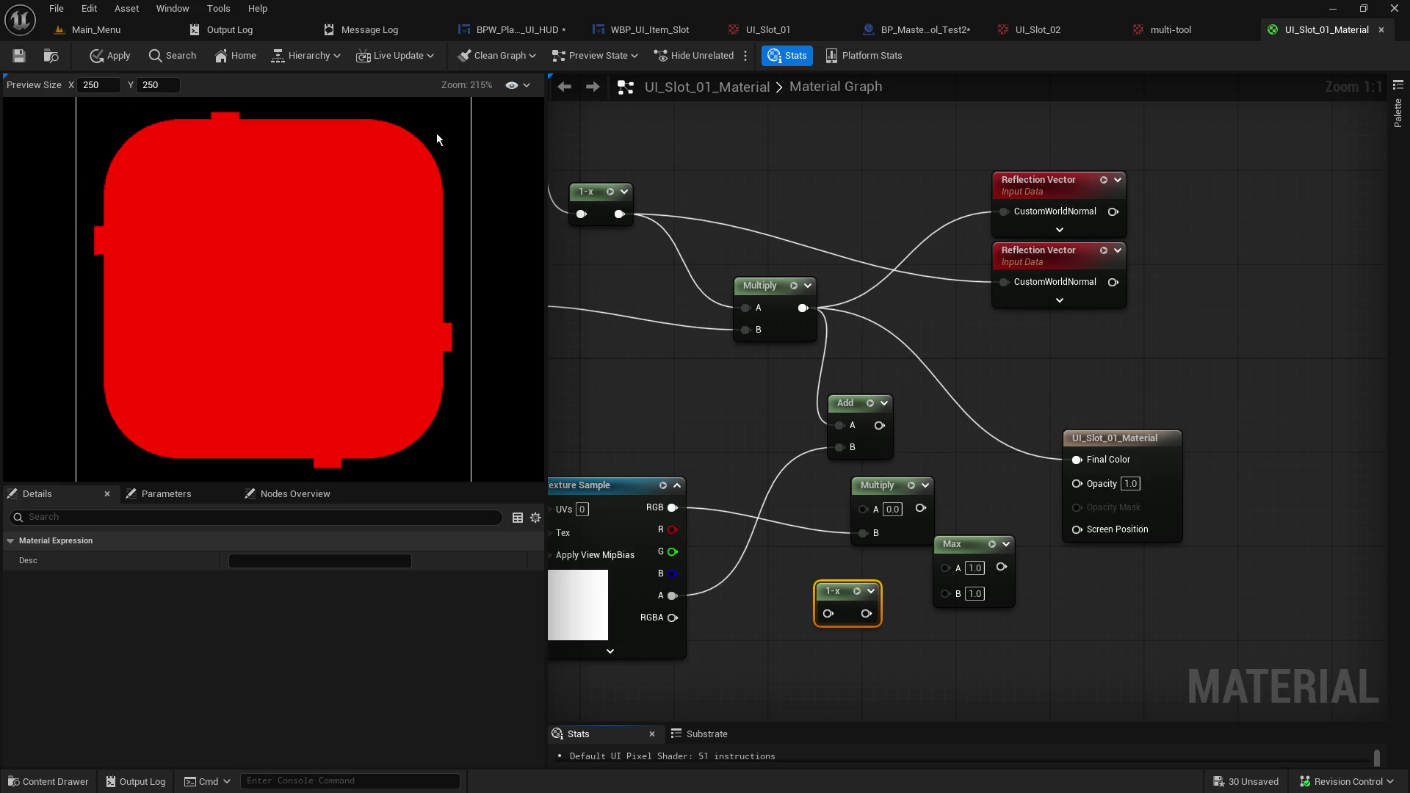
pyautogui.click(20, 55)
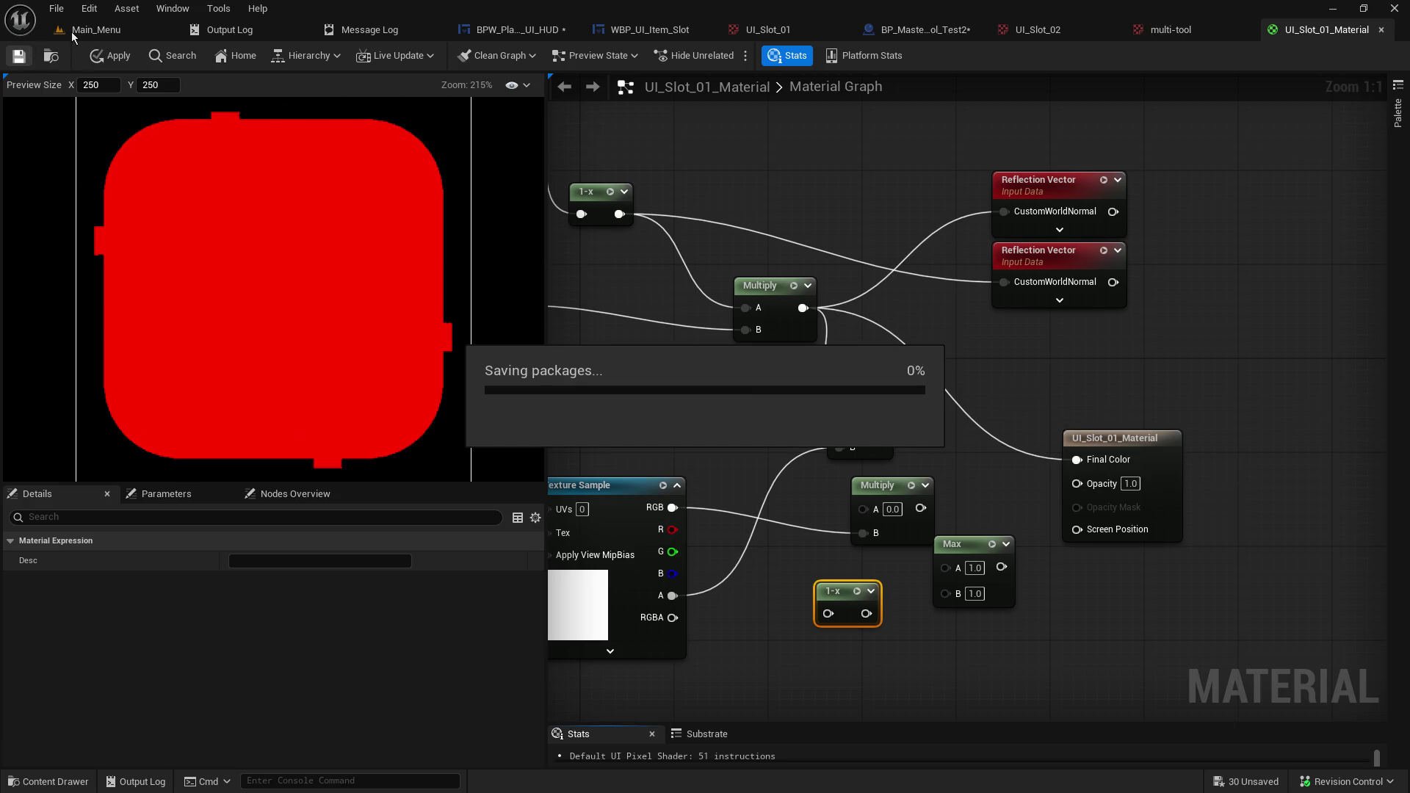
pyautogui.click(66, 33)
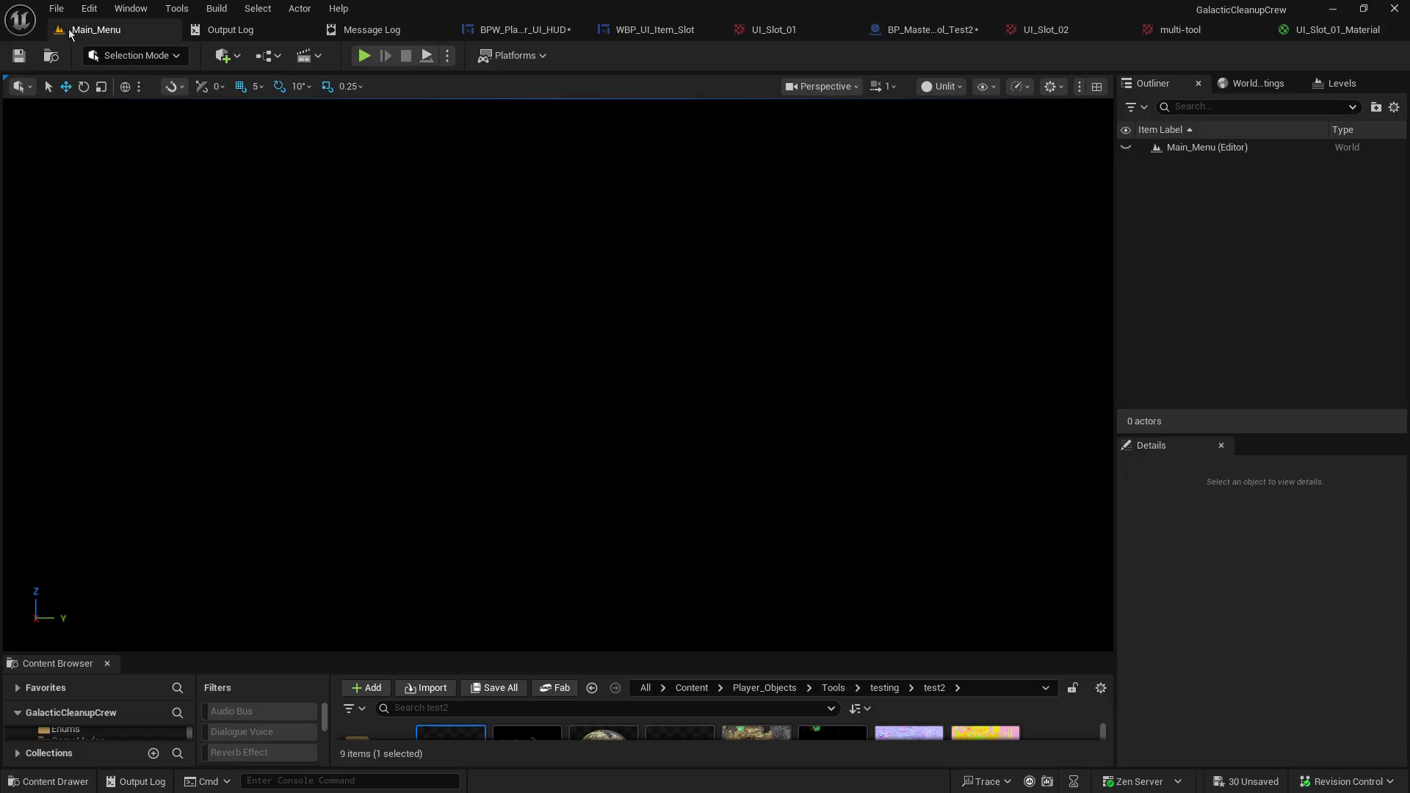
pyautogui.click(365, 56)
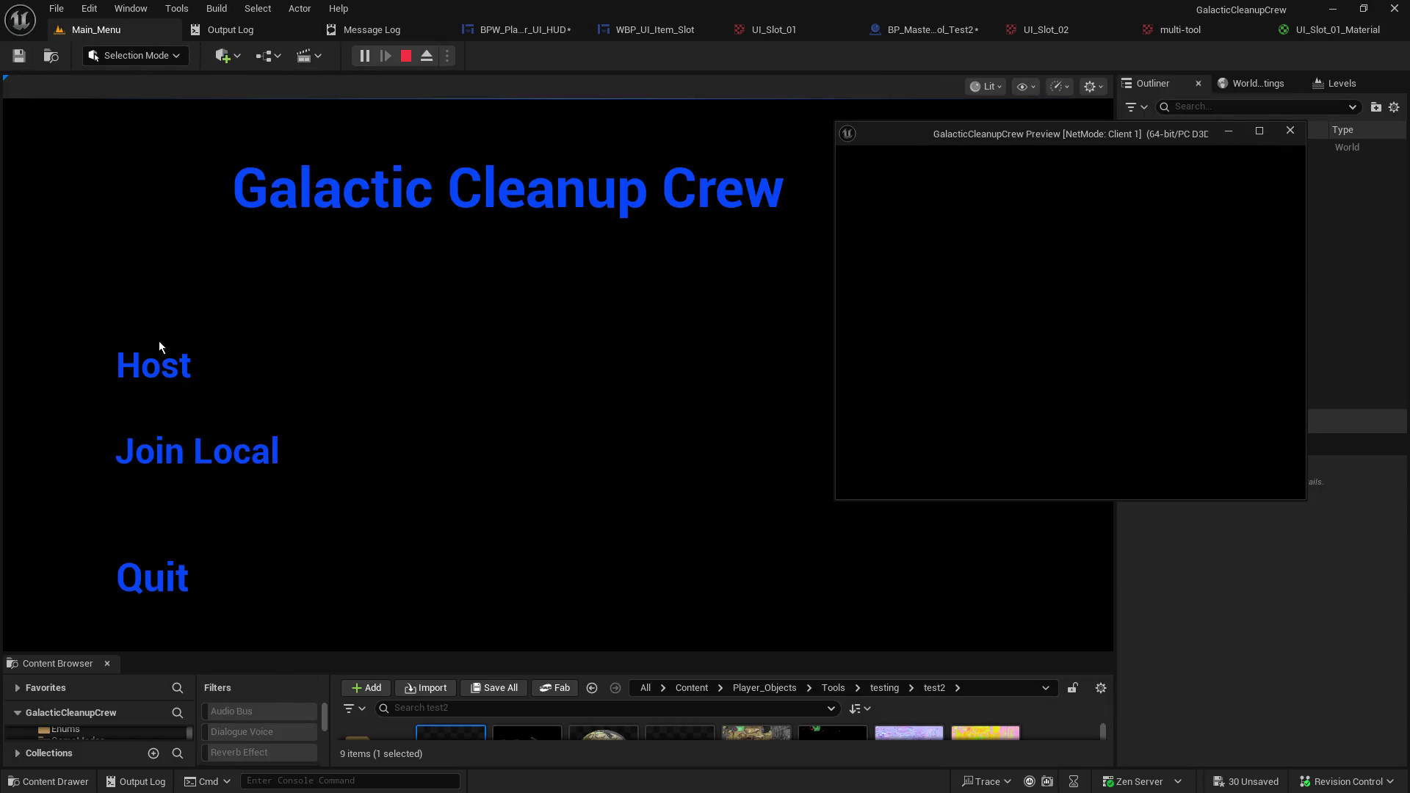
pyautogui.click(147, 363)
pyautogui.click(223, 351)
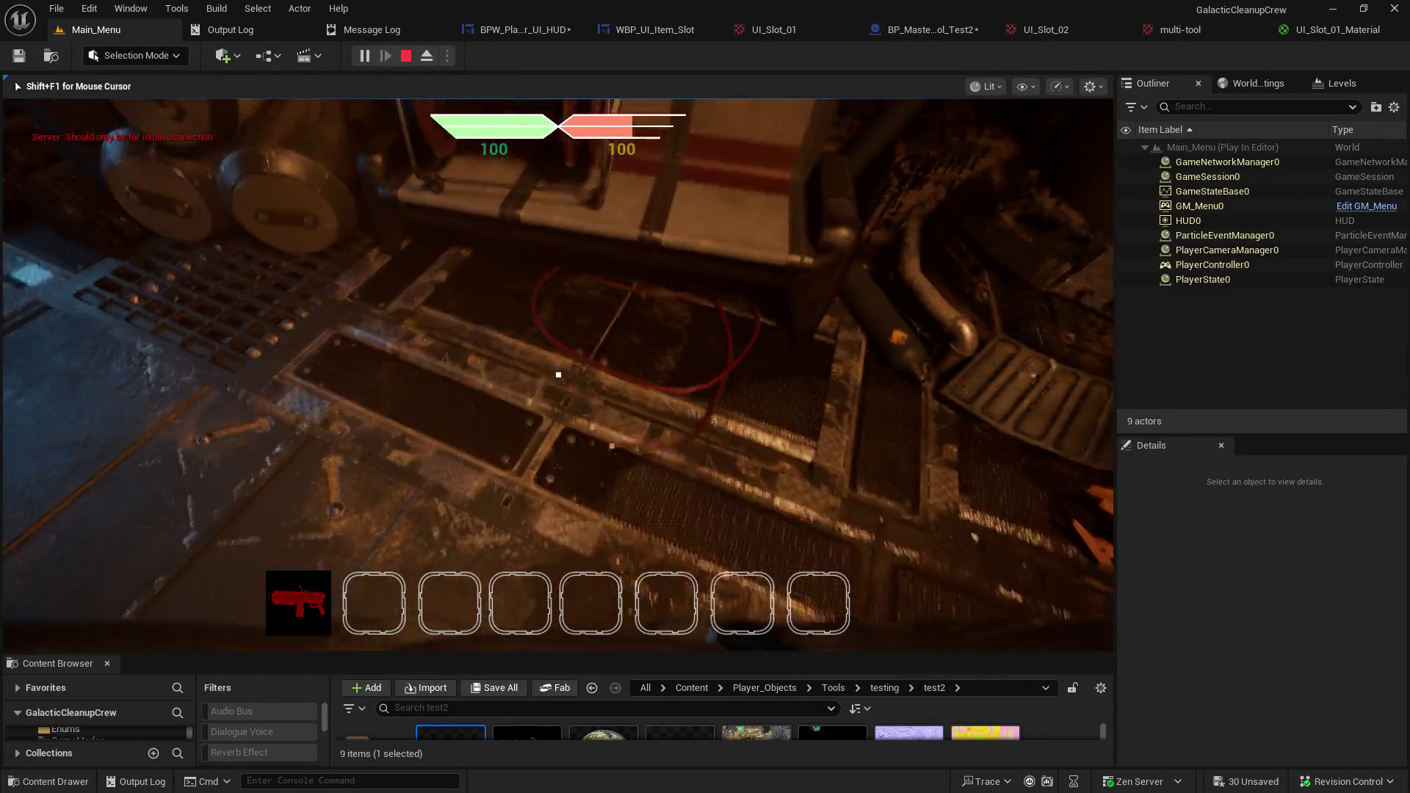
pyautogui.press('Escape')
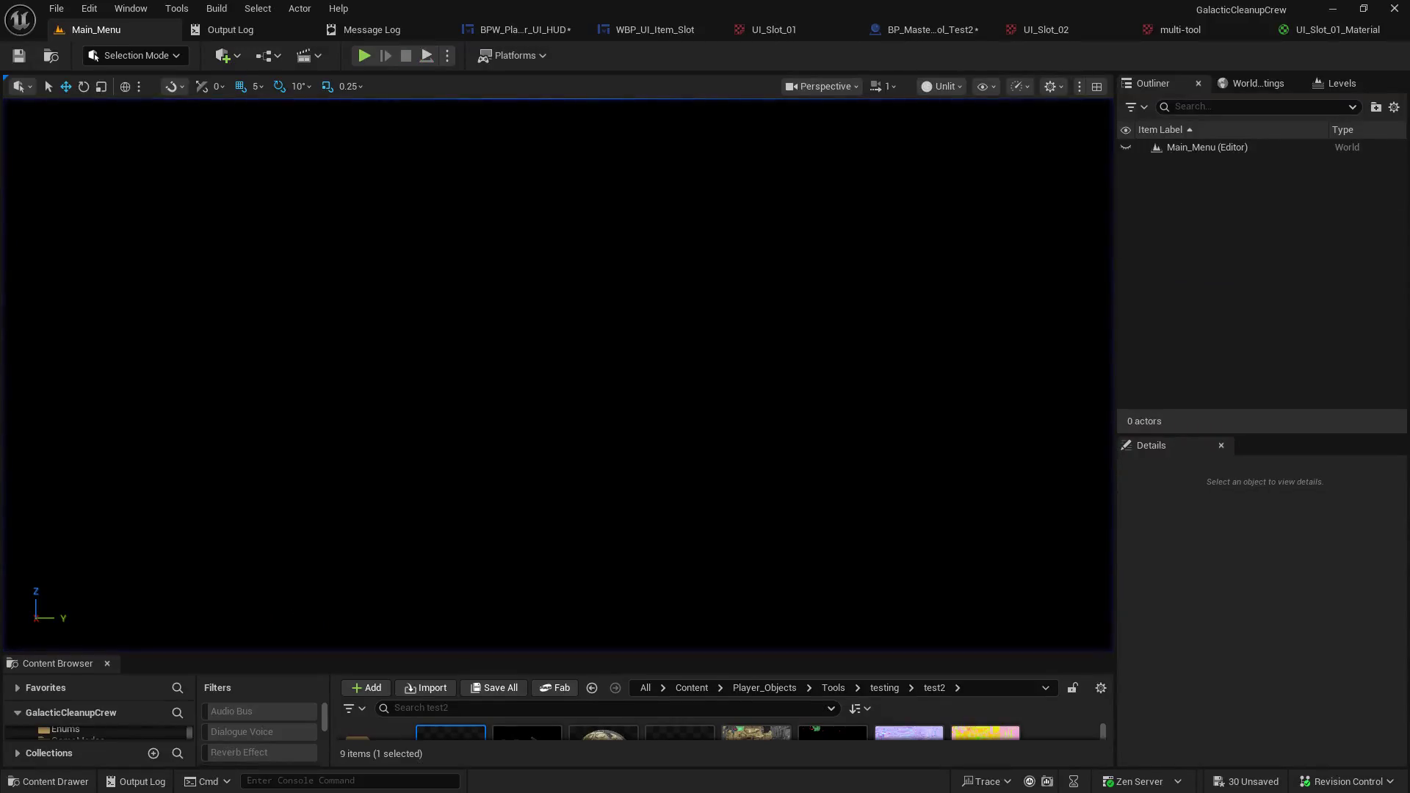
pyautogui.click(808, 28)
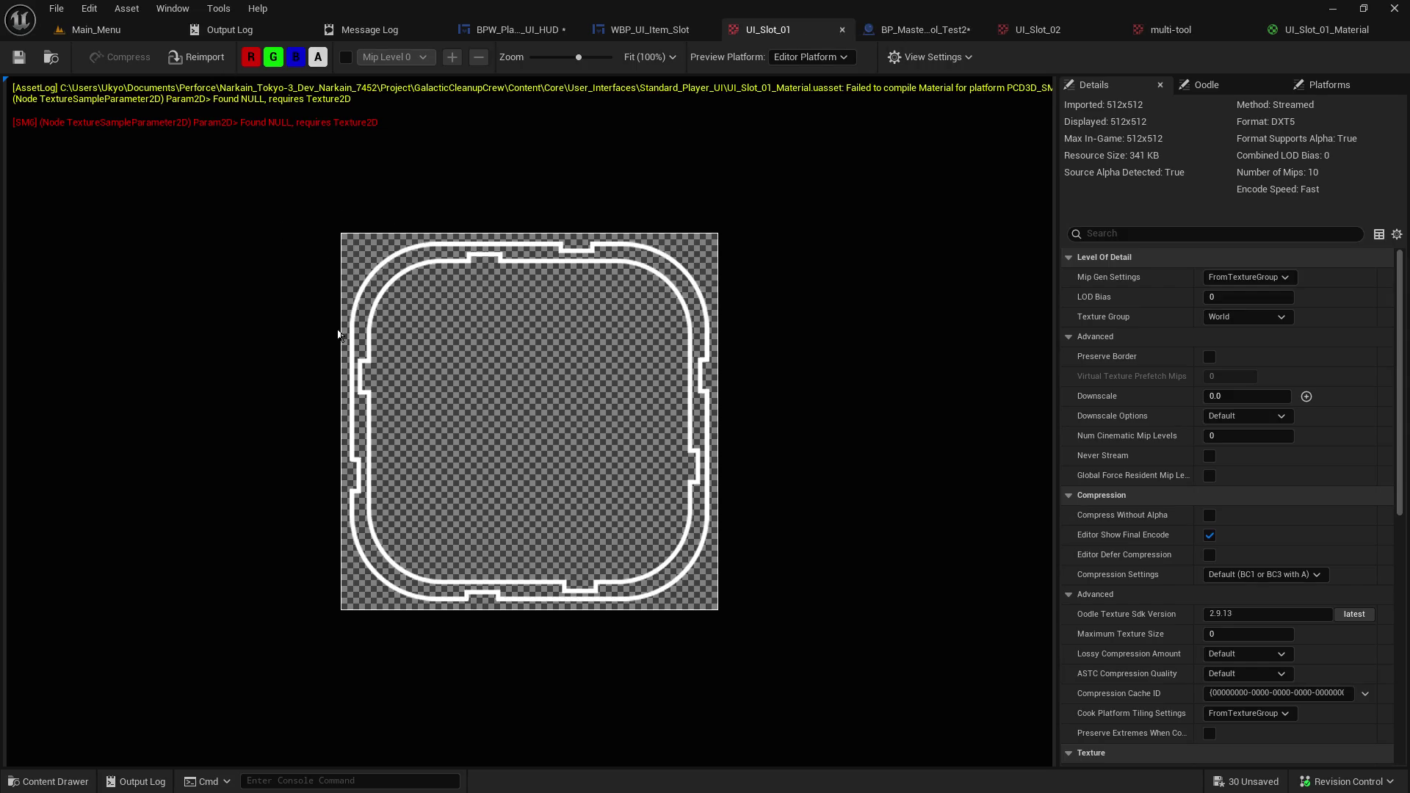
pyautogui.click(924, 33)
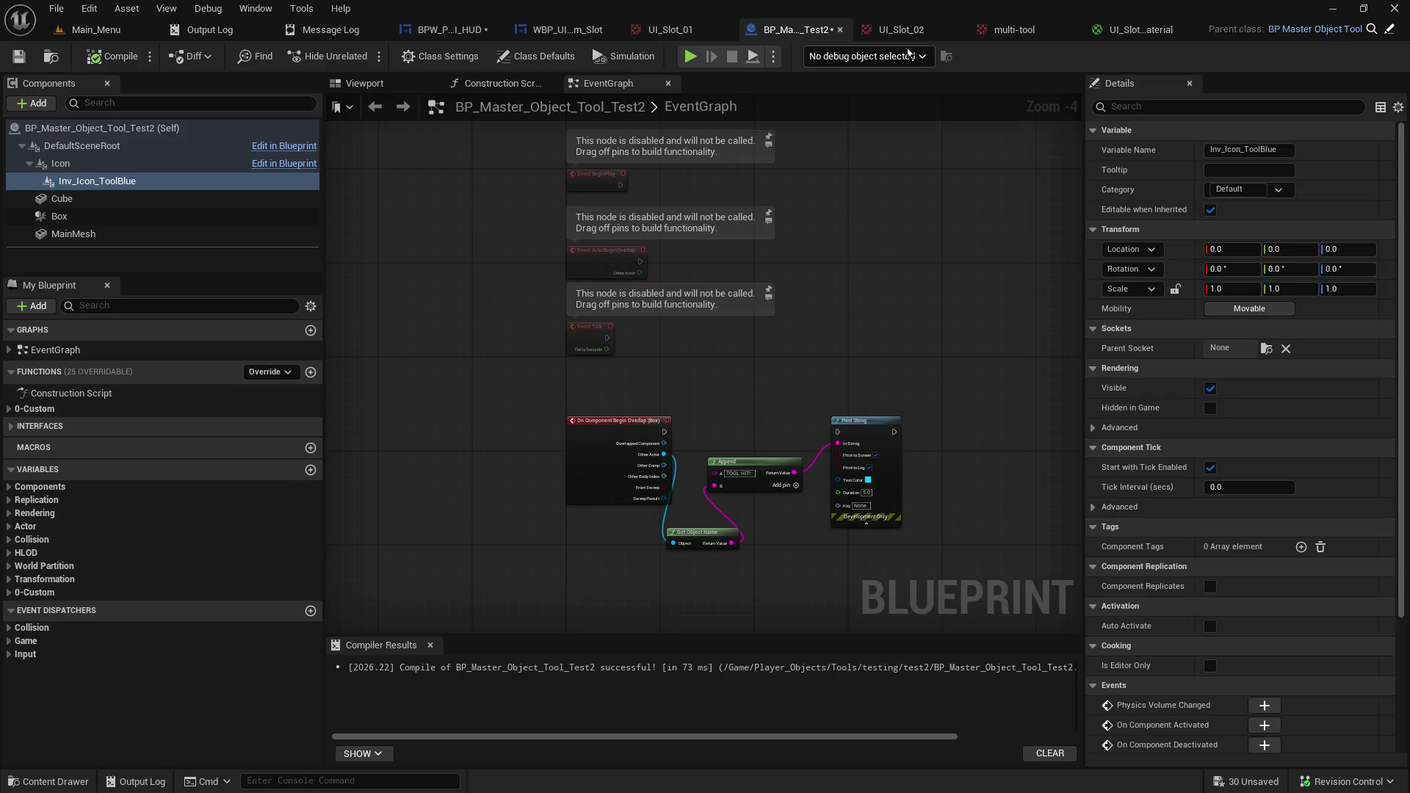
pyautogui.click(1124, 31)
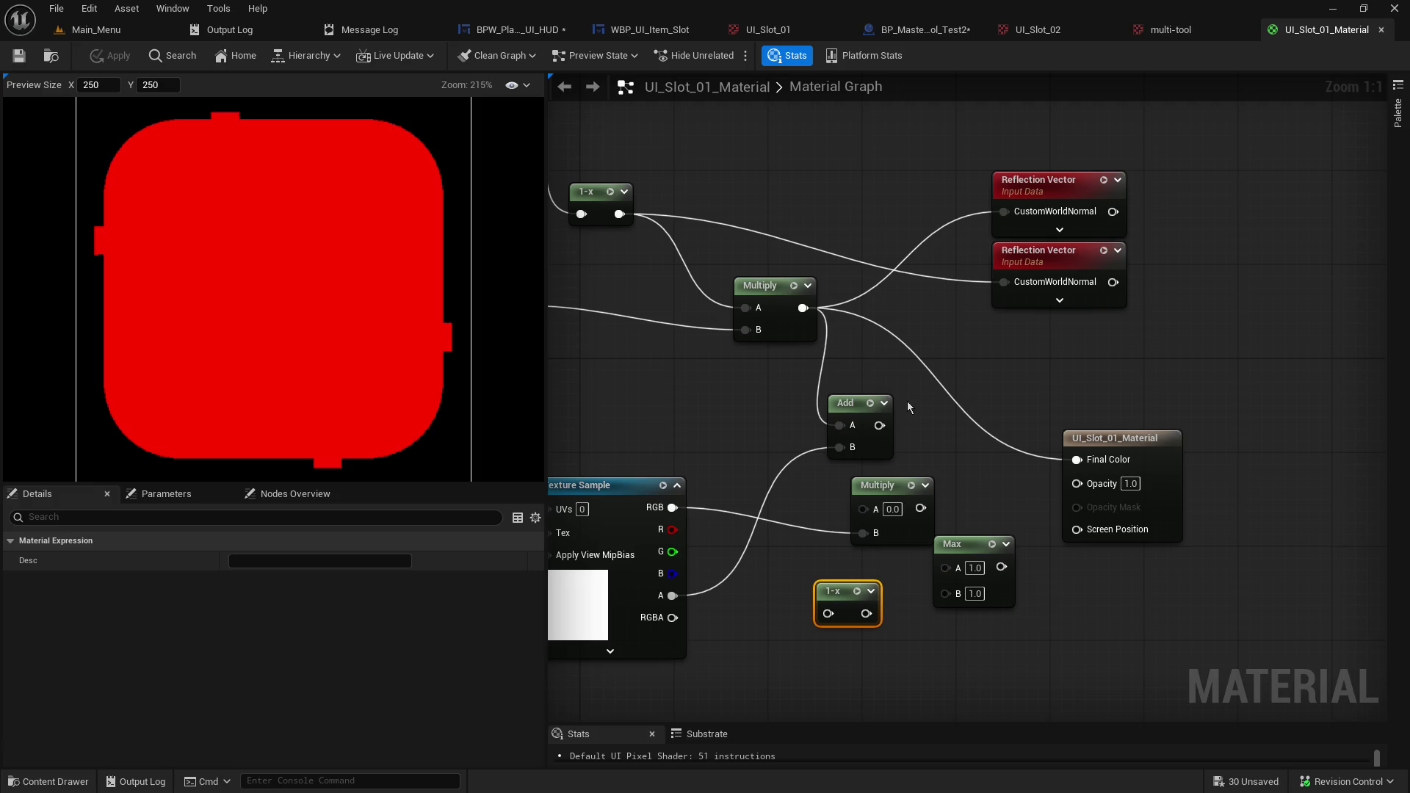
# Wire the top texture's R channel into the lower Multiply's A and break its Opacity link.
pyautogui.moveTo(648, 411)
pyautogui.mouseDown()
pyautogui.moveTo(1043, 392)
pyautogui.moveTo(800, 470)
pyautogui.moveTo(779, 457)
pyautogui.mouseUp()
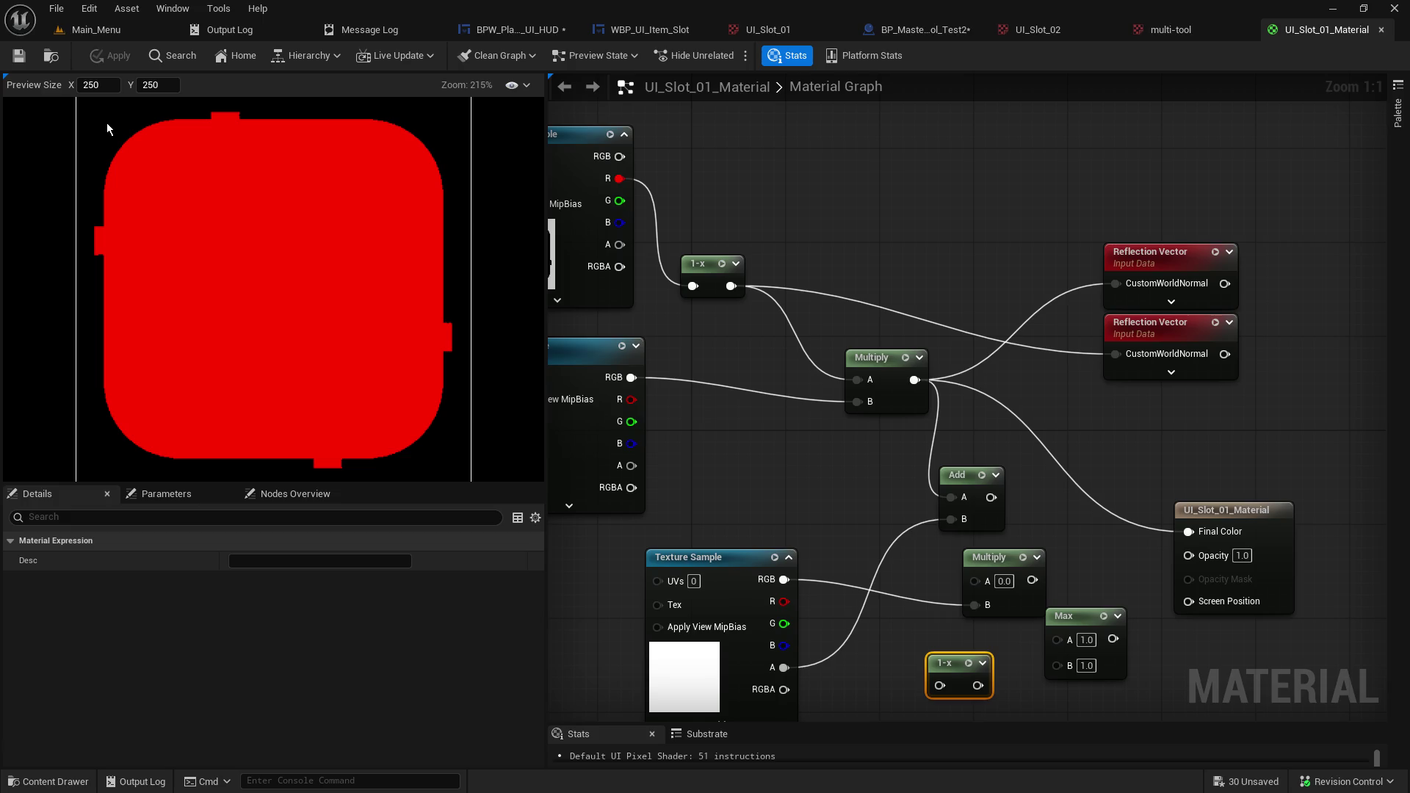
pyautogui.moveTo(734, 303); pyautogui.dragTo(959, 285)
pyautogui.moveTo(1074, 232); pyautogui.dragTo(892, 239)
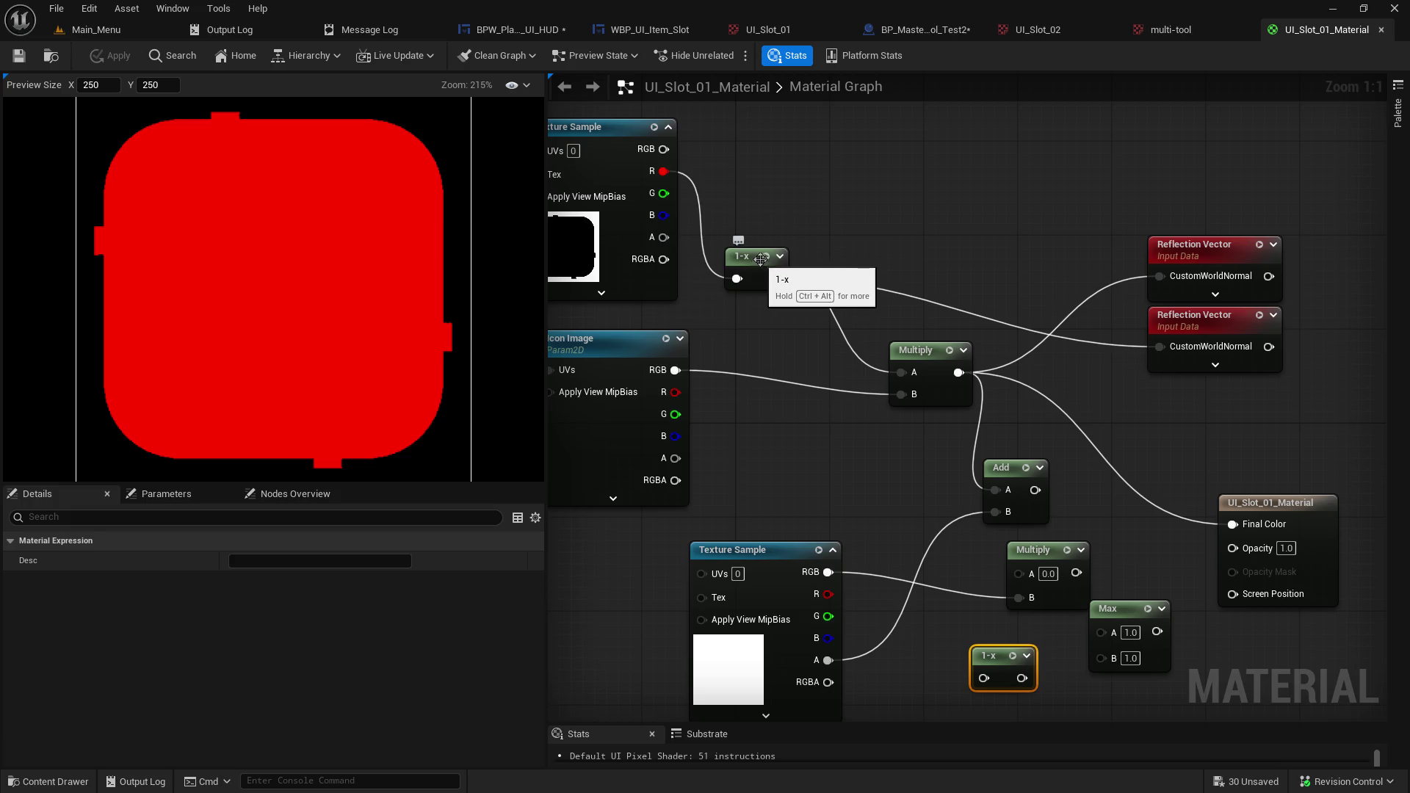
pyautogui.moveTo(663, 171)
pyautogui.mouseDown()
pyautogui.moveTo(777, 477)
pyautogui.moveTo(787, 465)
pyautogui.mouseUp()
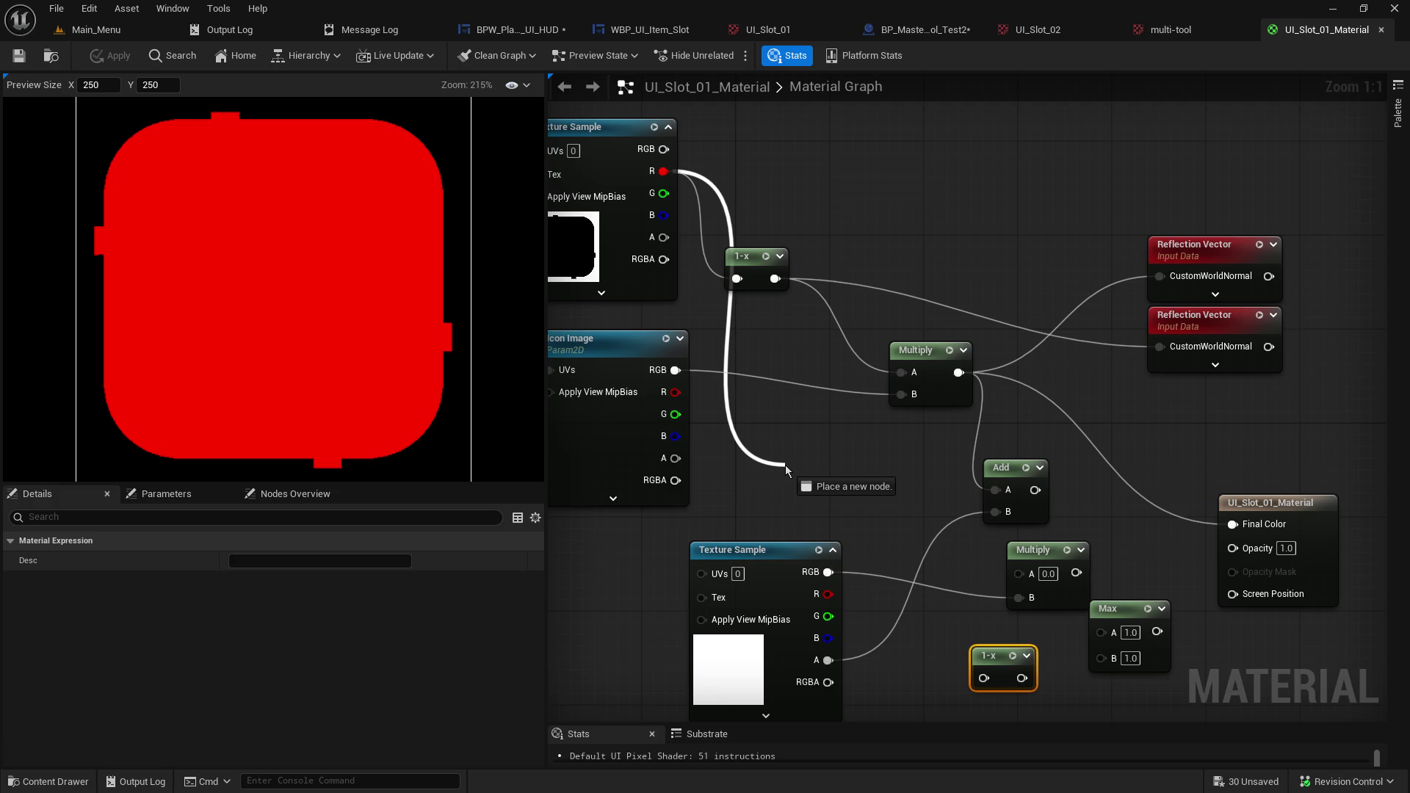
pyautogui.moveTo(786, 465)
pyautogui.mouseDown()
pyautogui.moveTo(983, 575)
pyautogui.moveTo(1016, 575)
pyautogui.mouseUp()
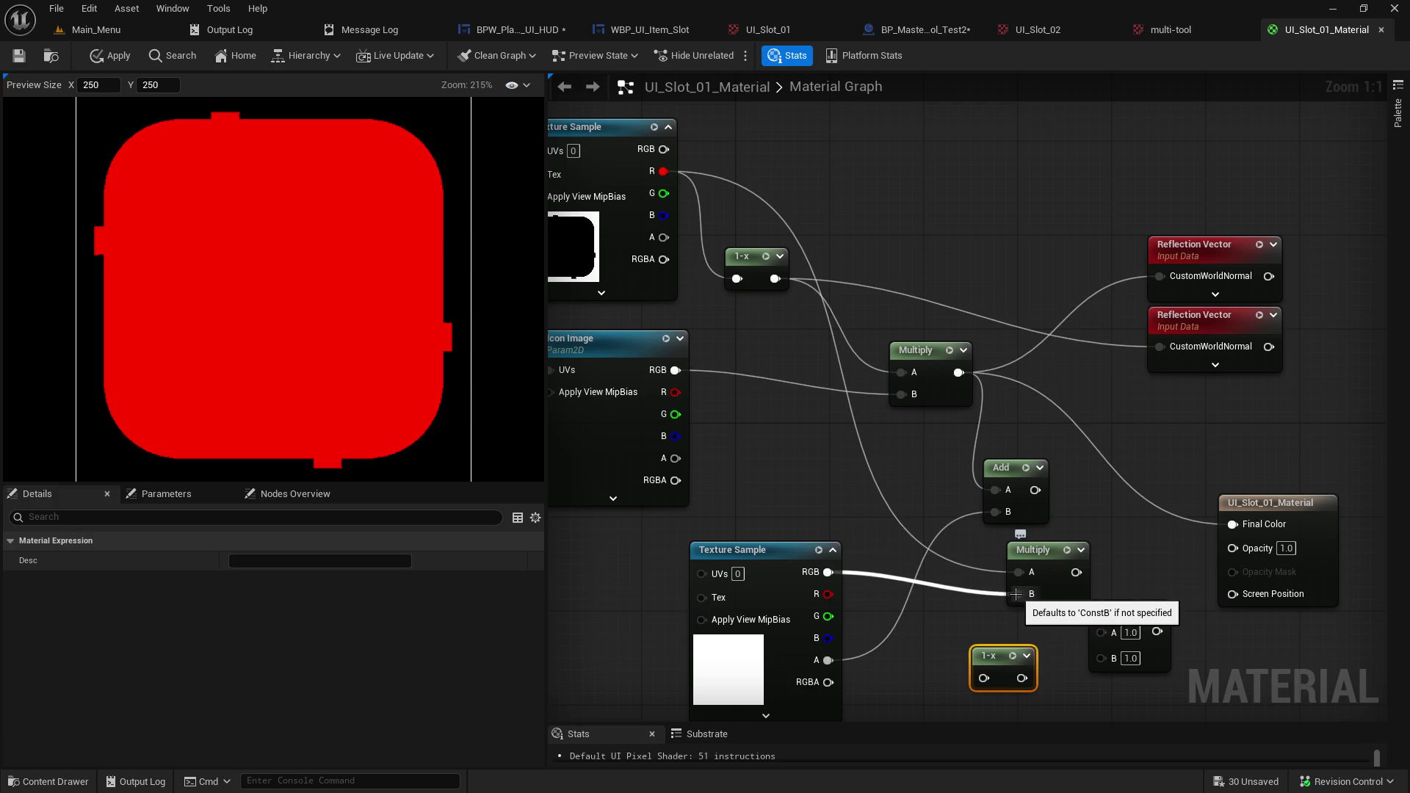
pyautogui.keyDown('alt'); pyautogui.click(1017, 593); pyautogui.keyUp('alt')
pyautogui.moveTo(849, 663); pyautogui.dragTo(1243, 551)
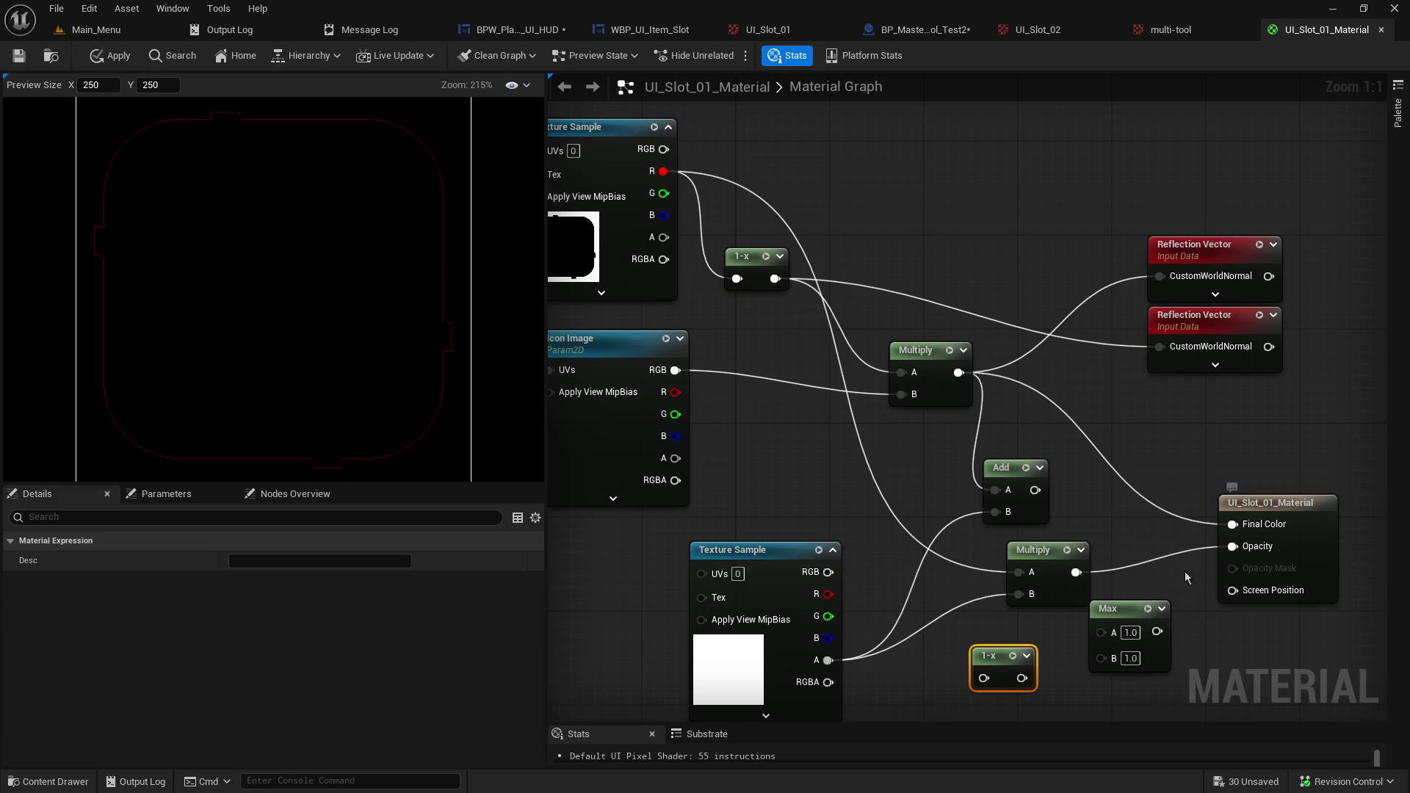
pyautogui.keyDown('alt'); pyautogui.click(1075, 573); pyautogui.keyUp('alt')
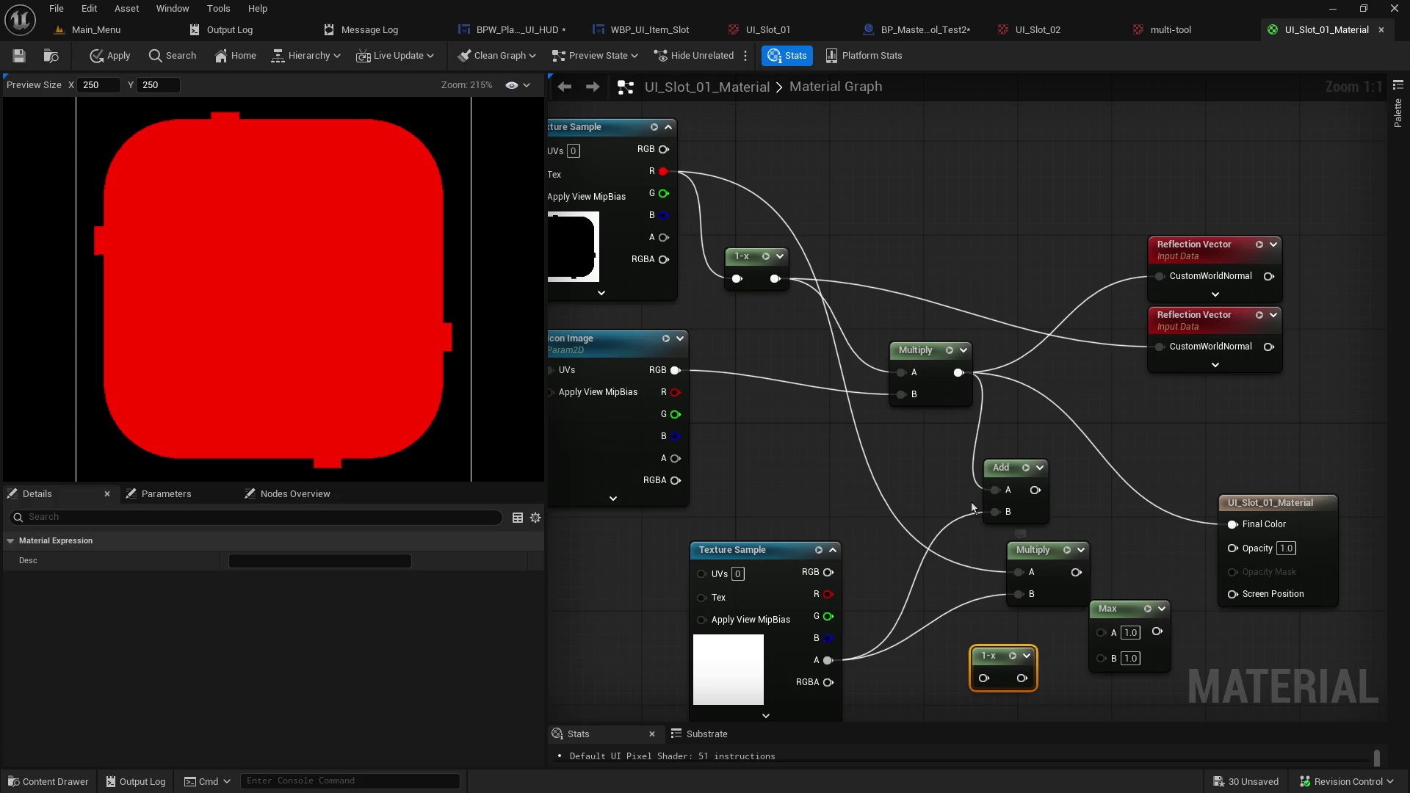
# Connect the lower texture's RGB to Multiply B, unhook Opacity, and move the Max and 1-x nodes down.
pyautogui.moveTo(1031, 562); pyautogui.dragTo(1020, 562)
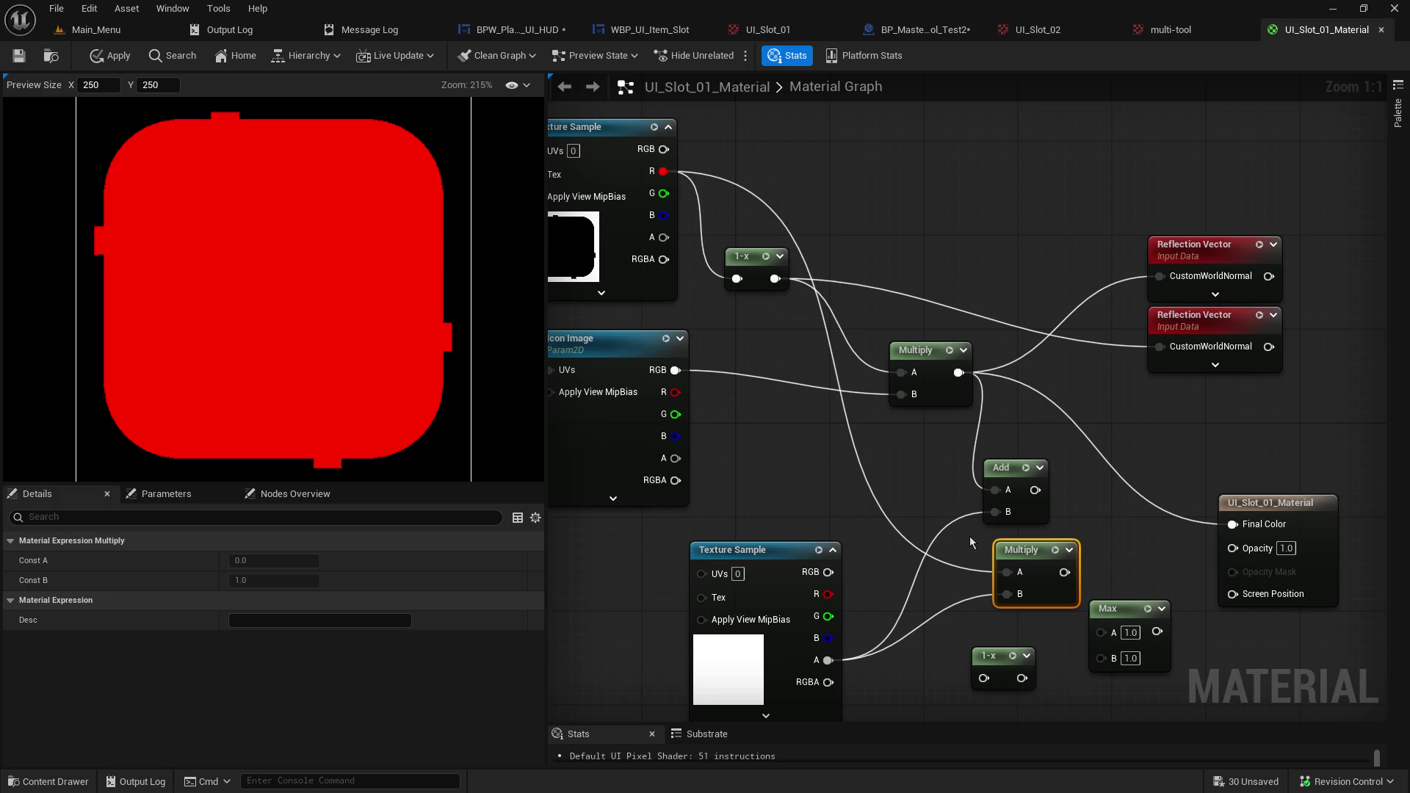
pyautogui.moveTo(1007, 572); pyautogui.dragTo(990, 679)
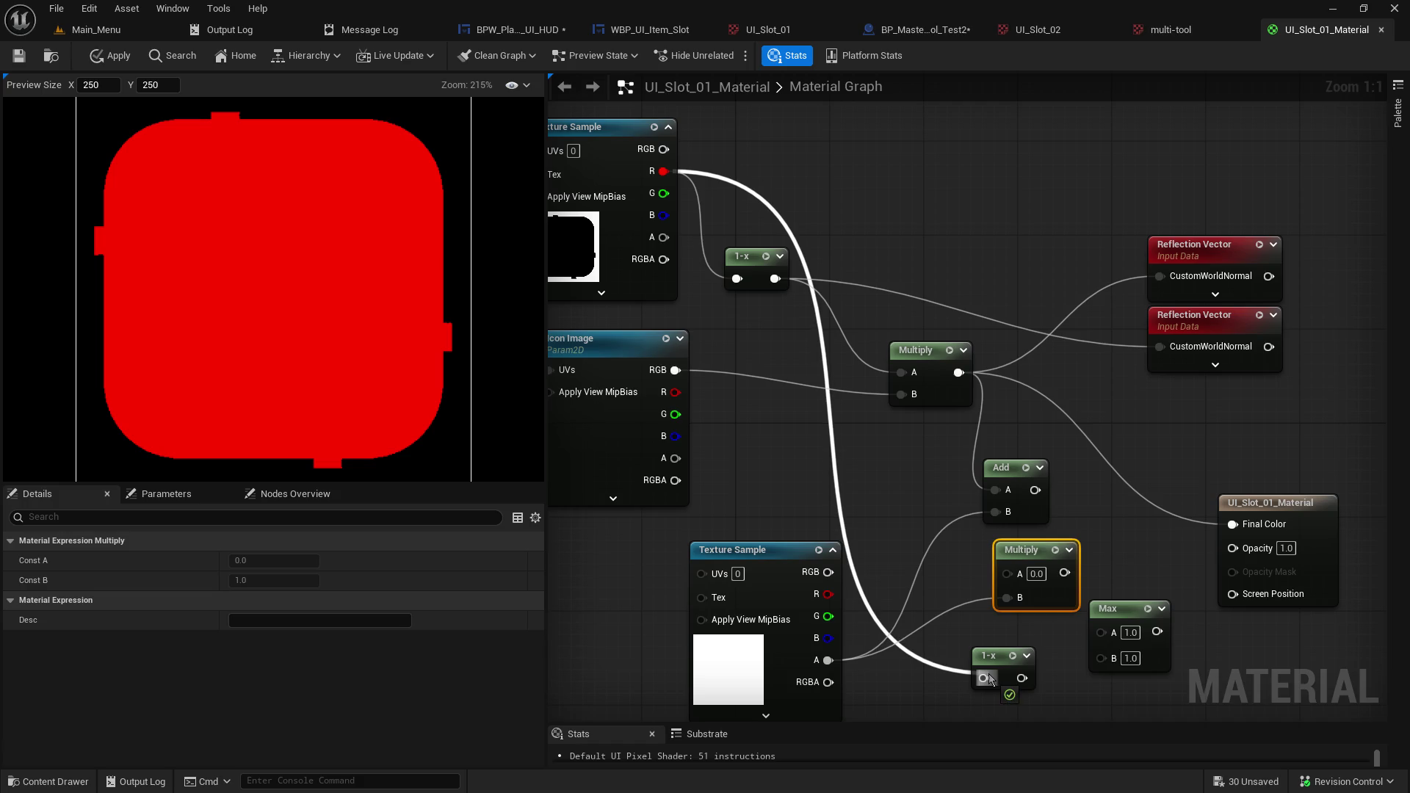
pyautogui.moveTo(988, 677); pyautogui.dragTo(1012, 574)
pyautogui.moveTo(828, 572)
pyautogui.mouseDown()
pyautogui.moveTo(859, 507)
pyautogui.moveTo(1017, 597)
pyautogui.mouseUp()
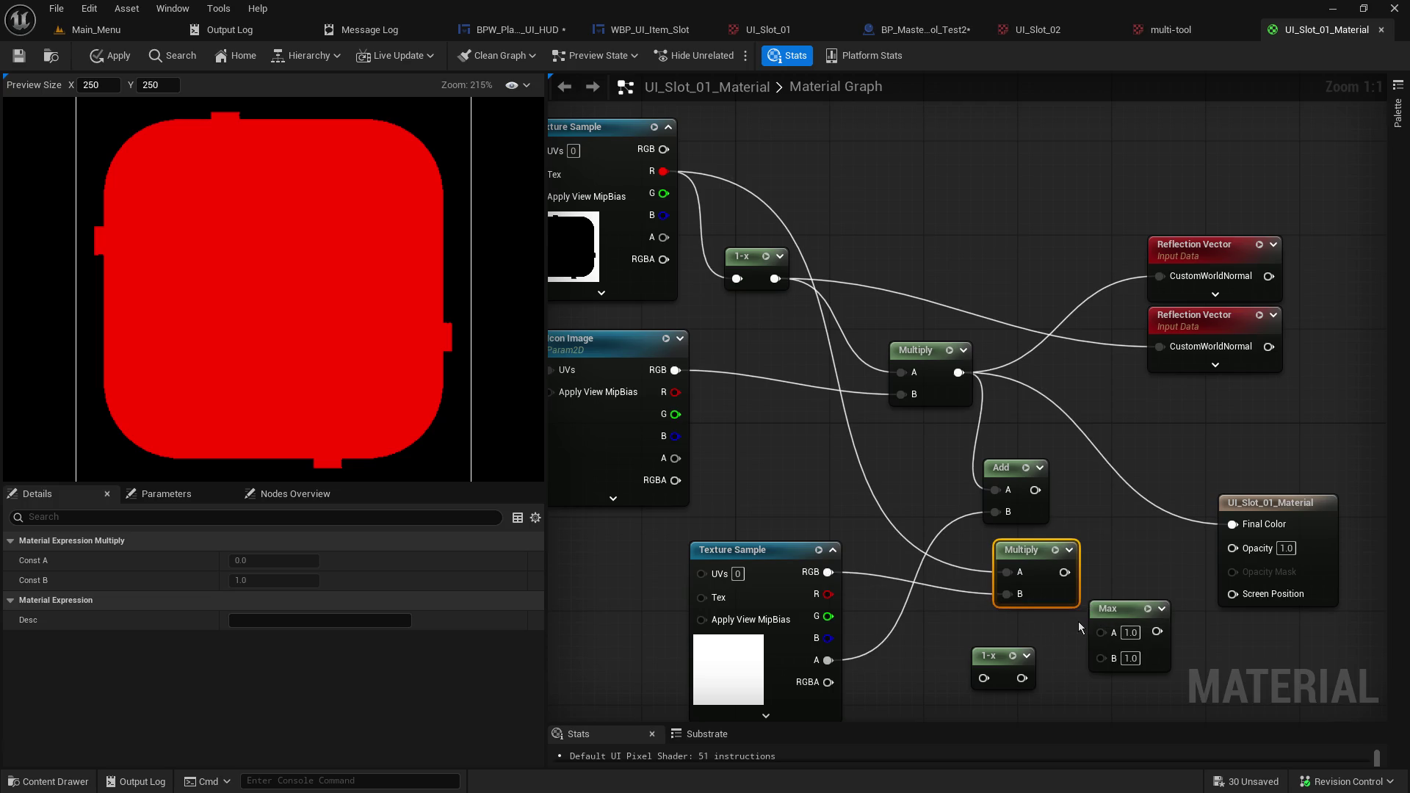
pyautogui.moveTo(1015, 558)
pyautogui.mouseDown()
pyautogui.moveTo(968, 570)
pyautogui.moveTo(1102, 610)
pyautogui.moveTo(1229, 551)
pyautogui.mouseUp()
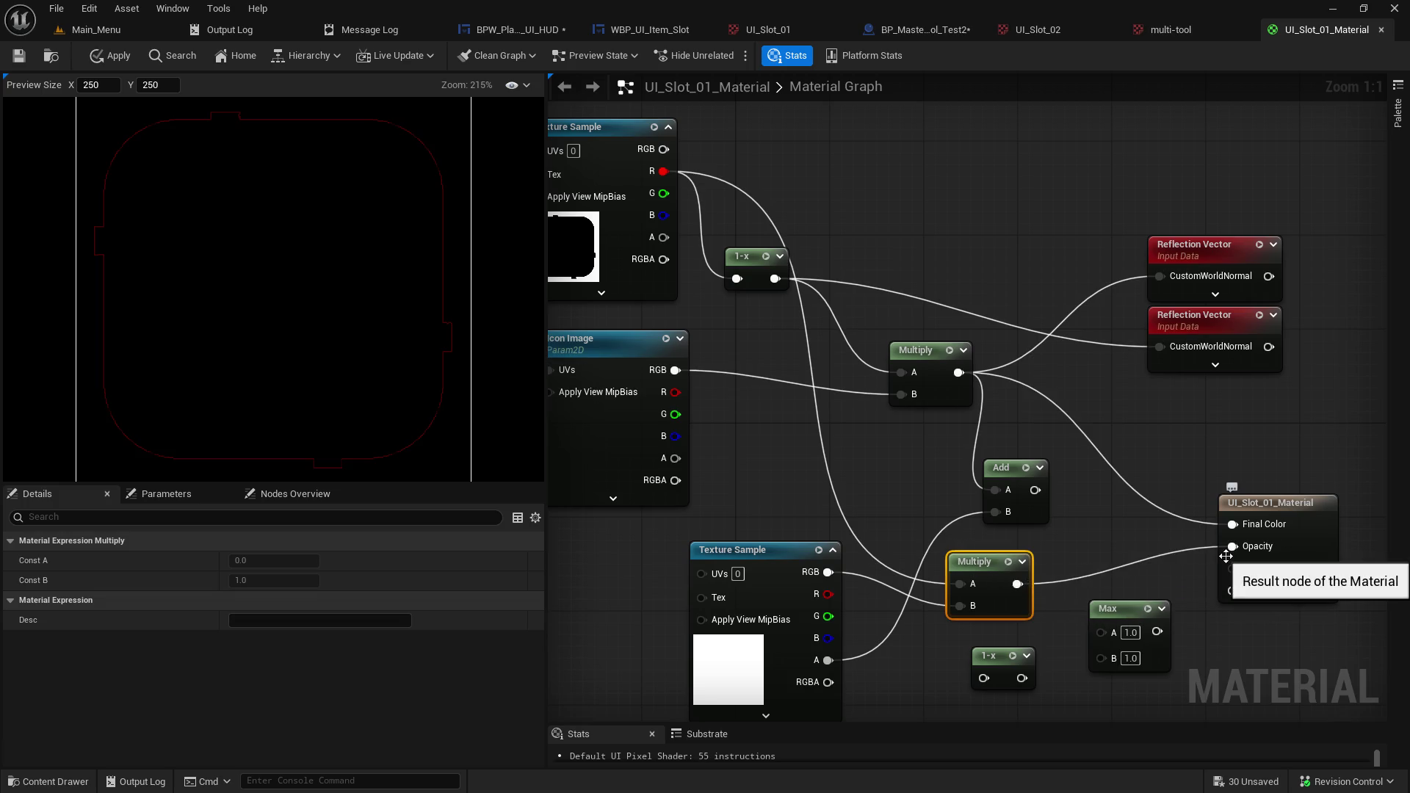
pyautogui.keyDown('alt'); pyautogui.click(1018, 585); pyautogui.keyUp('alt')
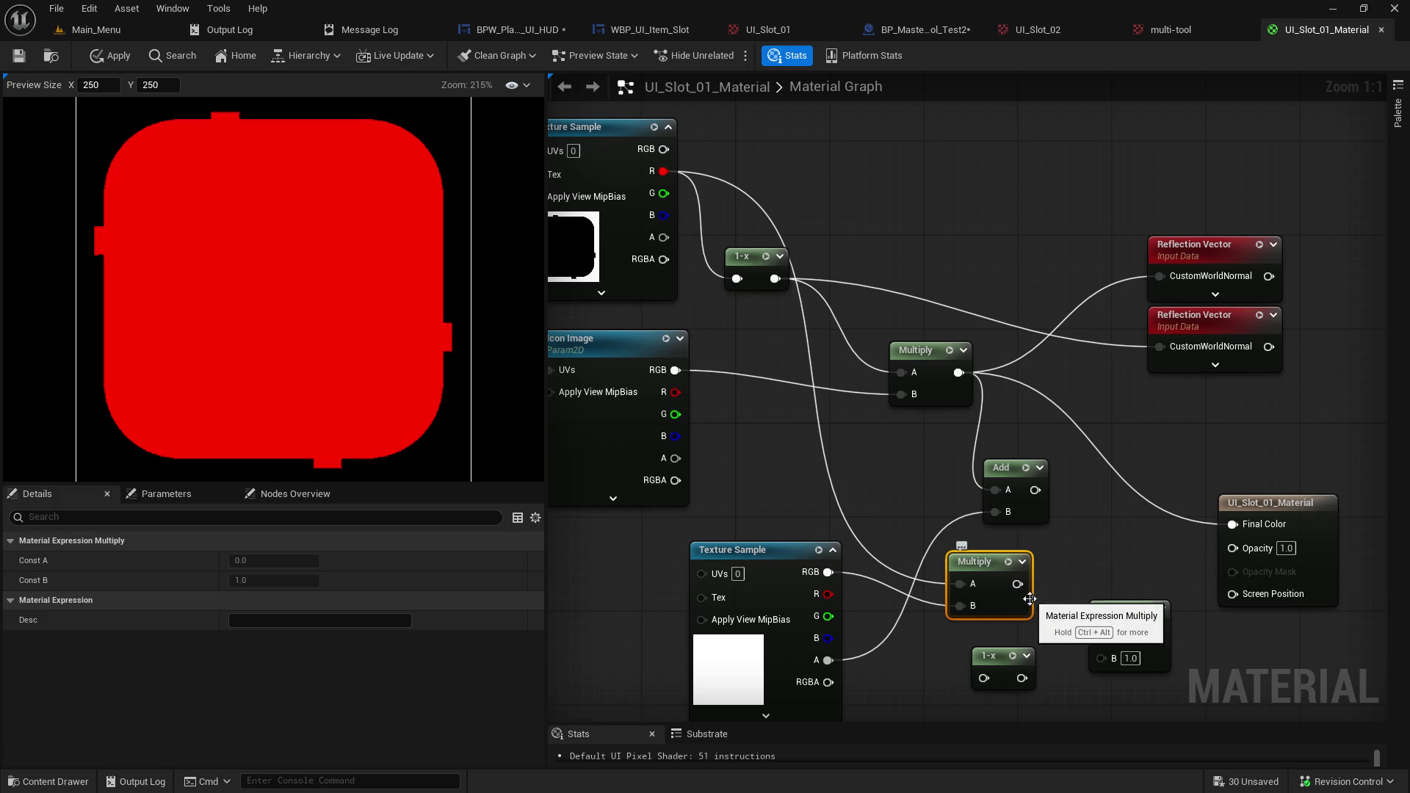
pyautogui.moveTo(1118, 612); pyautogui.dragTo(1095, 684)
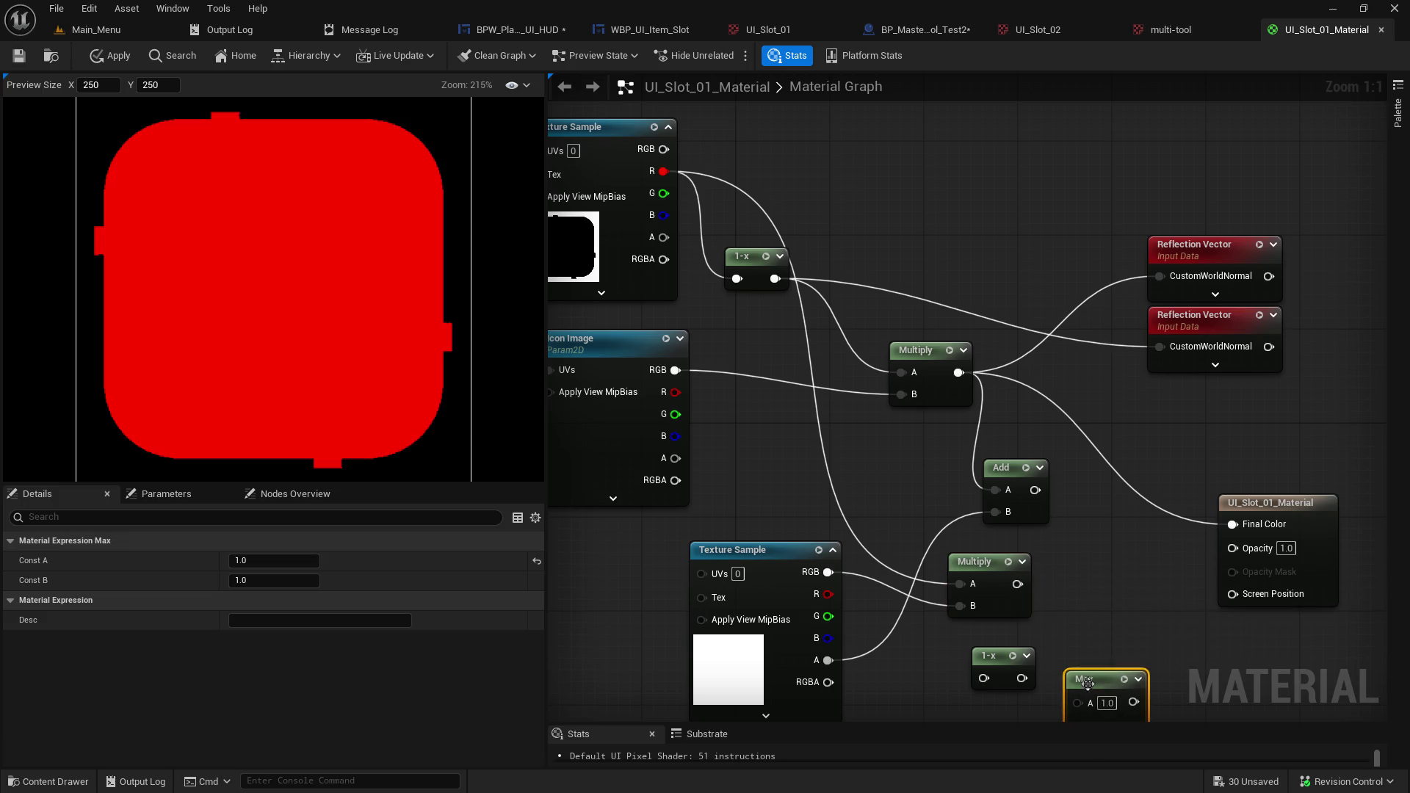
pyautogui.moveTo(1000, 664); pyautogui.dragTo(1000, 699)
pyautogui.moveTo(1018, 584); pyautogui.dragTo(1114, 584)
# Place an Add node after the lower Multiply and feed the lower texture's RGB into its B input.
pyautogui.write('add')
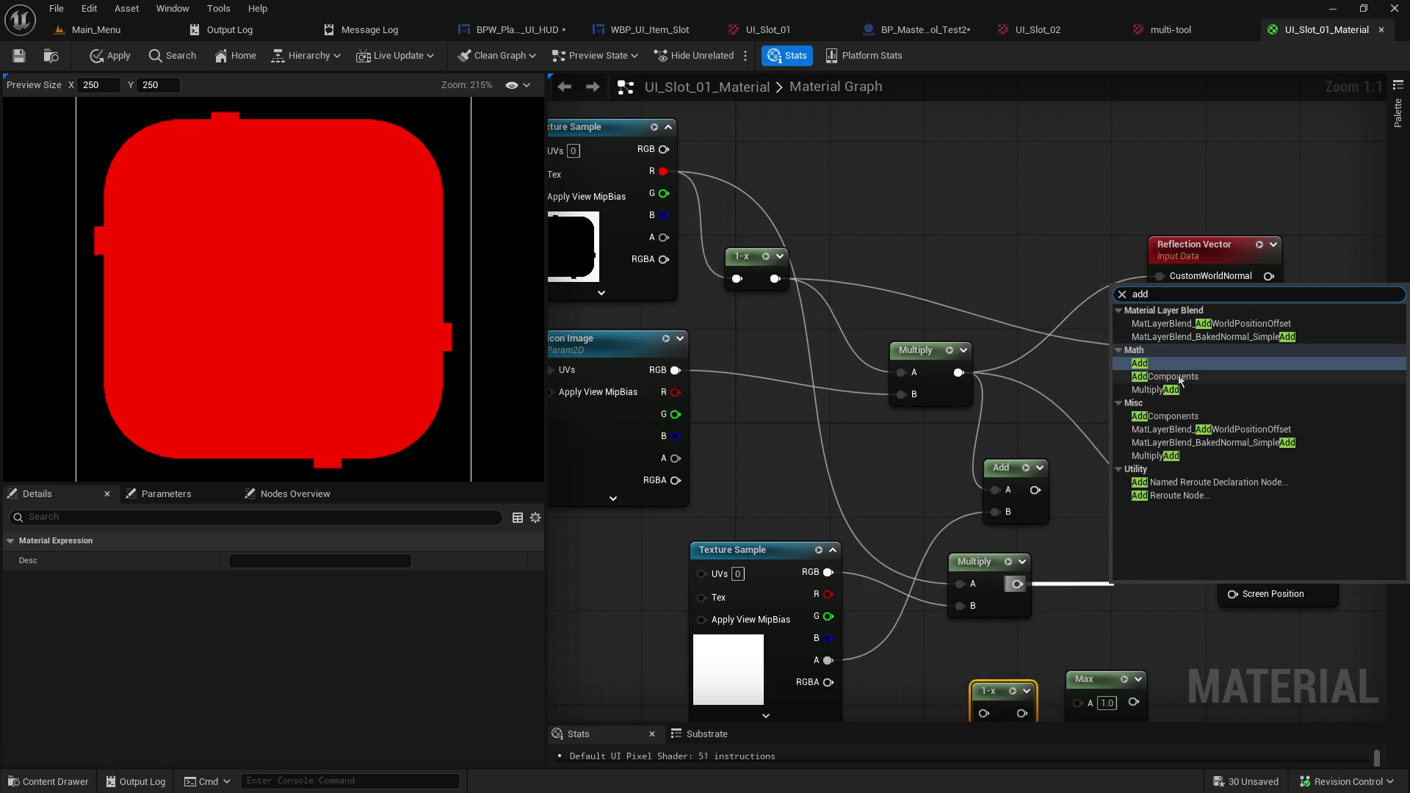
pyautogui.click(1169, 363)
pyautogui.moveTo(1134, 592); pyautogui.dragTo(1109, 563)
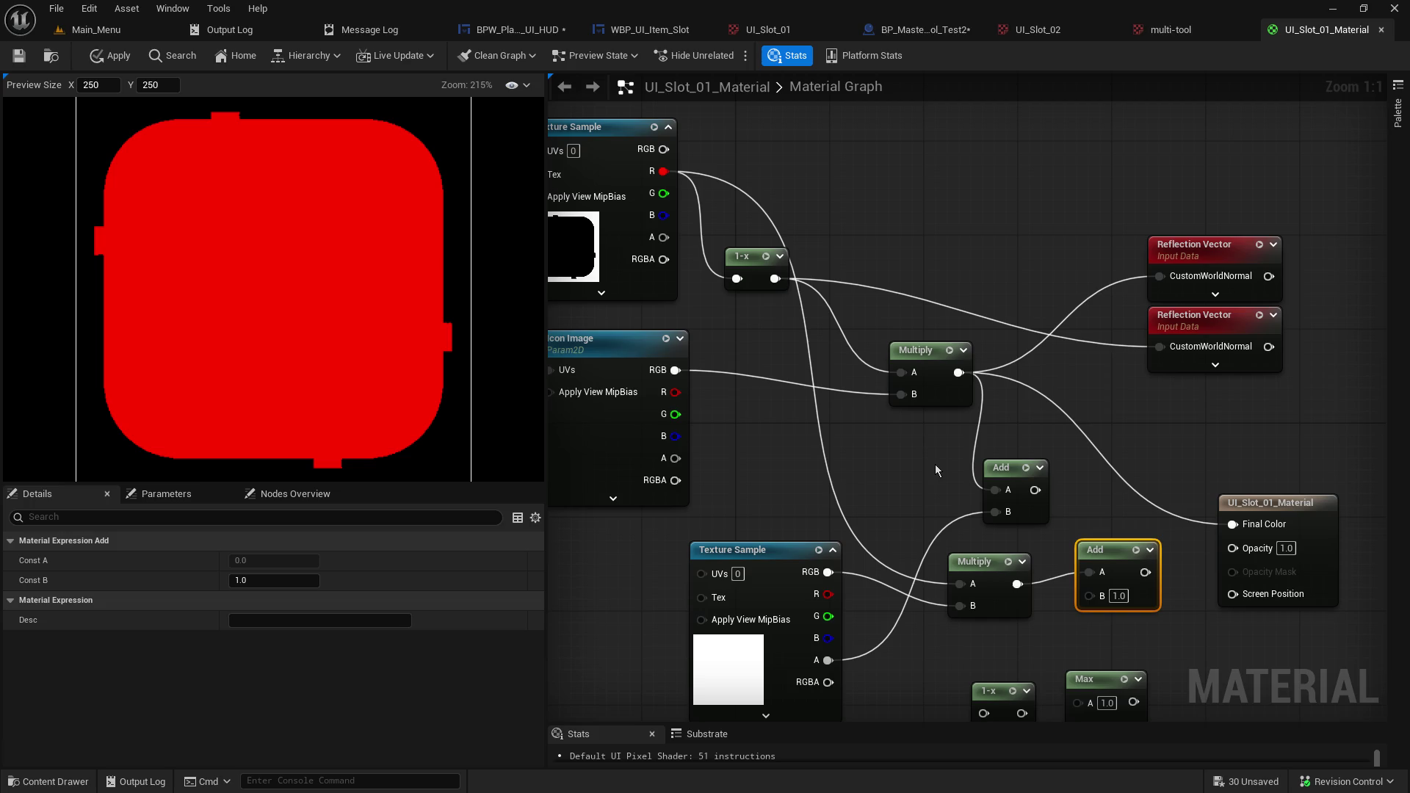
pyautogui.moveTo(764, 504); pyautogui.dragTo(766, 458)
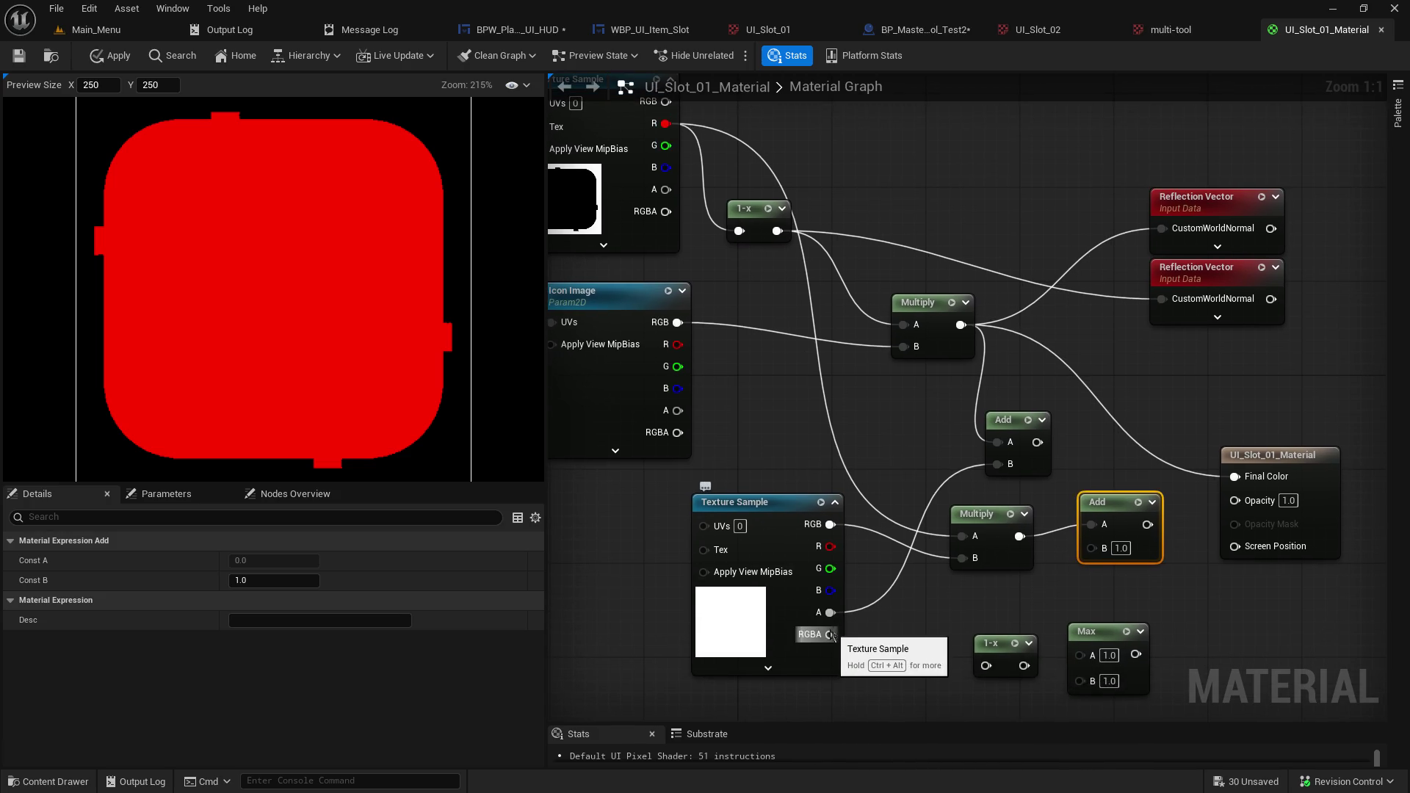
pyautogui.moveTo(831, 525)
pyautogui.mouseDown()
pyautogui.moveTo(1048, 560)
pyautogui.moveTo(1179, 521)
pyautogui.moveTo(1143, 557)
pyautogui.moveTo(1183, 570)
pyautogui.moveTo(1237, 500)
pyautogui.mouseUp()
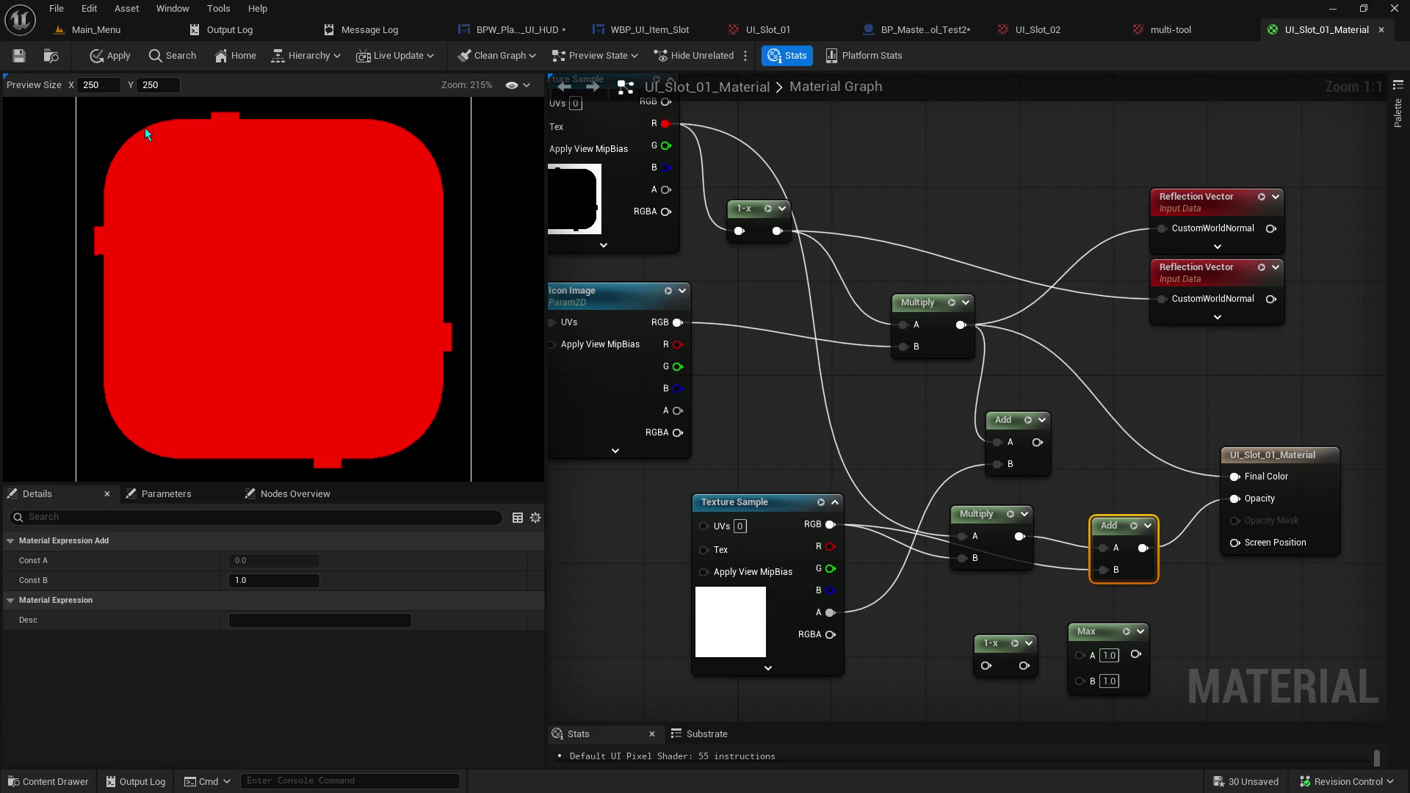
pyautogui.click(518, 85)
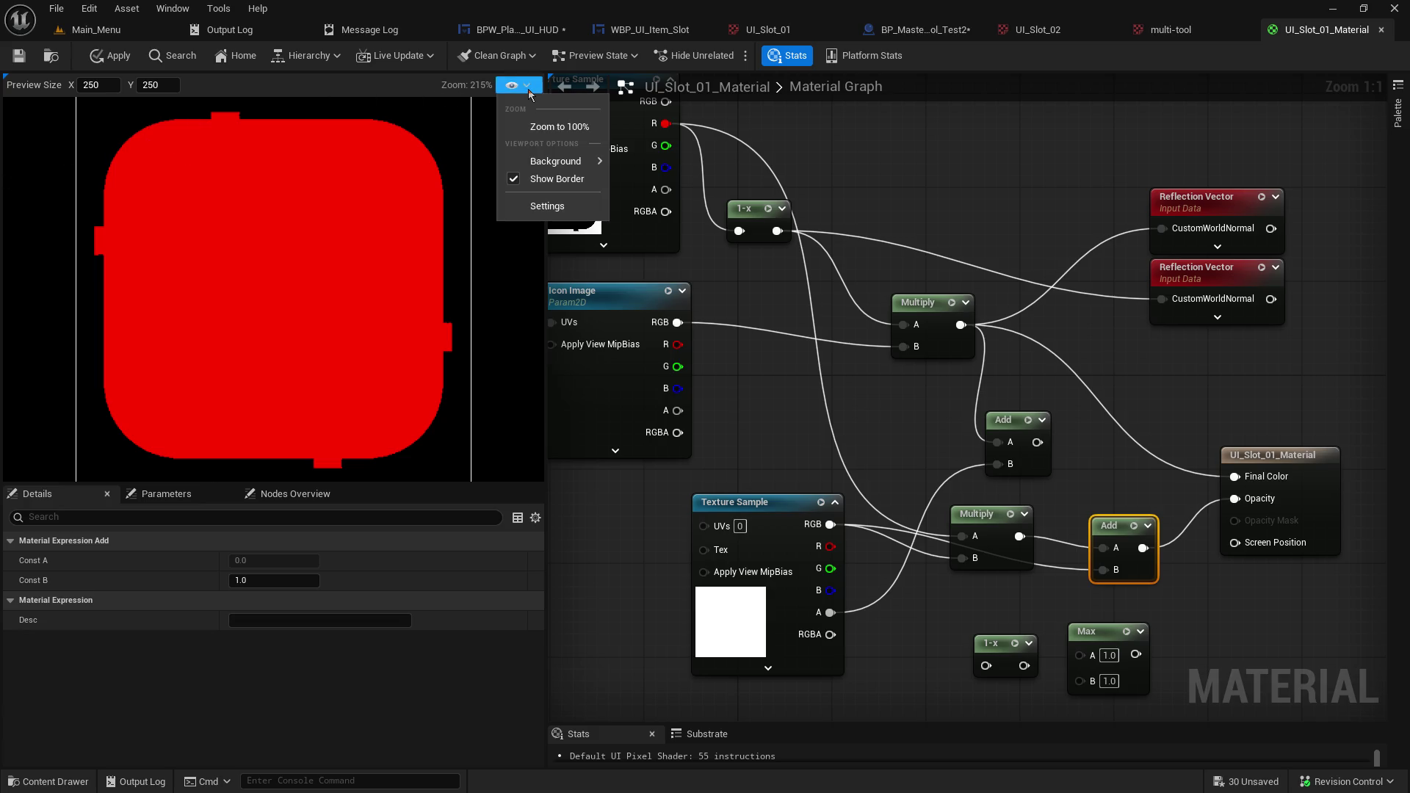
# Change the preview background option and enlarge the material preview.
pyautogui.moveTo(559, 165)
pyautogui.click(655, 180)
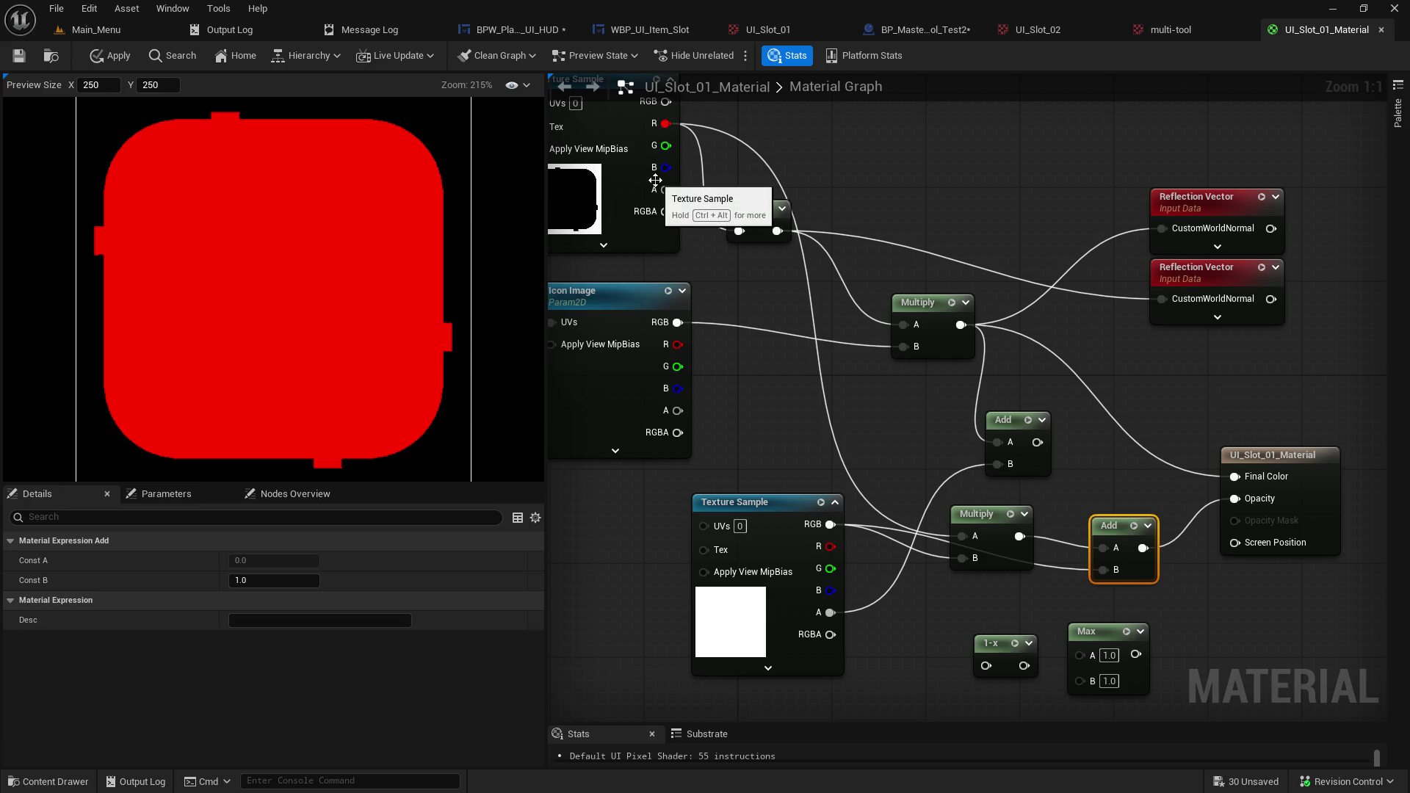
pyautogui.click(524, 88)
pyautogui.click(411, 368)
pyautogui.moveTo(370, 486)
pyautogui.mouseDown()
pyautogui.moveTo(385, 625)
pyautogui.moveTo(419, 579)
pyautogui.moveTo(413, 535)
pyautogui.mouseUp()
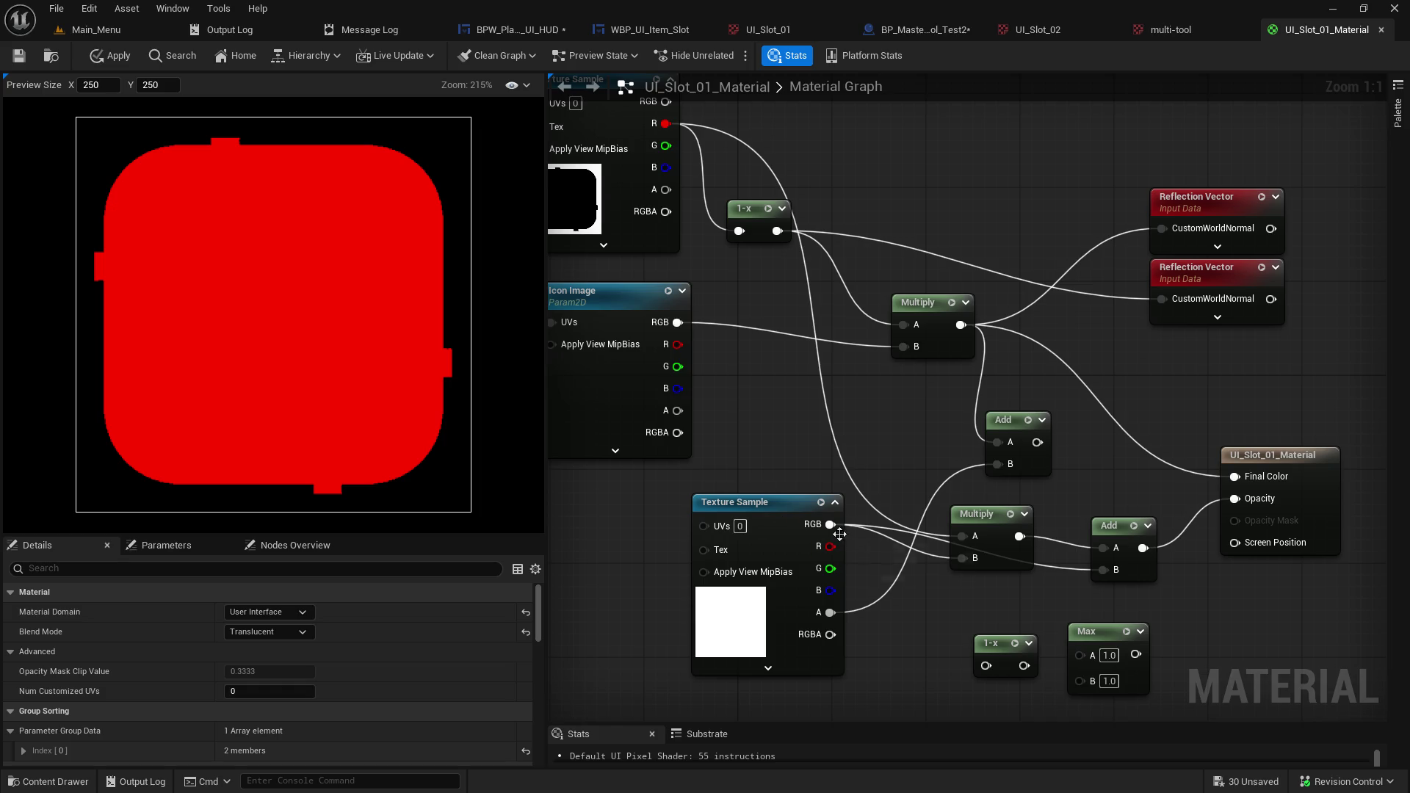
# Send the 1-x result to Final Color and the texture alpha to Opacity, then move the Add node up-right.
pyautogui.keyDown('alt'); pyautogui.click(1236, 499); pyautogui.keyUp('alt')
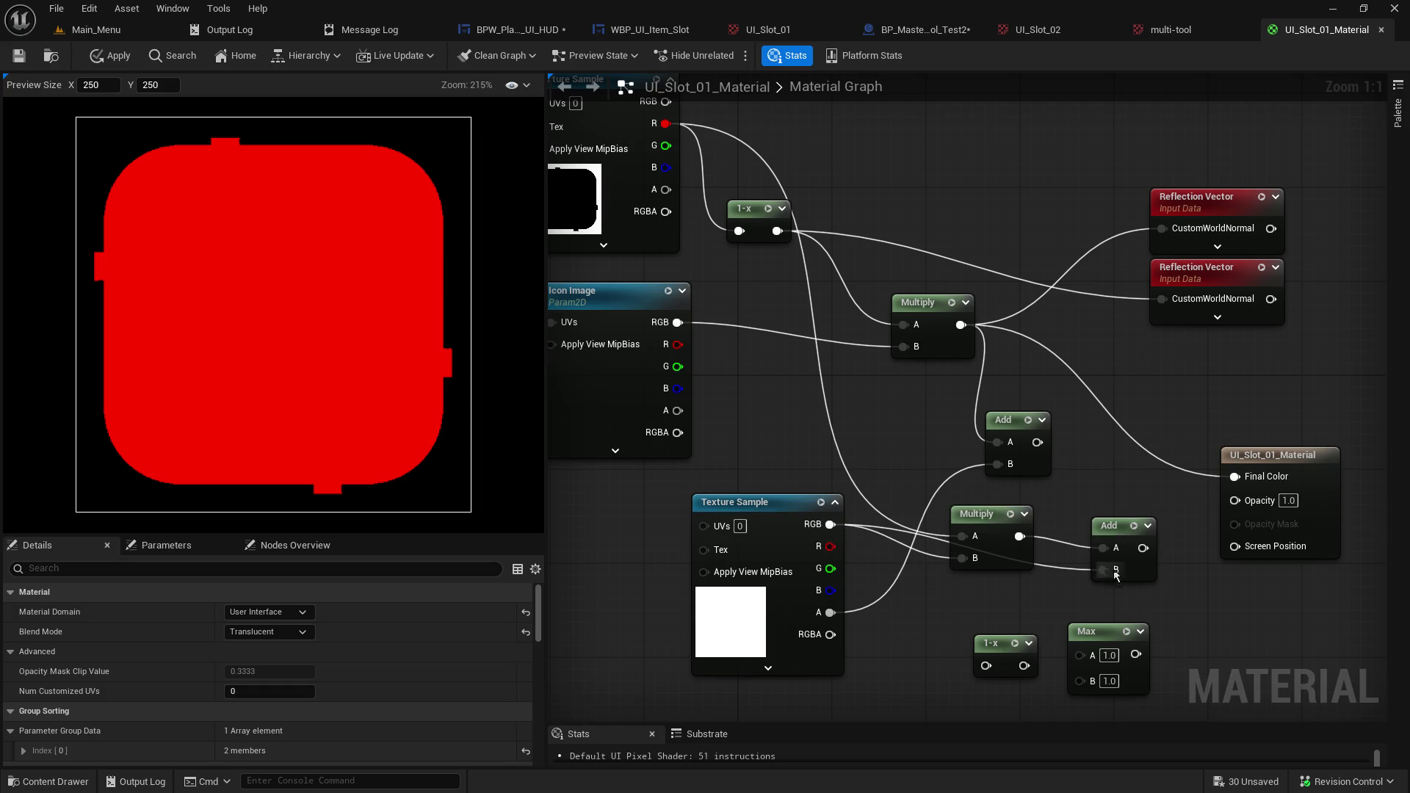
pyautogui.moveTo(830, 524)
pyautogui.mouseDown()
pyautogui.moveTo(1098, 518)
pyautogui.moveTo(1237, 478)
pyautogui.mouseUp()
pyautogui.moveTo(830, 634)
pyautogui.mouseDown()
pyautogui.moveTo(830, 614)
pyautogui.moveTo(1238, 570)
pyautogui.moveTo(1237, 499)
pyautogui.mouseUp()
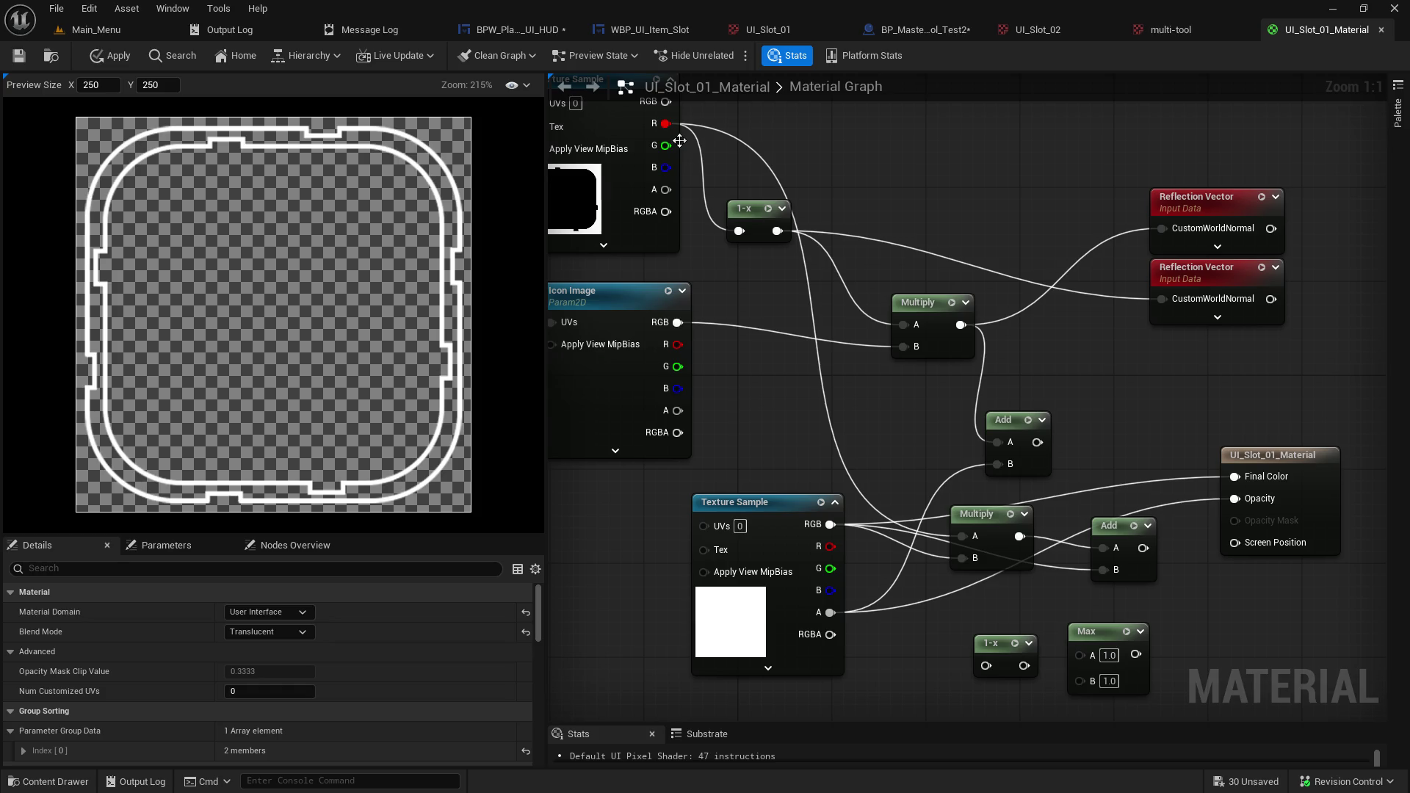
pyautogui.moveTo(698, 274)
pyautogui.mouseDown()
pyautogui.moveTo(777, 279)
pyautogui.moveTo(738, 262)
pyautogui.moveTo(732, 321)
pyautogui.mouseUp()
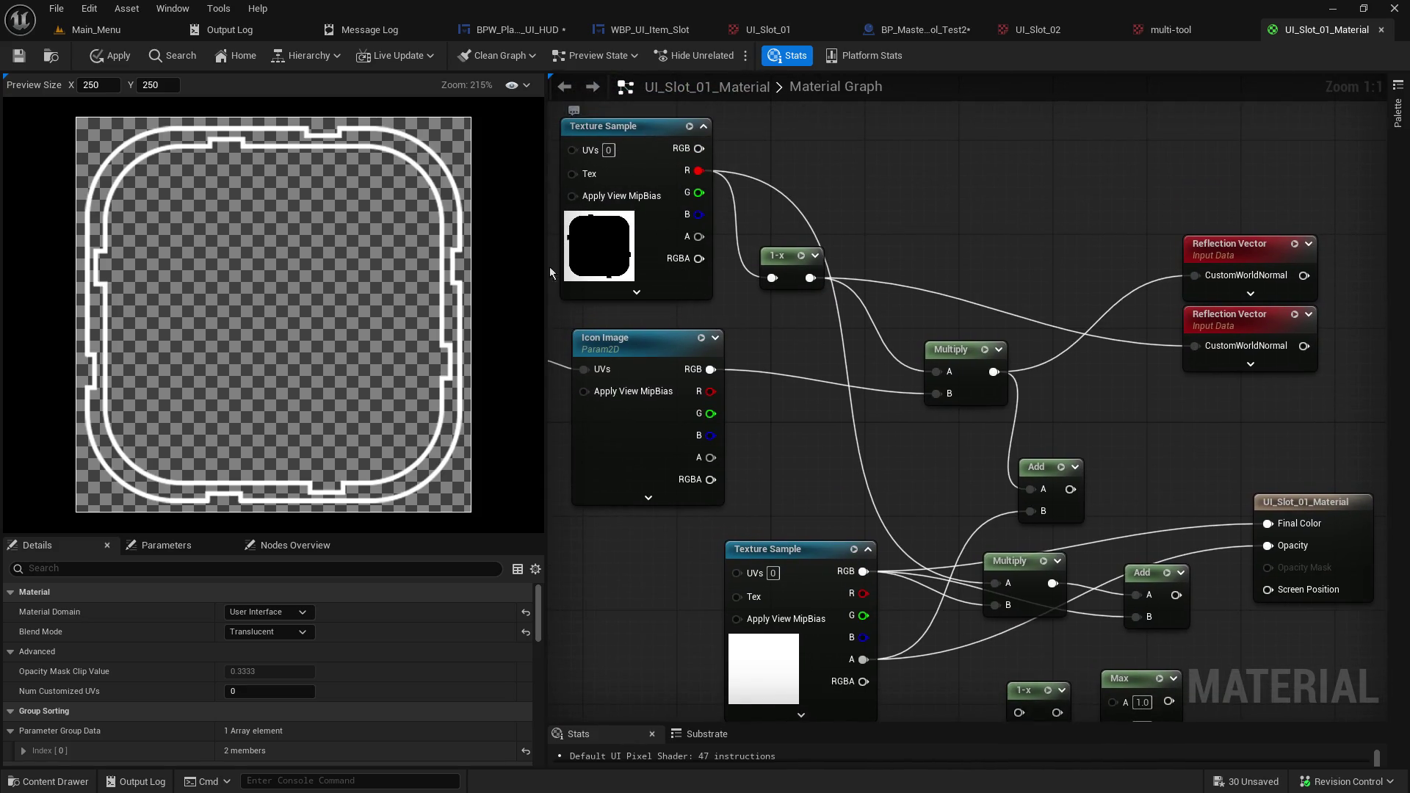
pyautogui.moveTo(545, 271); pyautogui.dragTo(439, 290)
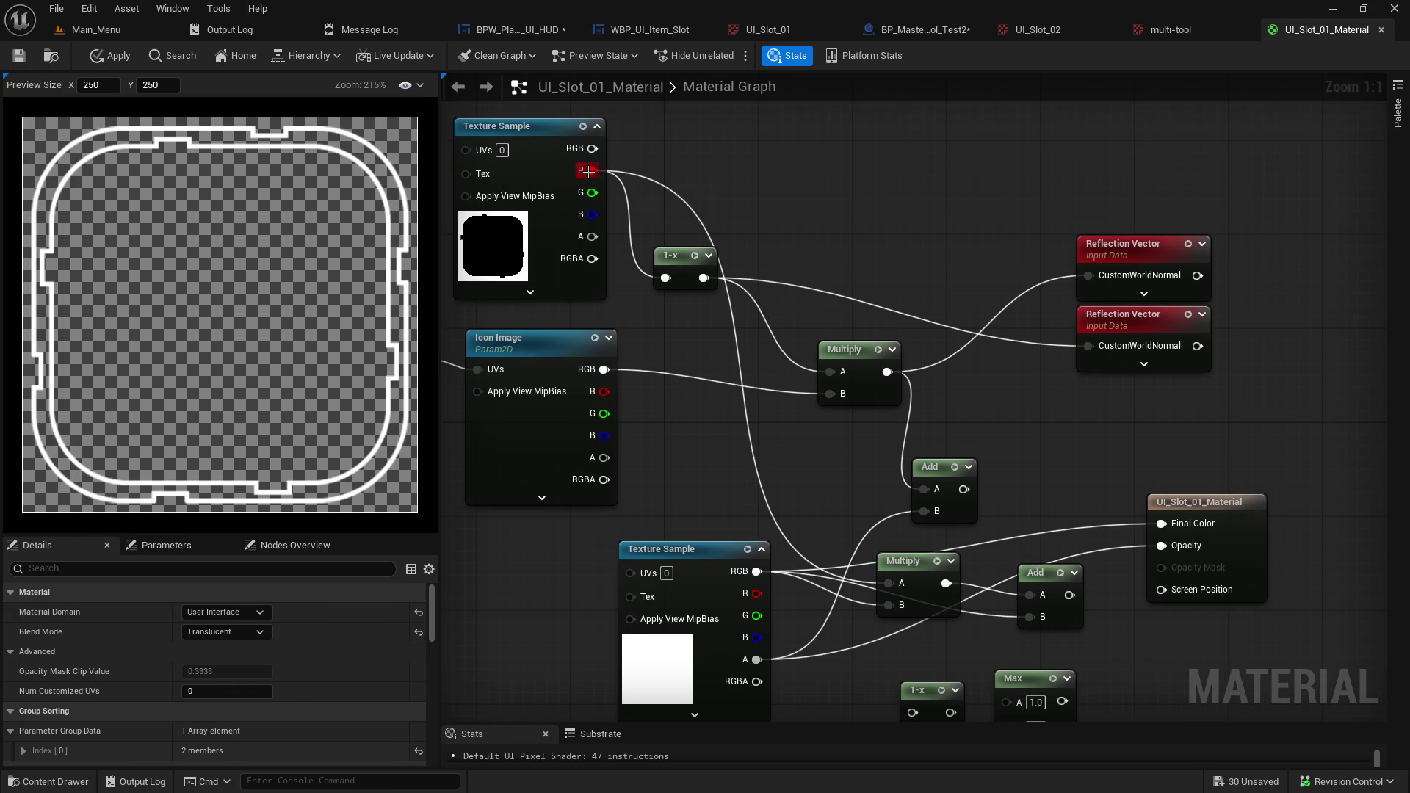
pyautogui.moveTo(698, 285)
pyautogui.mouseDown()
pyautogui.moveTo(1010, 504)
pyautogui.moveTo(1162, 523)
pyautogui.mouseUp()
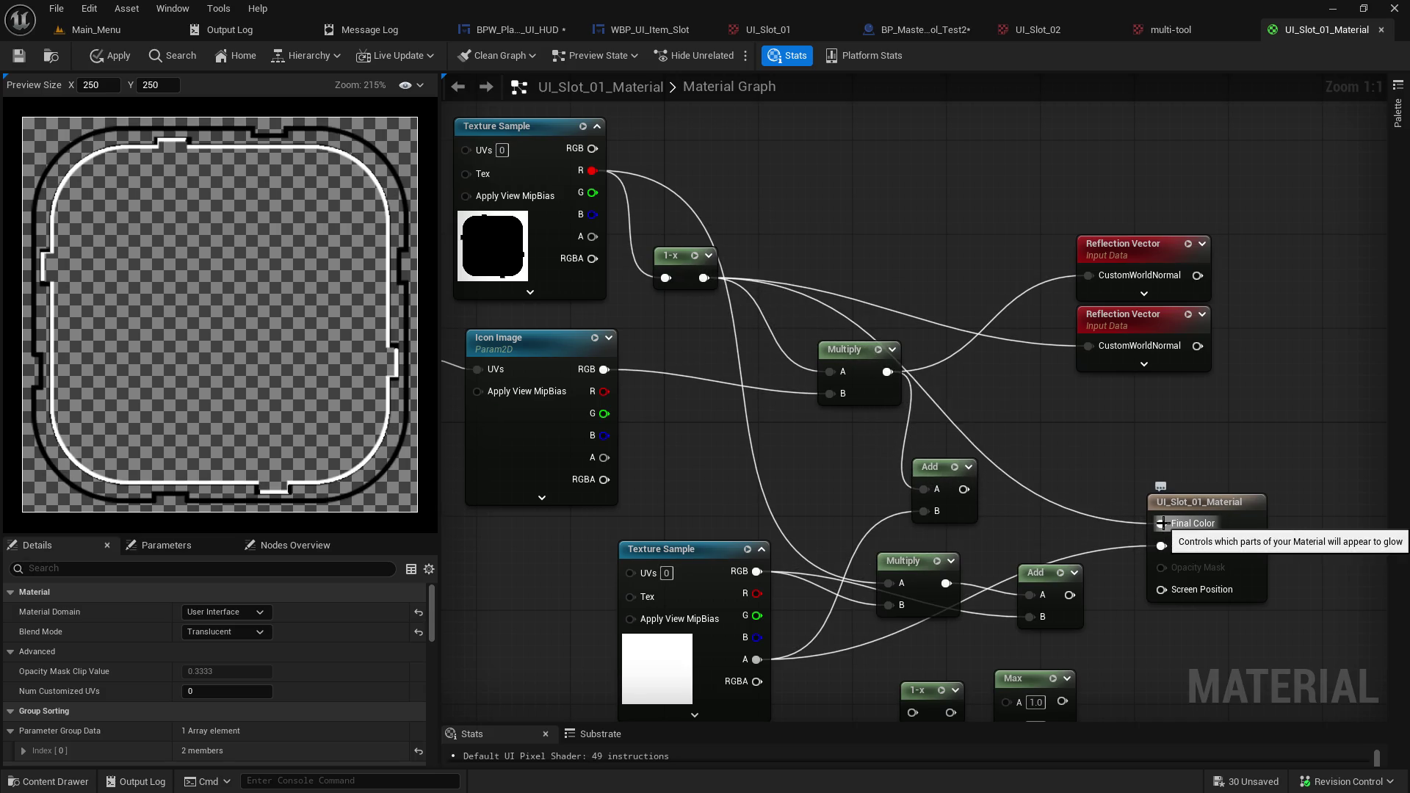
pyautogui.moveTo(592, 237); pyautogui.dragTo(1158, 553)
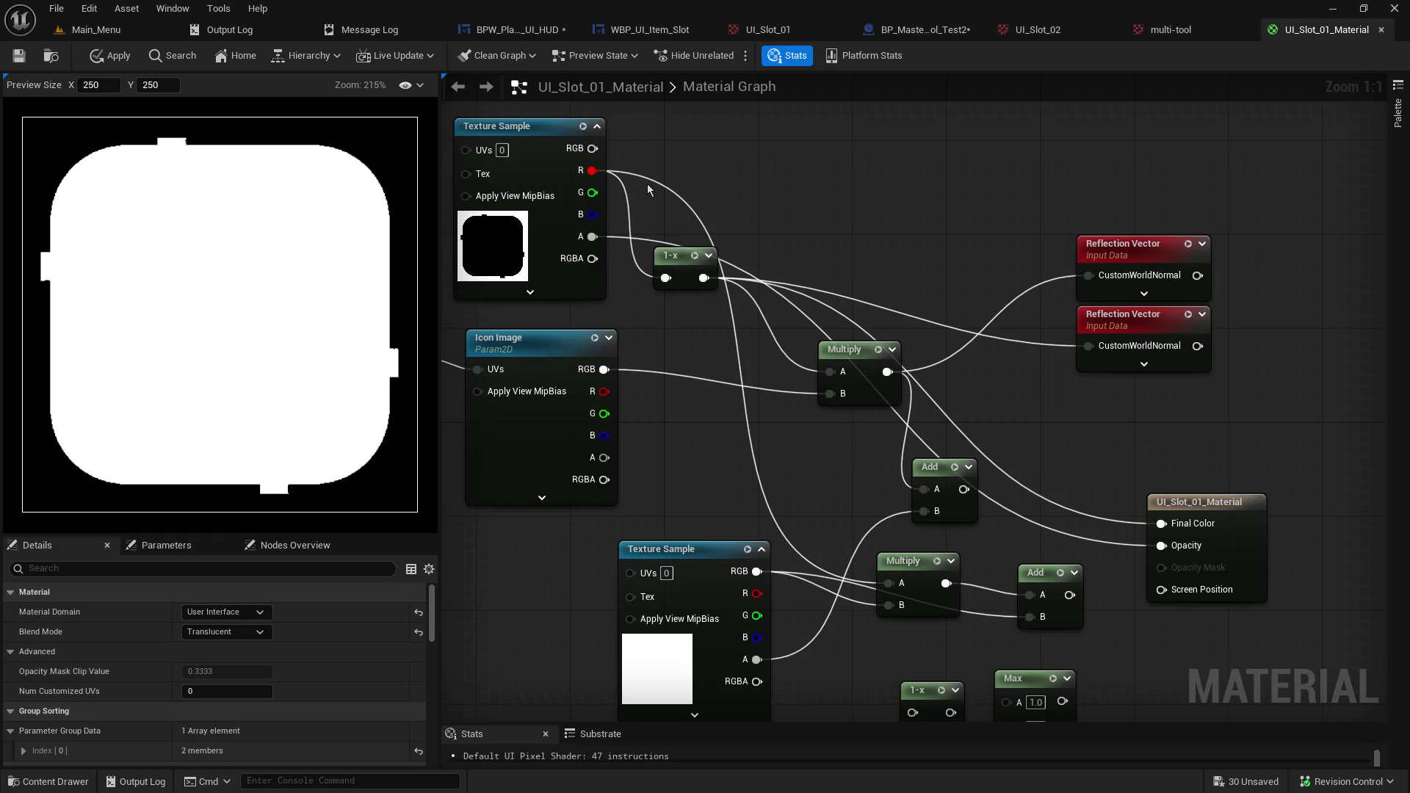
pyautogui.moveTo(824, 207)
pyautogui.mouseDown()
pyautogui.moveTo(1155, 192)
pyautogui.moveTo(1191, 208)
pyautogui.moveTo(1184, 243)
pyautogui.moveTo(763, 173)
pyautogui.mouseUp()
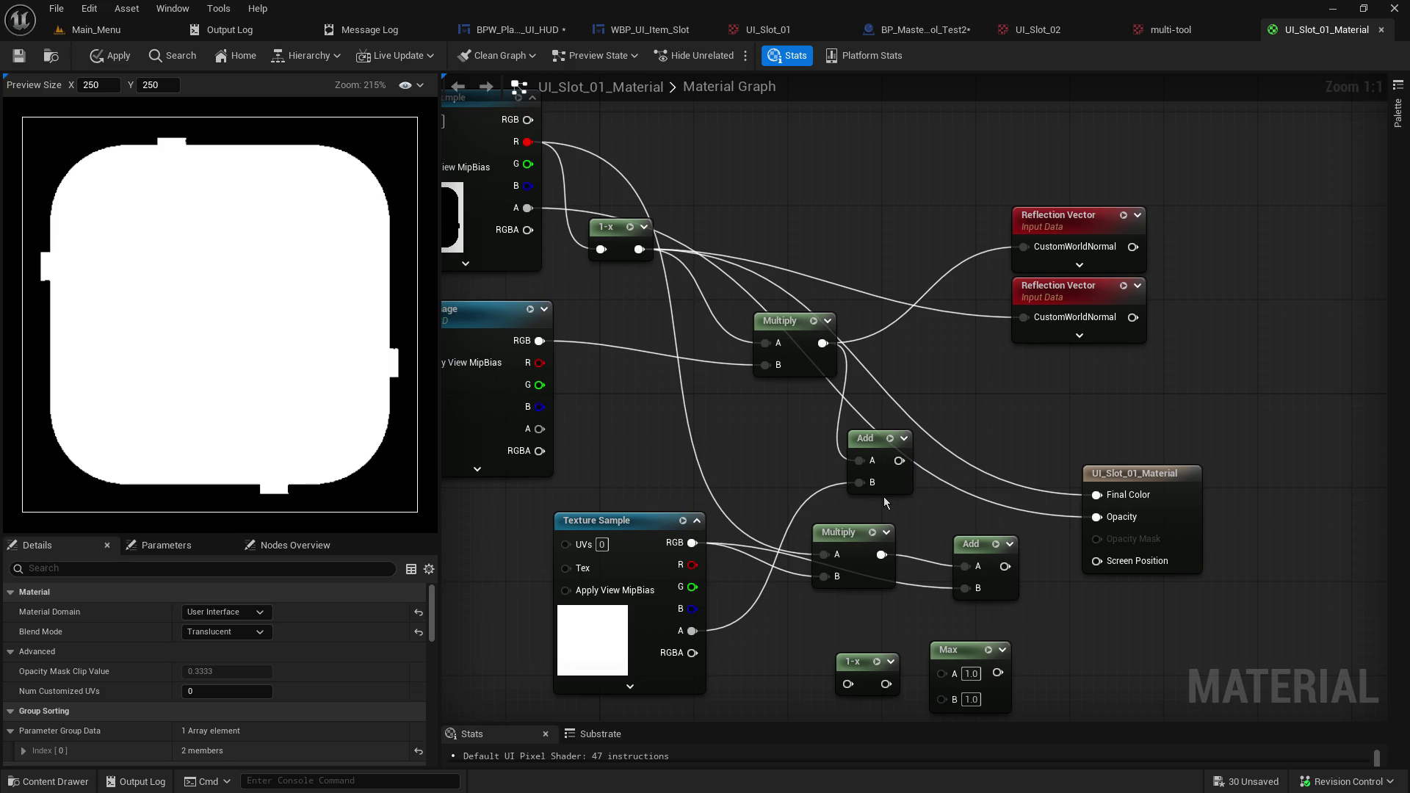
pyautogui.moveTo(871, 446); pyautogui.dragTo(904, 412)
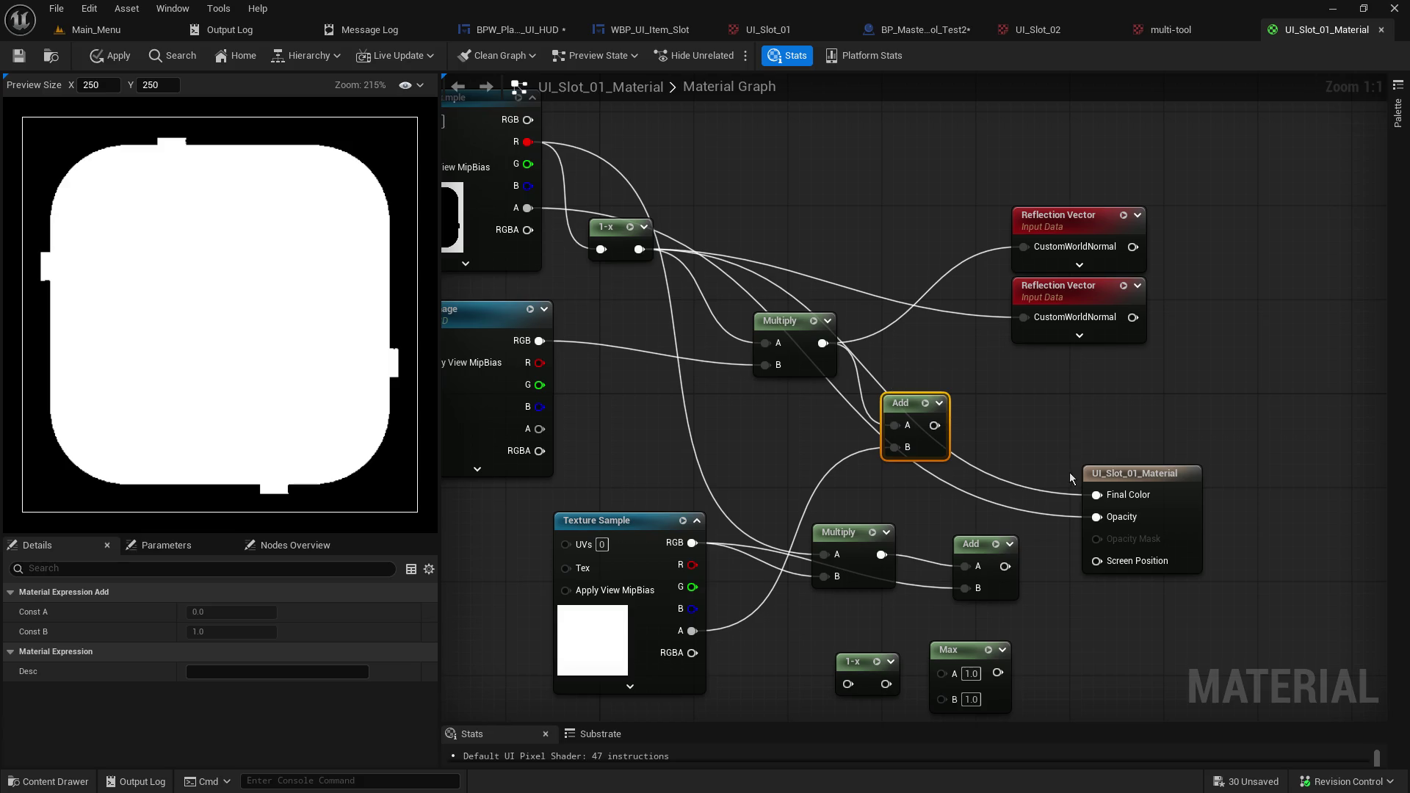
pyautogui.keyDown('alt'); pyautogui.click(1097, 518); pyautogui.keyUp('alt')
# Clear Final Color and feed the Add result into it.
pyautogui.keyDown('alt'); pyautogui.click(1097, 494); pyautogui.keyUp('alt')
pyautogui.moveTo(1061, 451); pyautogui.dragTo(1134, 431)
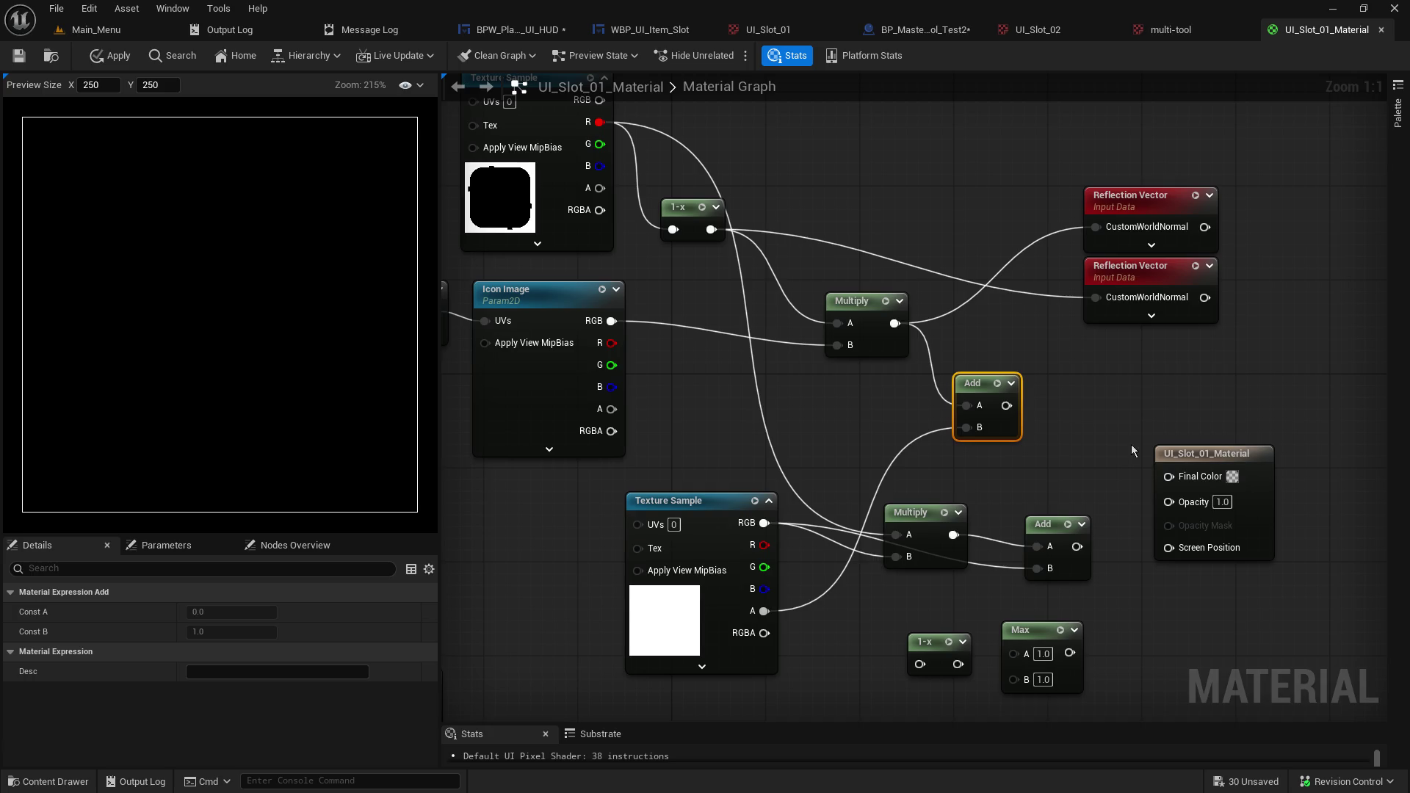
pyautogui.moveTo(1006, 406)
pyautogui.mouseDown()
pyautogui.moveTo(1139, 445)
pyautogui.moveTo(1168, 479)
pyautogui.mouseUp()
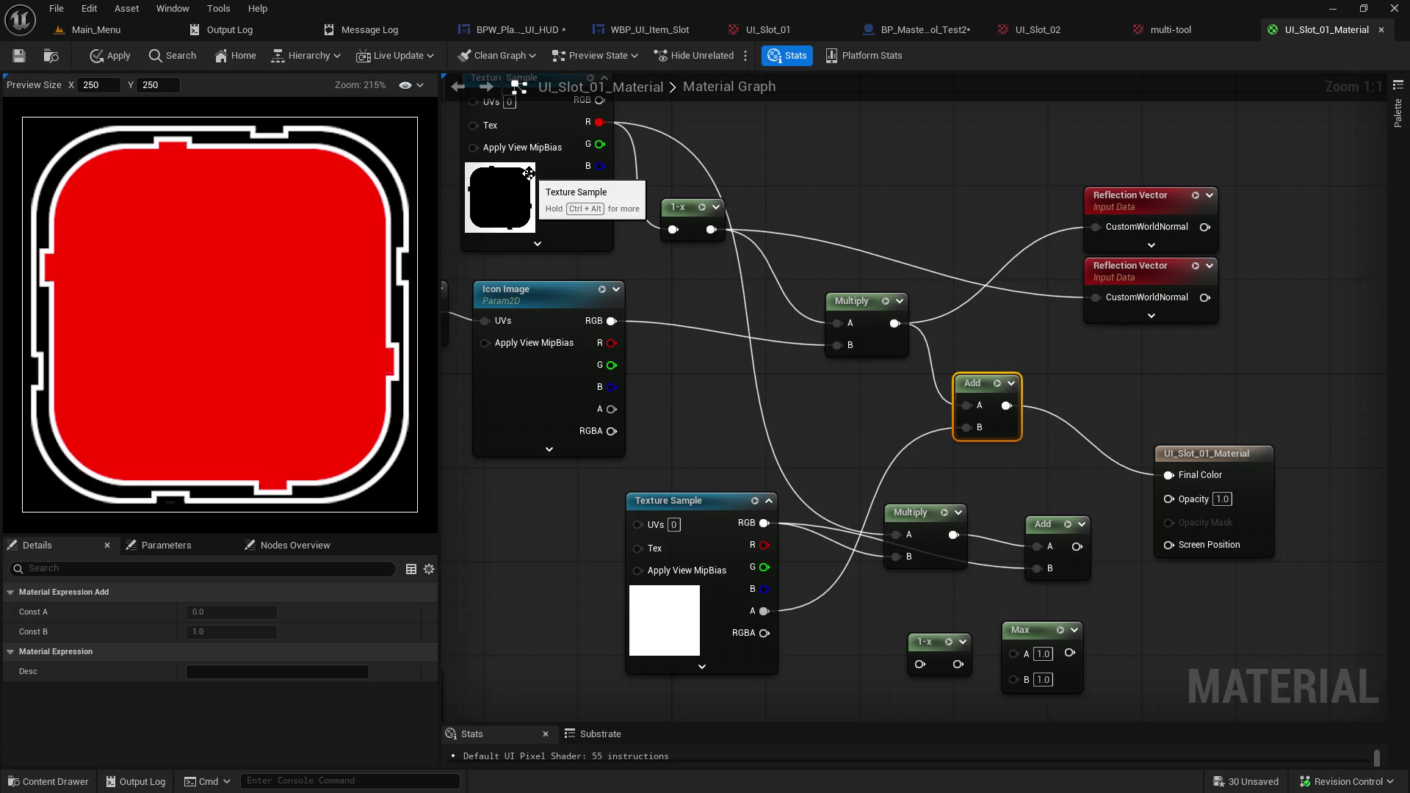
# Try the top texture's R, then the 1-x, in Opacity, finally leaving Opacity unconnected at 1.0.
pyautogui.moveTo(681, 301)
pyautogui.mouseDown()
pyautogui.moveTo(639, 356)
pyautogui.moveTo(588, 332)
pyautogui.mouseUp()
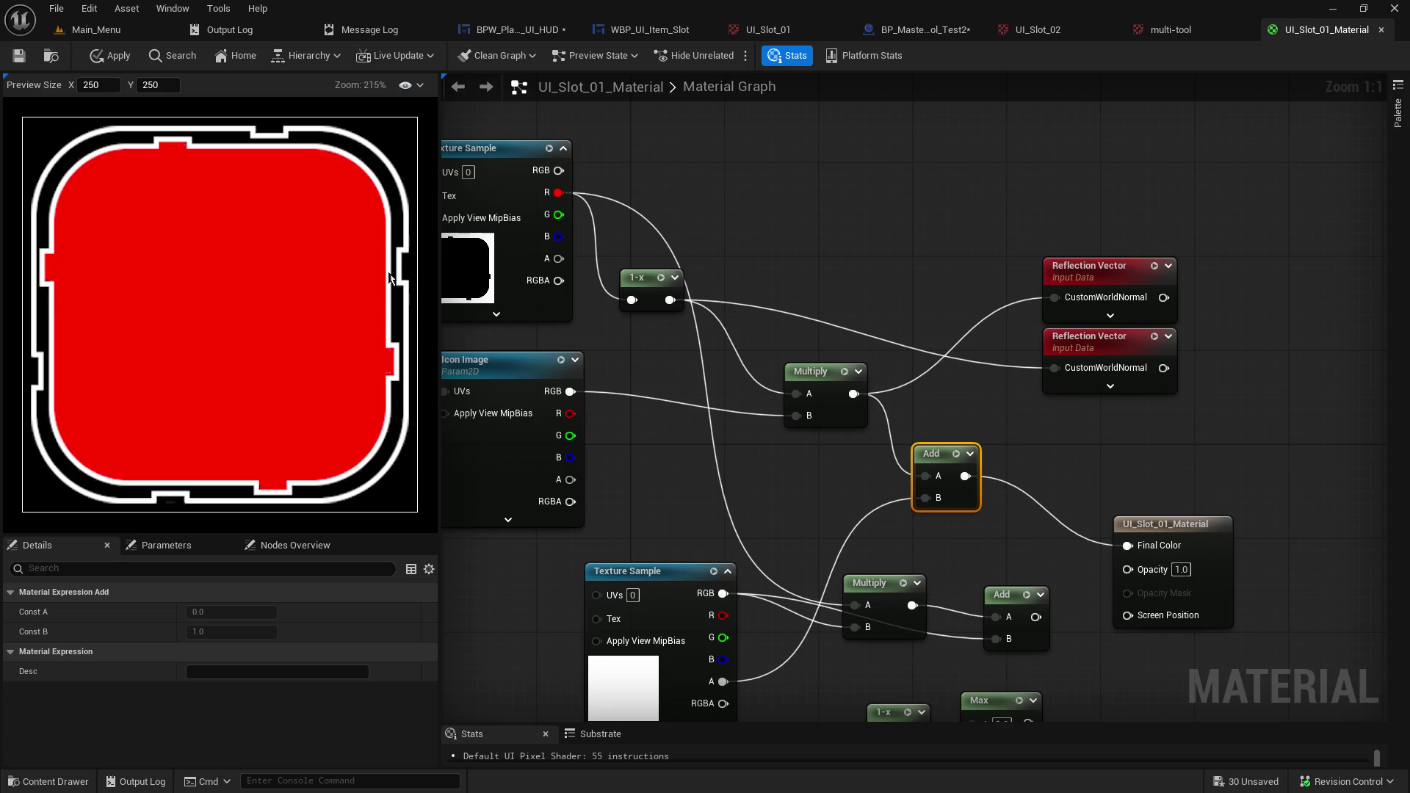
pyautogui.moveTo(691, 201); pyautogui.dragTo(741, 182)
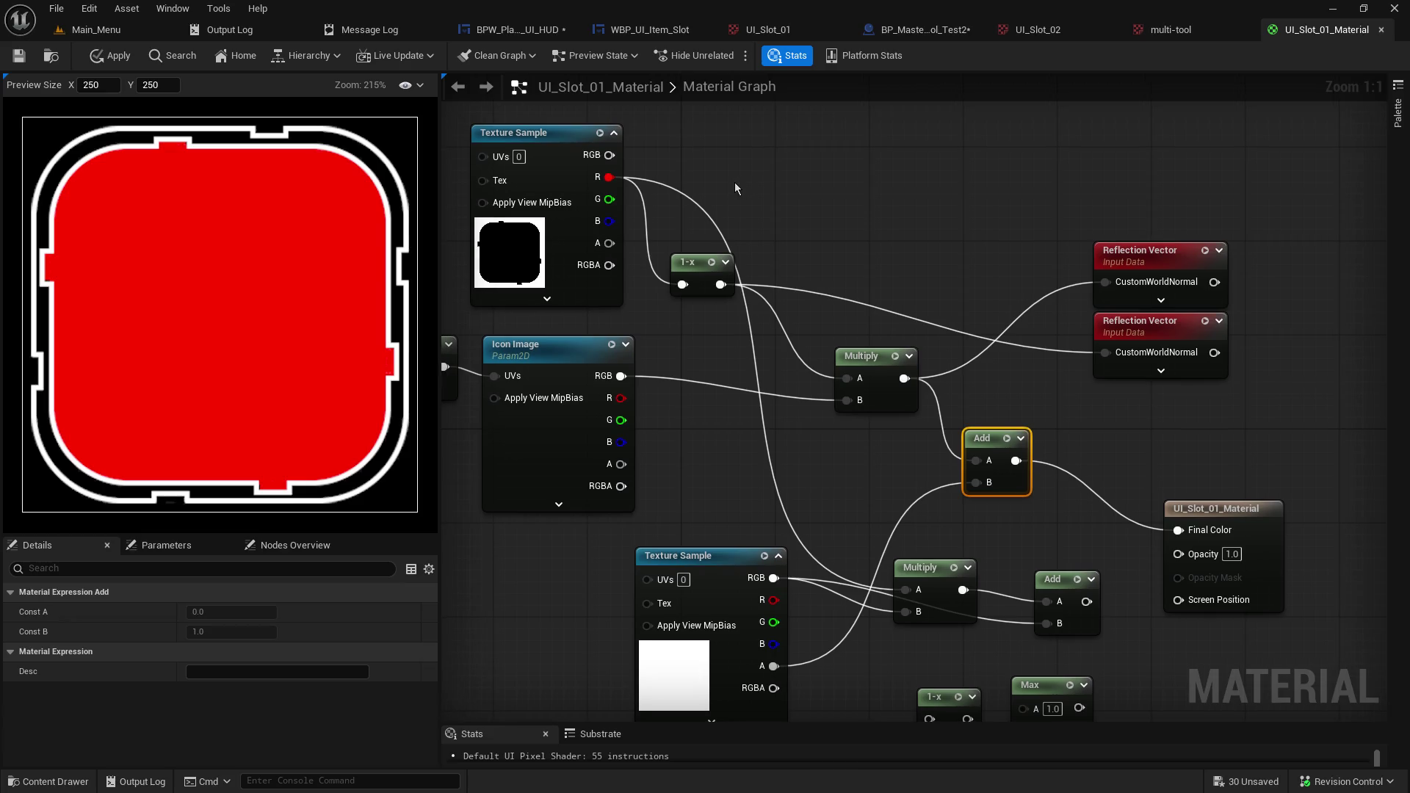
pyautogui.moveTo(735, 182); pyautogui.dragTo(682, 167)
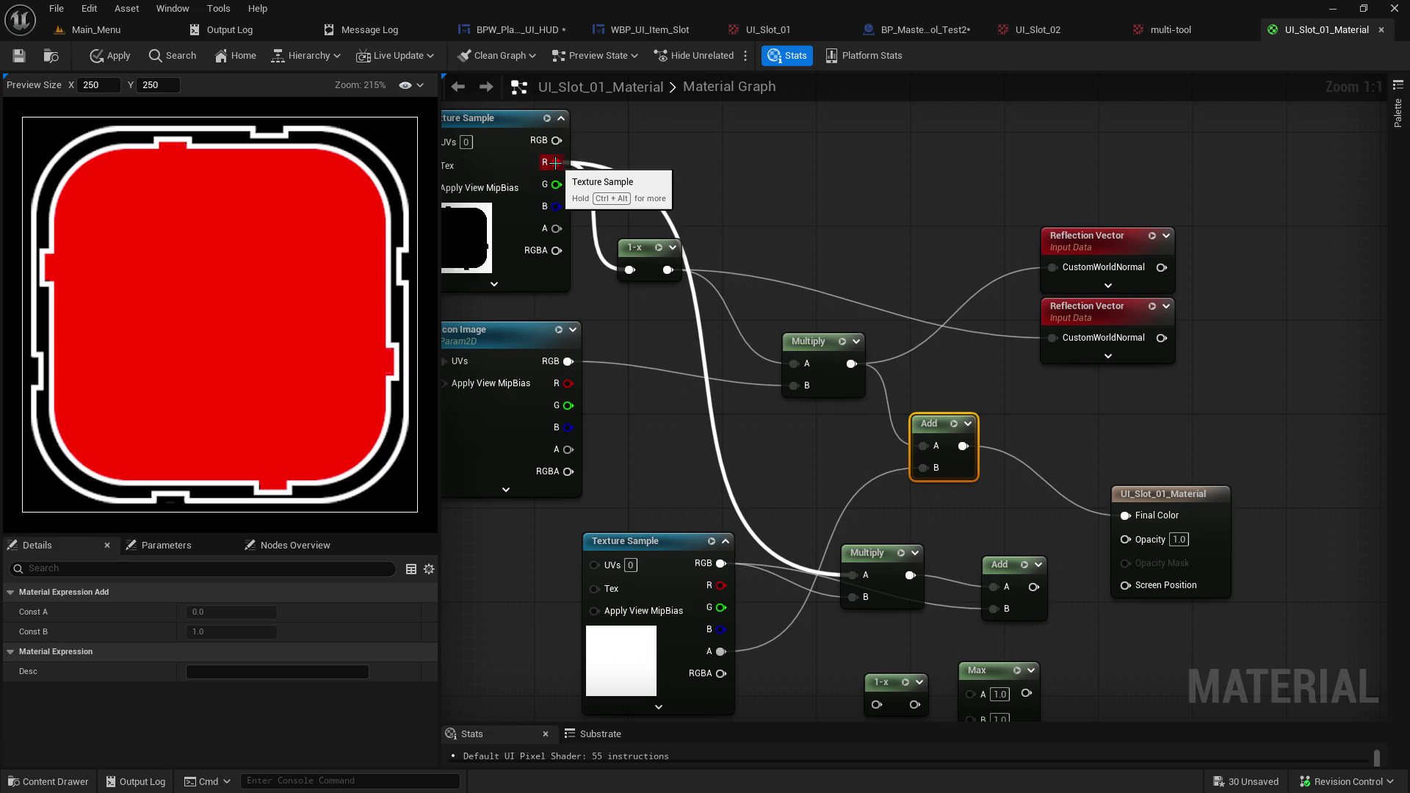
pyautogui.moveTo(555, 162); pyautogui.dragTo(1132, 545)
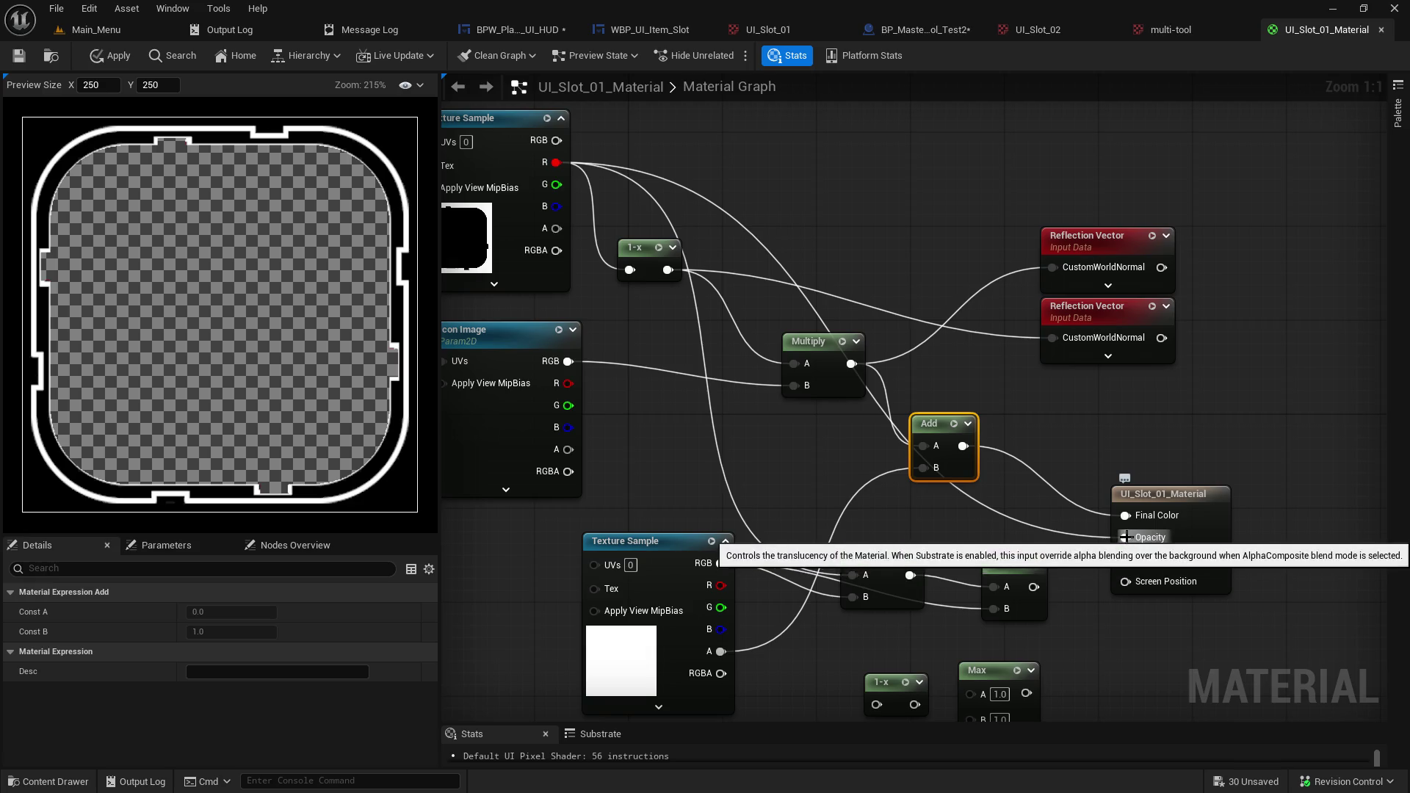
pyautogui.keyDown('alt'); pyautogui.click(1125, 537); pyautogui.keyUp('alt')
pyautogui.moveTo(667, 270)
pyautogui.mouseDown()
pyautogui.moveTo(947, 470)
pyautogui.moveTo(1134, 542)
pyautogui.mouseUp()
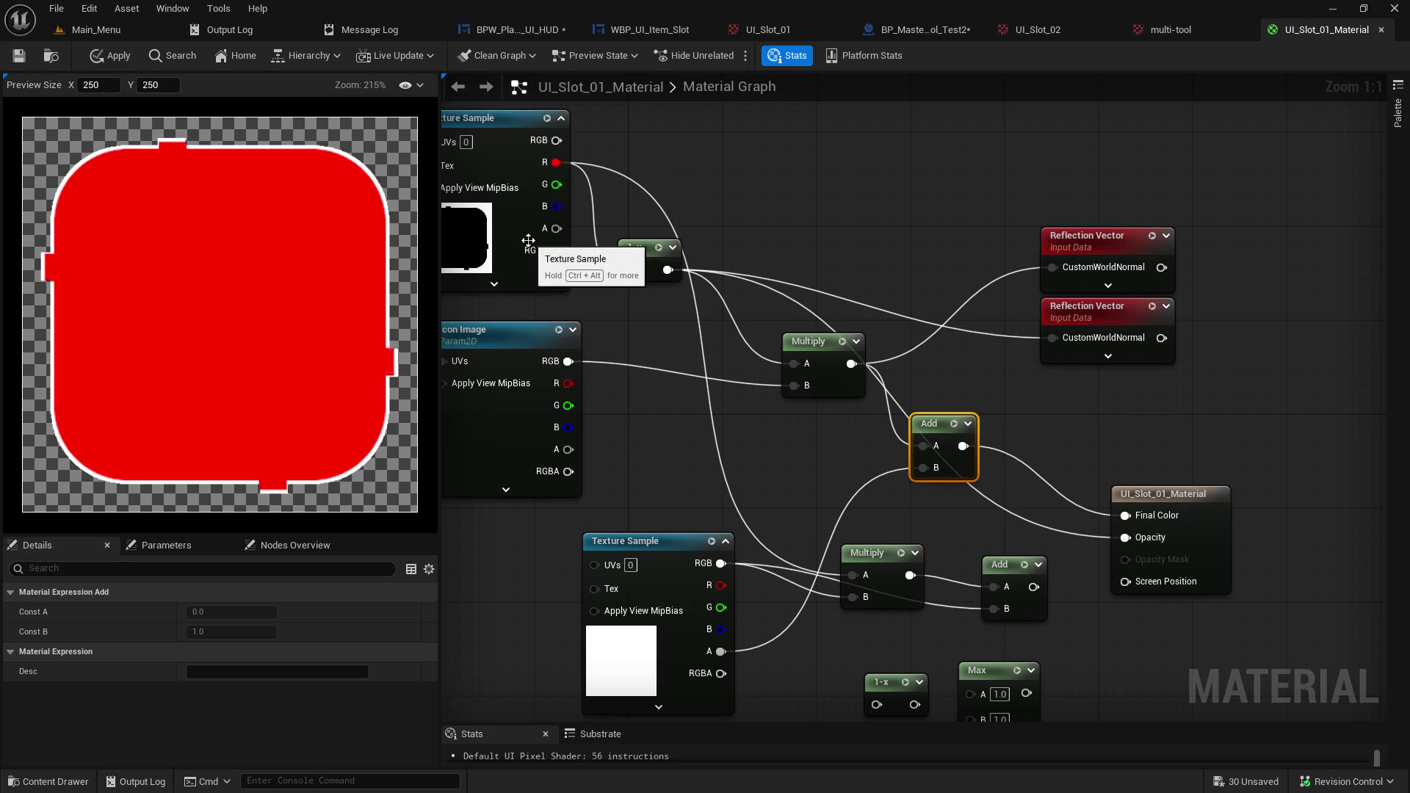
pyautogui.keyDown('alt'); pyautogui.click(1139, 540); pyautogui.keyUp('alt')
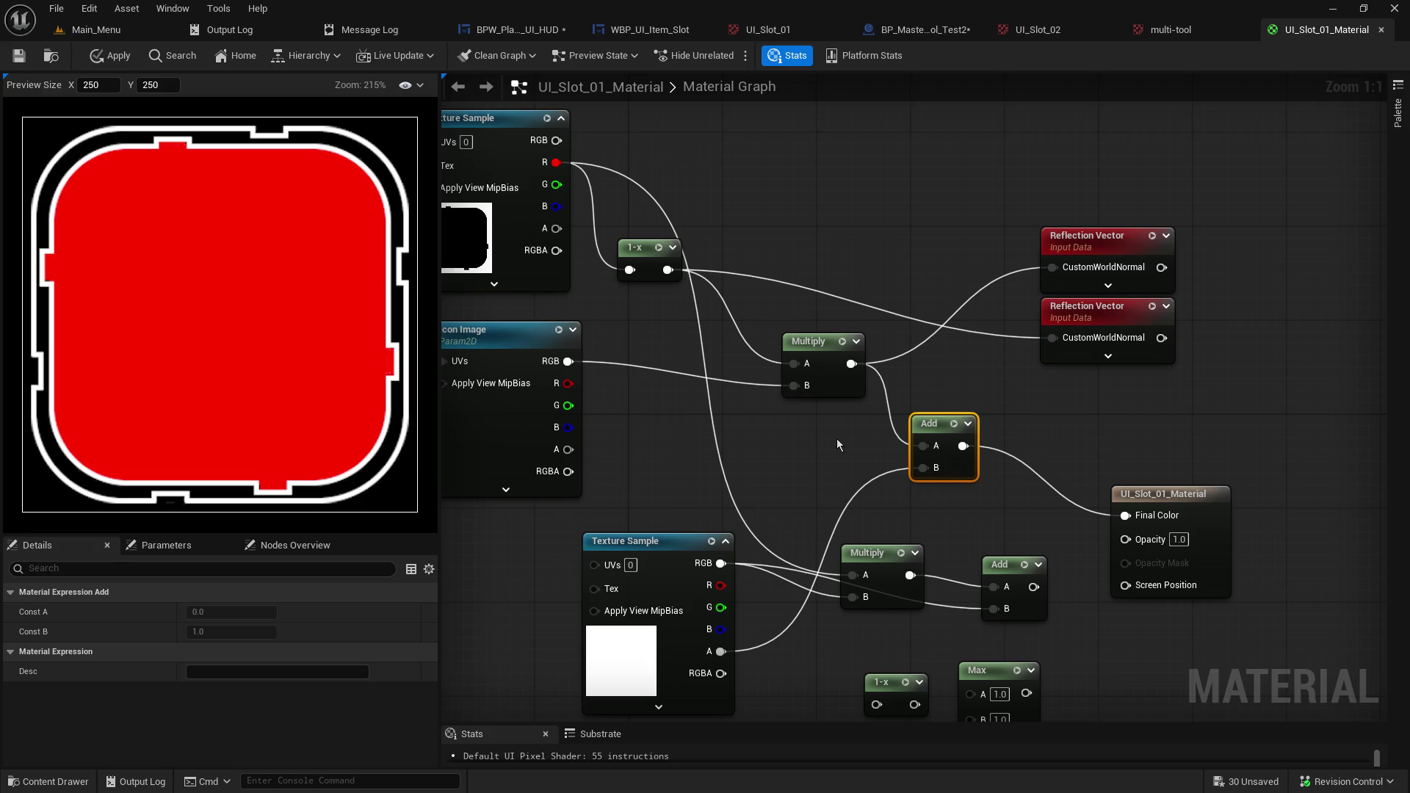
# Move the top Texture Sample and 1-x up-left and delete both Reflection Vector nodes.
pyautogui.moveTo(672, 204); pyautogui.dragTo(836, 251)
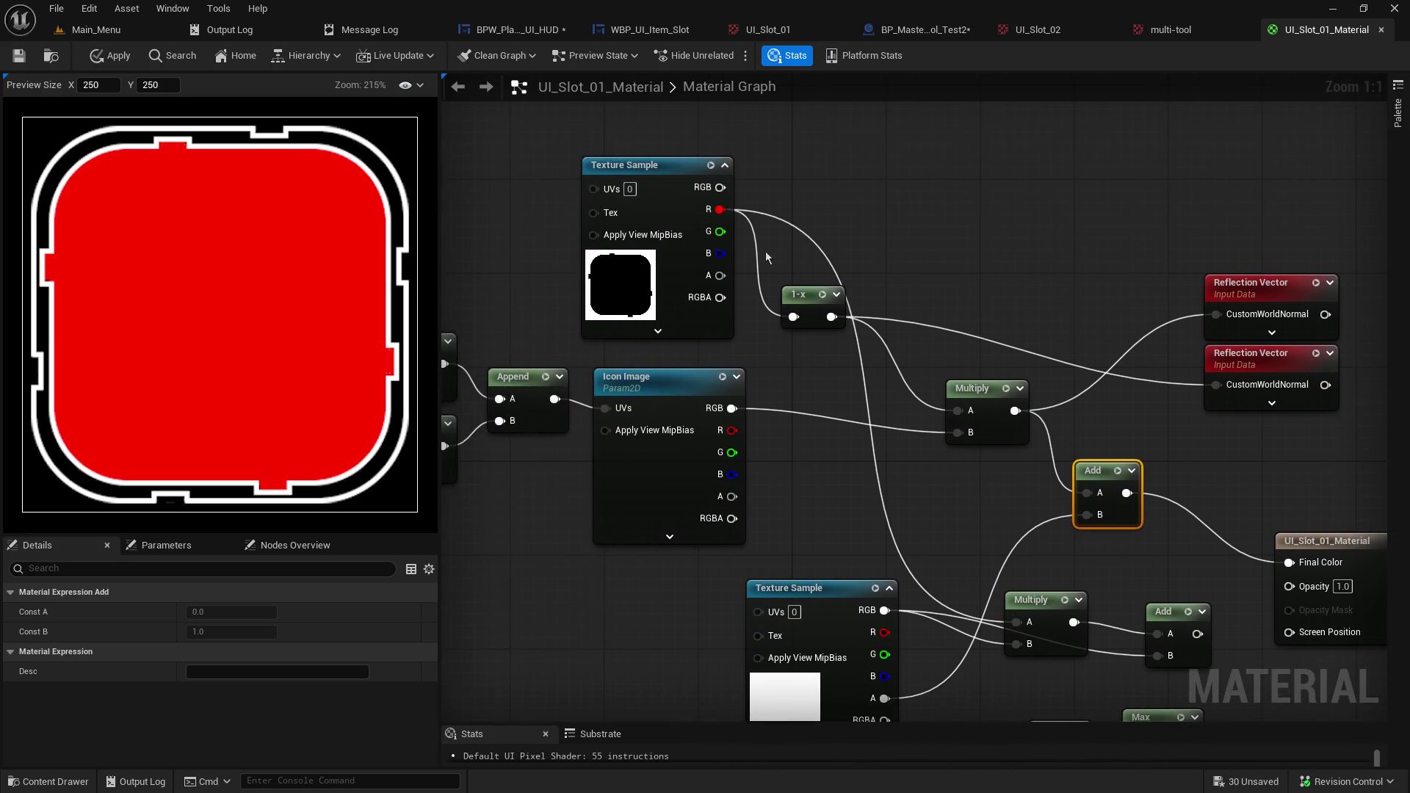
pyautogui.moveTo(676, 162)
pyautogui.mouseDown()
pyautogui.moveTo(790, 309)
pyautogui.moveTo(779, 320)
pyautogui.mouseUp()
pyautogui.moveTo(663, 175); pyautogui.dragTo(571, 147)
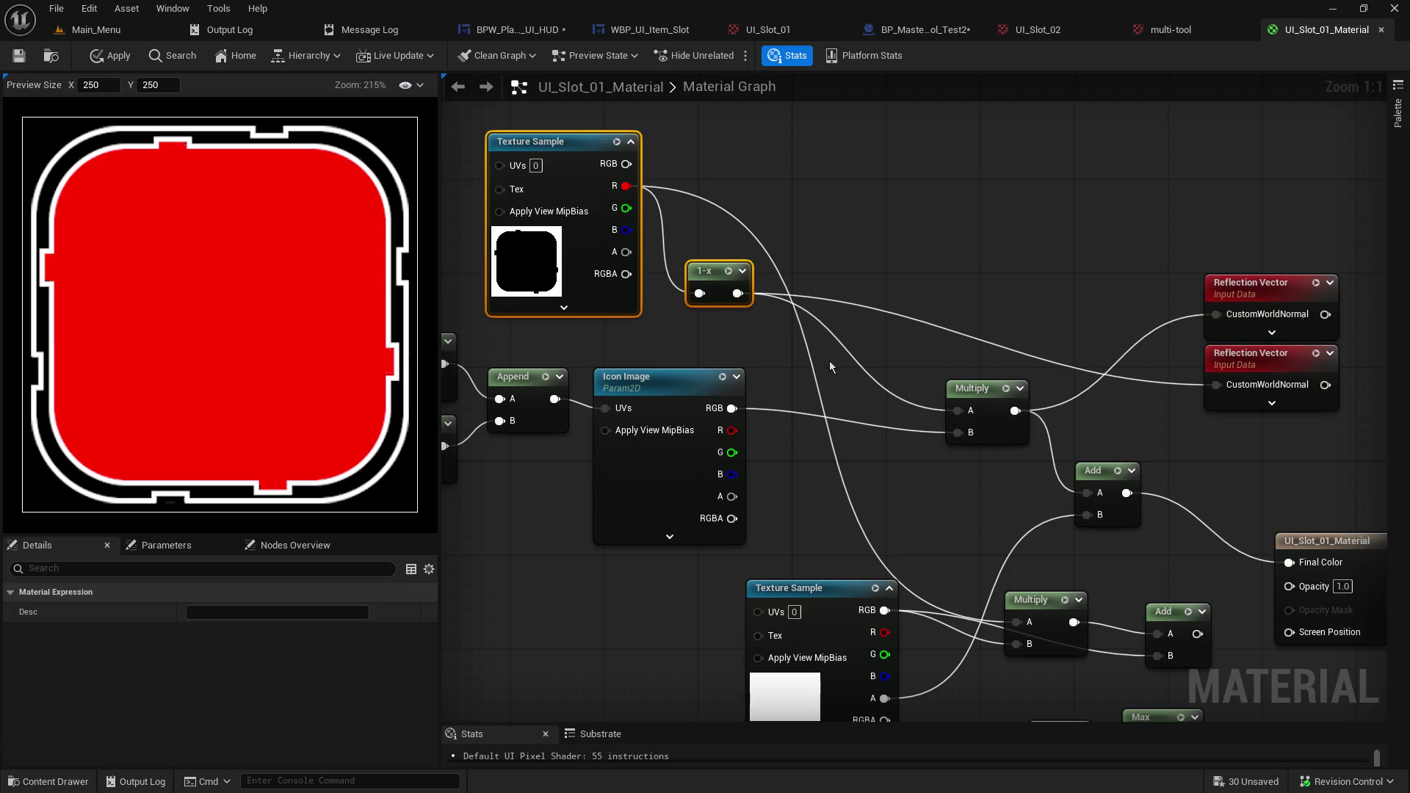
pyautogui.moveTo(1247, 429); pyautogui.dragTo(1223, 316)
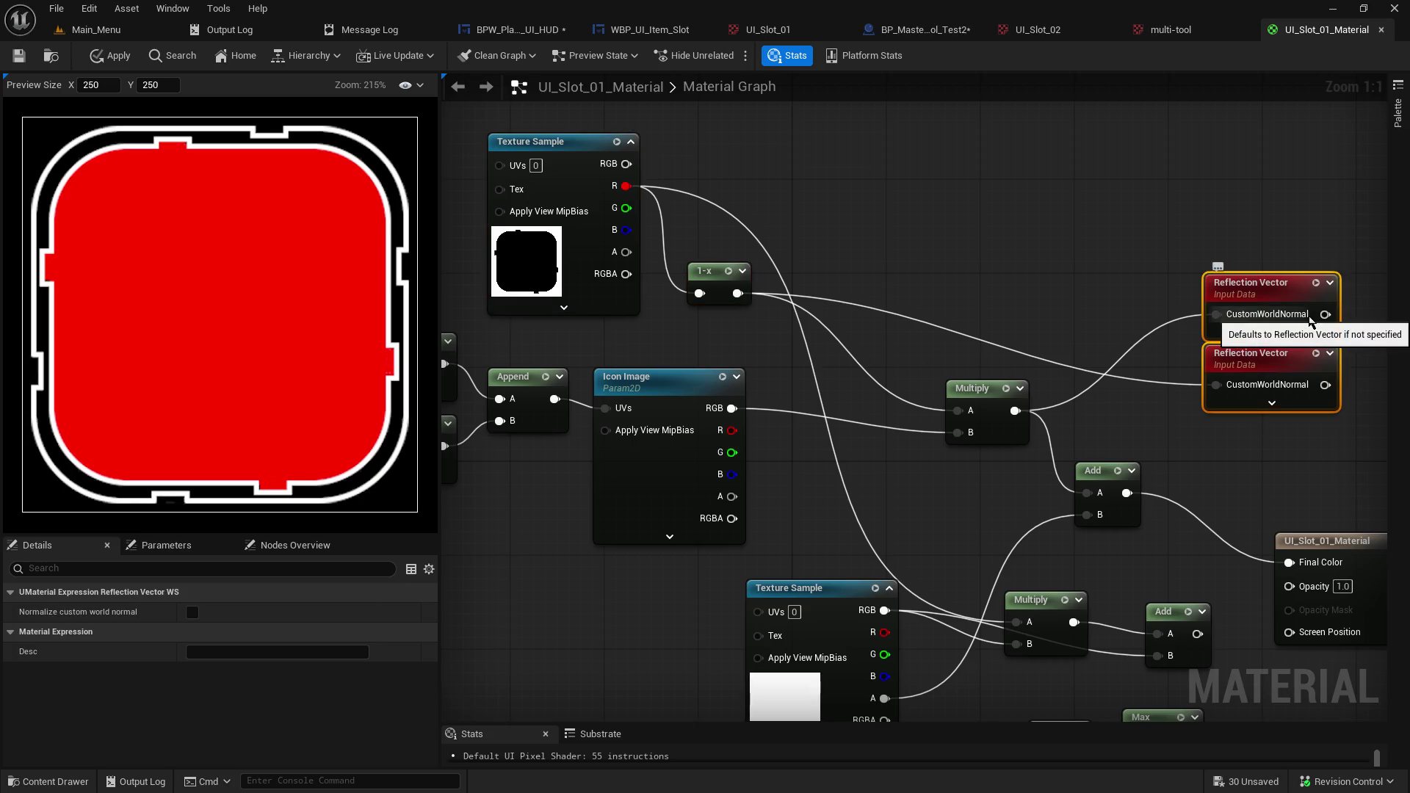
pyautogui.press('Delete')
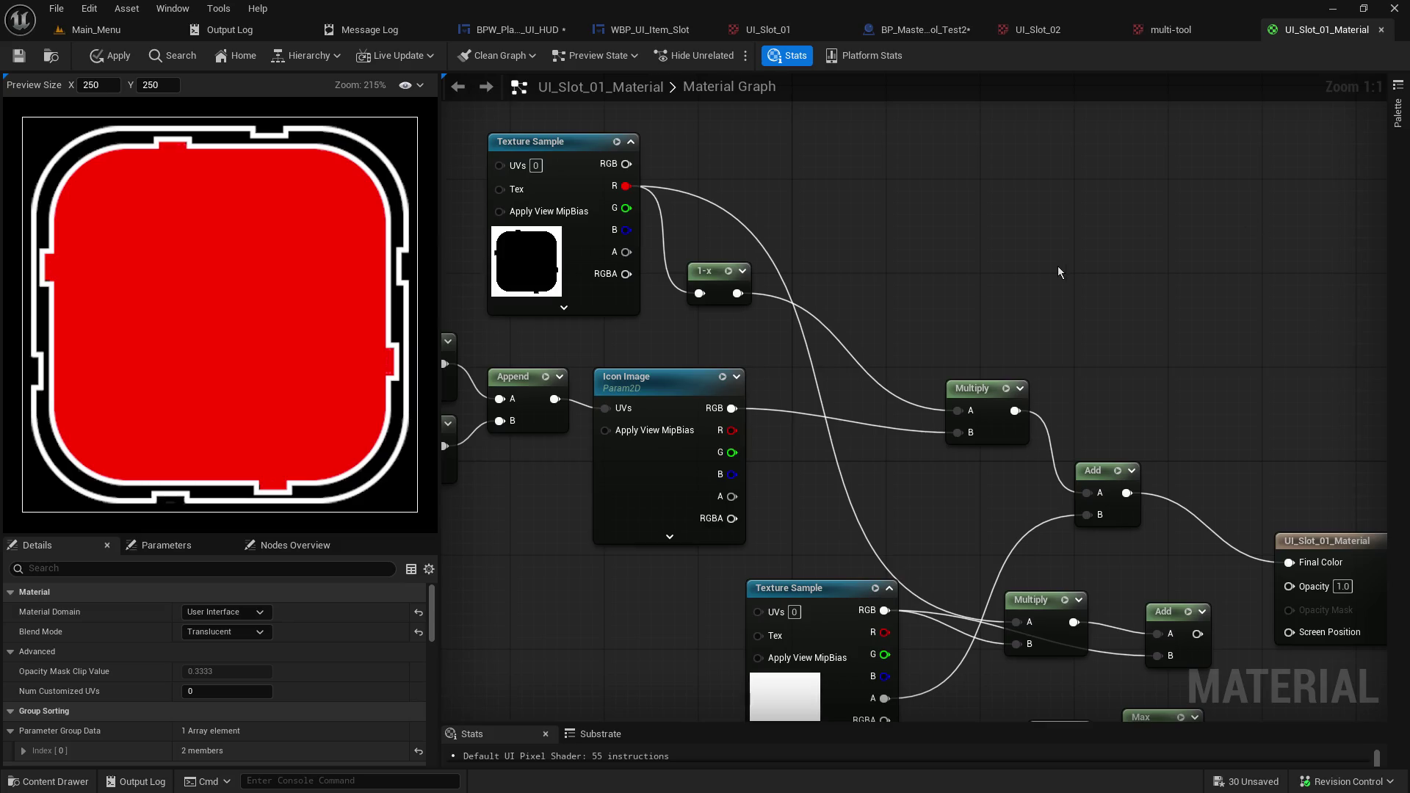
# Unlink the top texture's R from the lower Multiply and set the 1-x back beside the texture.
pyautogui.moveTo(715, 275); pyautogui.dragTo(738, 287)
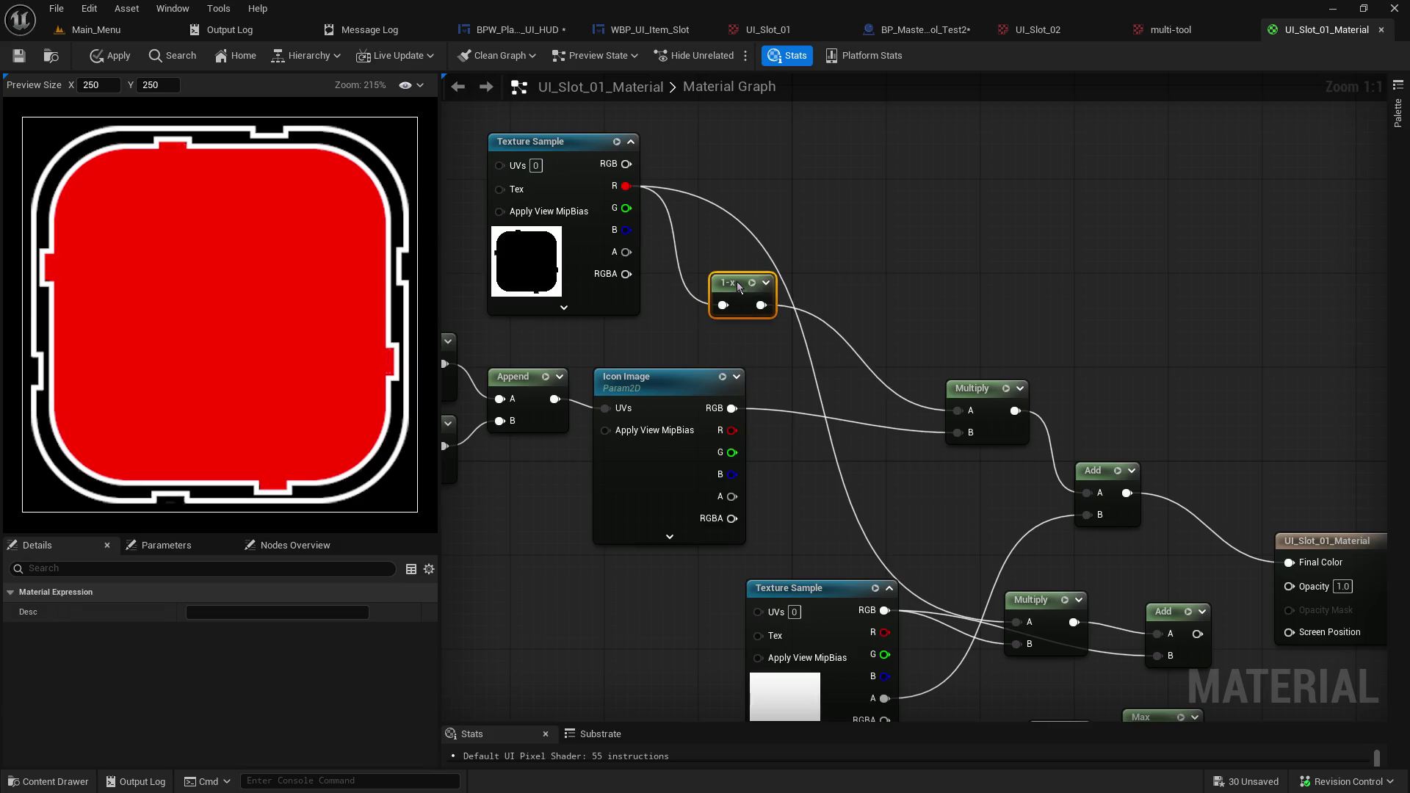
pyautogui.keyDown('alt'); pyautogui.click(682, 194); pyautogui.keyUp('alt')
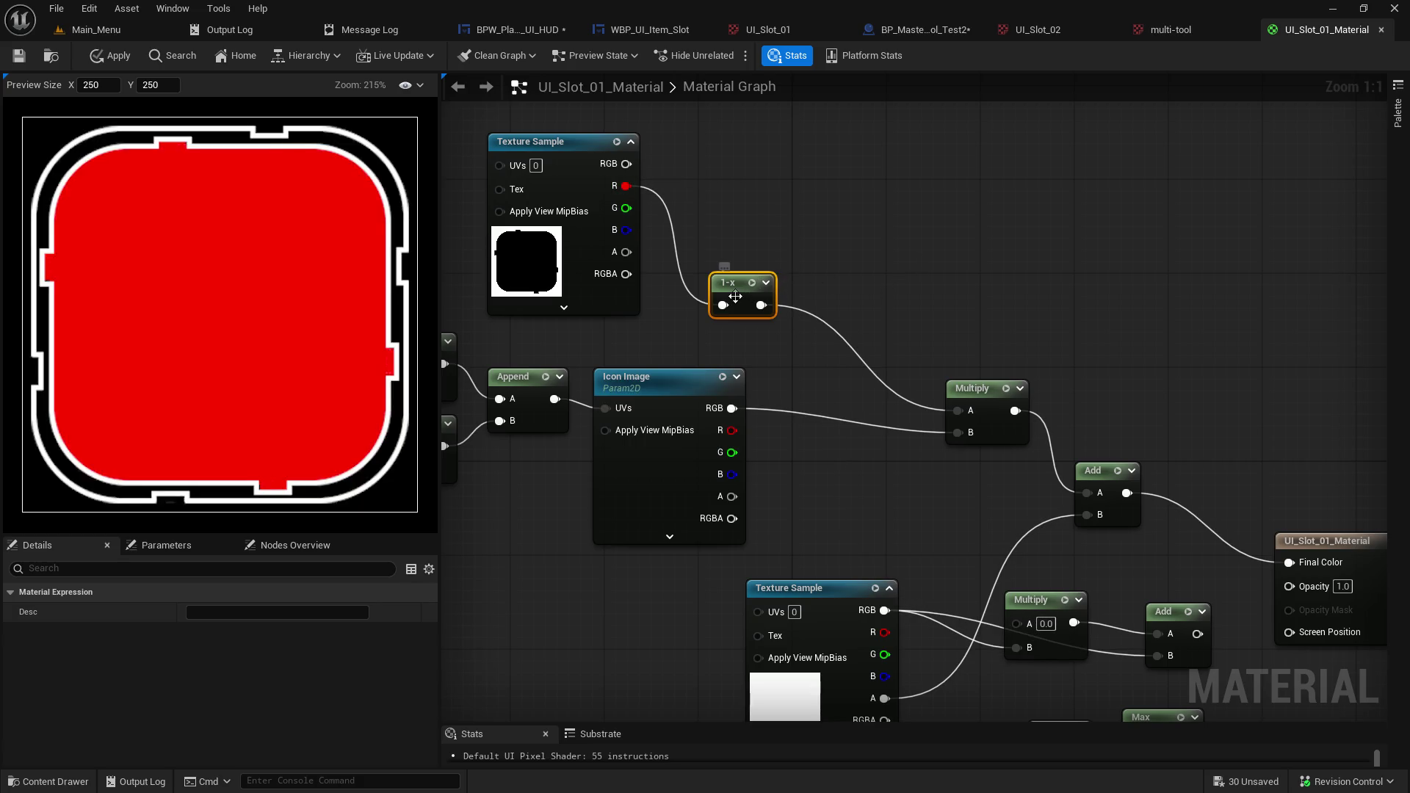
pyautogui.moveTo(747, 303)
pyautogui.mouseDown()
pyautogui.moveTo(808, 215)
pyautogui.moveTo(743, 183)
pyautogui.mouseUp()
pyautogui.moveTo(763, 234); pyautogui.dragTo(672, 257)
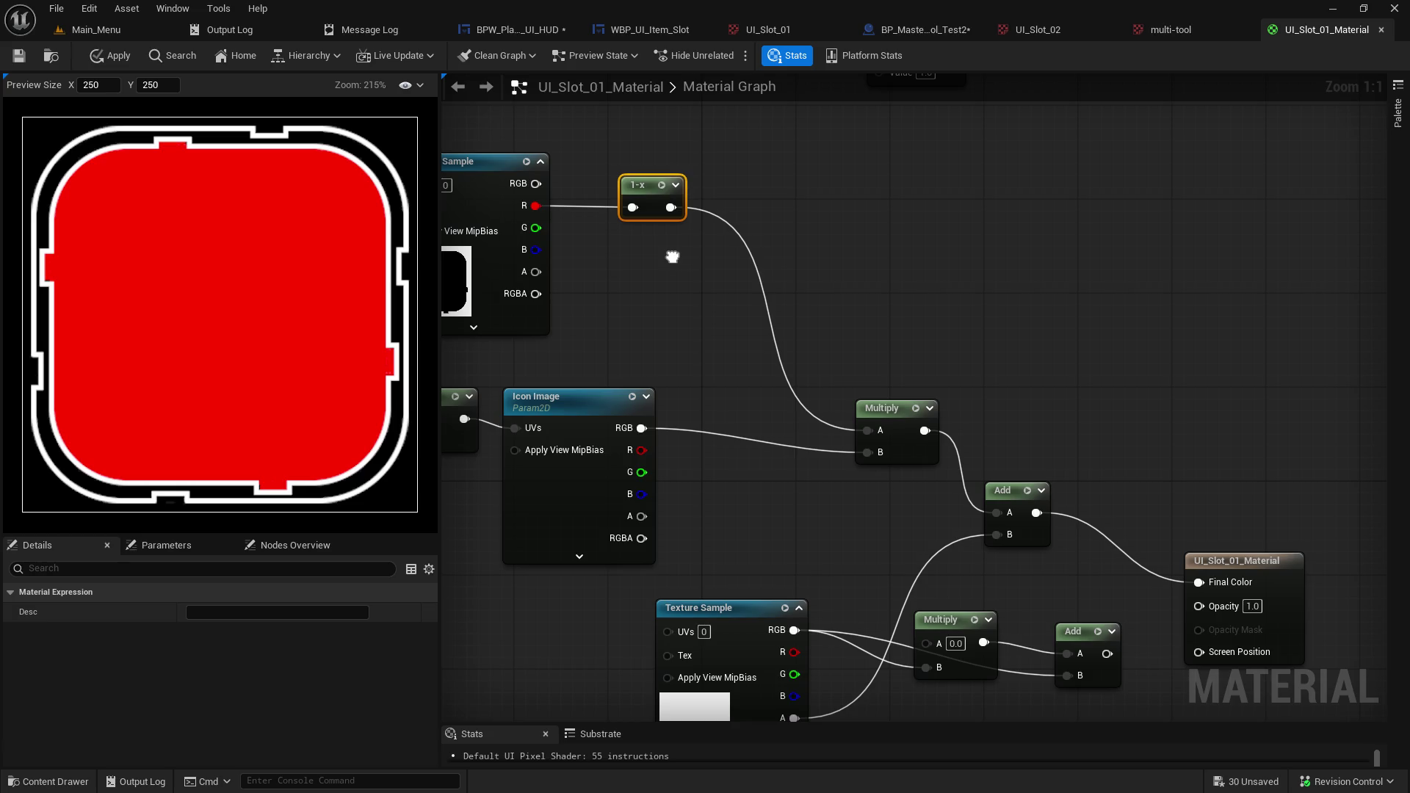
pyautogui.moveTo(673, 257); pyautogui.dragTo(757, 243)
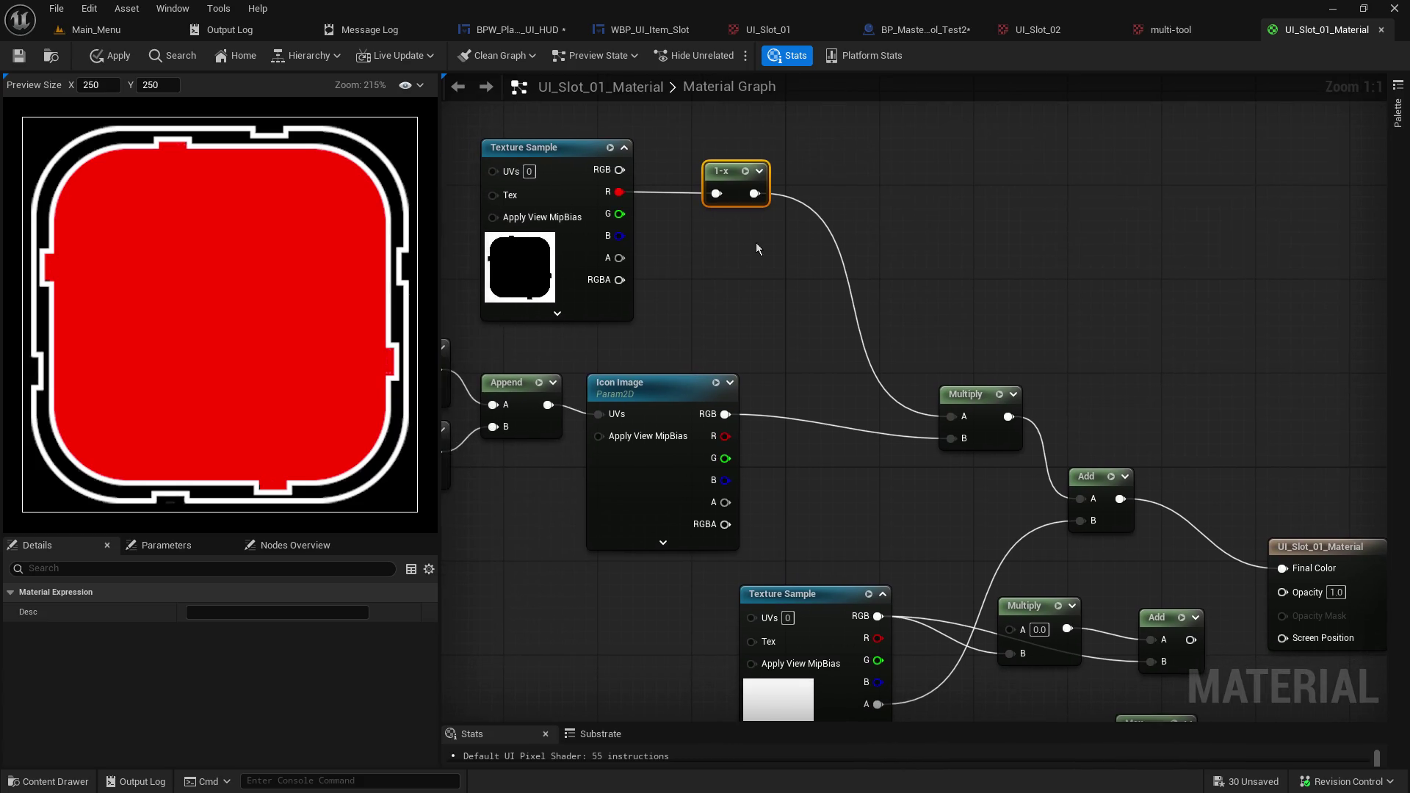
pyautogui.moveTo(1089, 588); pyautogui.dragTo(930, 476)
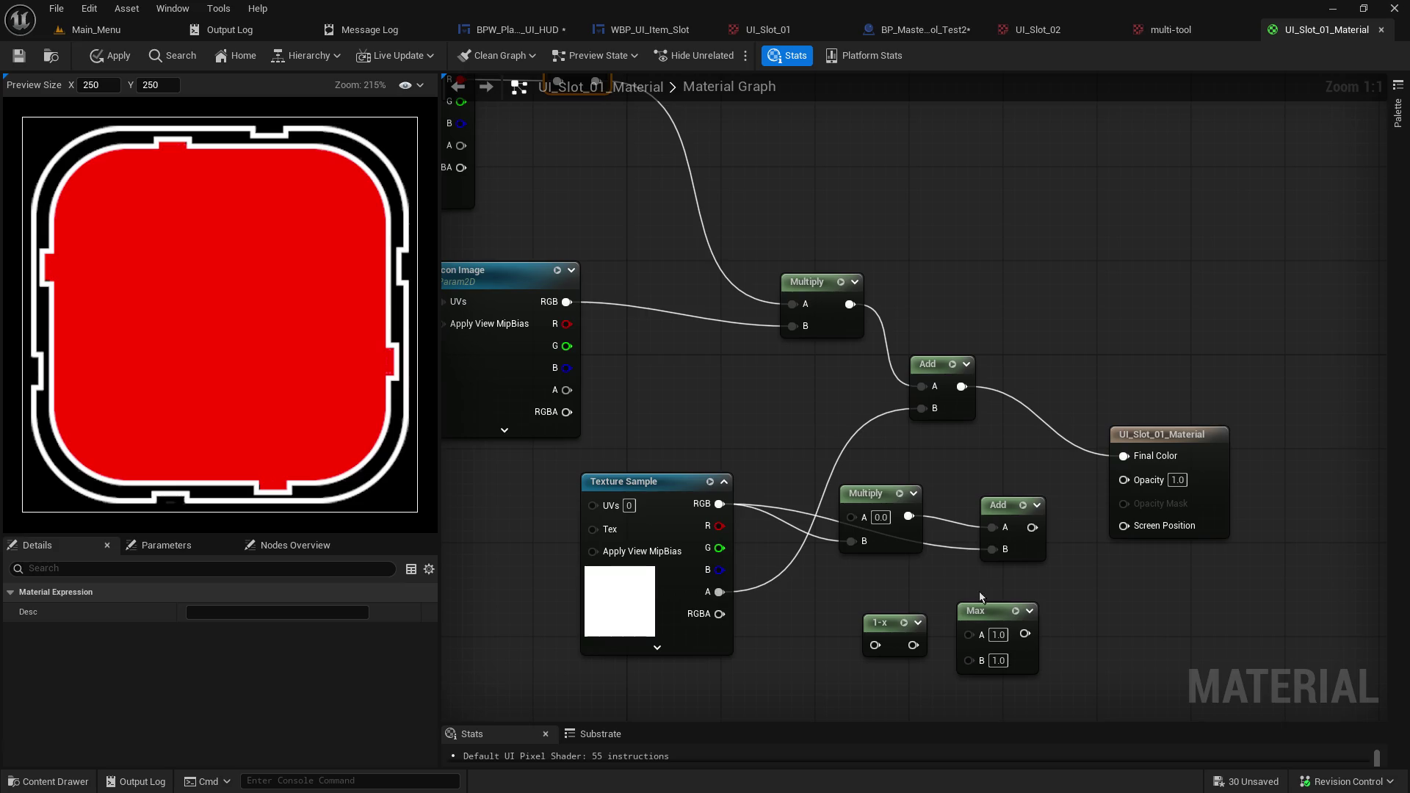
# Rearrange the Max, Multiply and 1-x nodes and disconnect the lower Multiply and Add inputs.
pyautogui.moveTo(982, 615); pyautogui.dragTo(792, 604)
pyautogui.moveTo(873, 500)
pyautogui.mouseDown()
pyautogui.moveTo(898, 491)
pyautogui.moveTo(994, 594)
pyautogui.moveTo(995, 560)
pyautogui.moveTo(967, 525)
pyautogui.mouseUp()
pyautogui.moveTo(882, 620); pyautogui.dragTo(1044, 623)
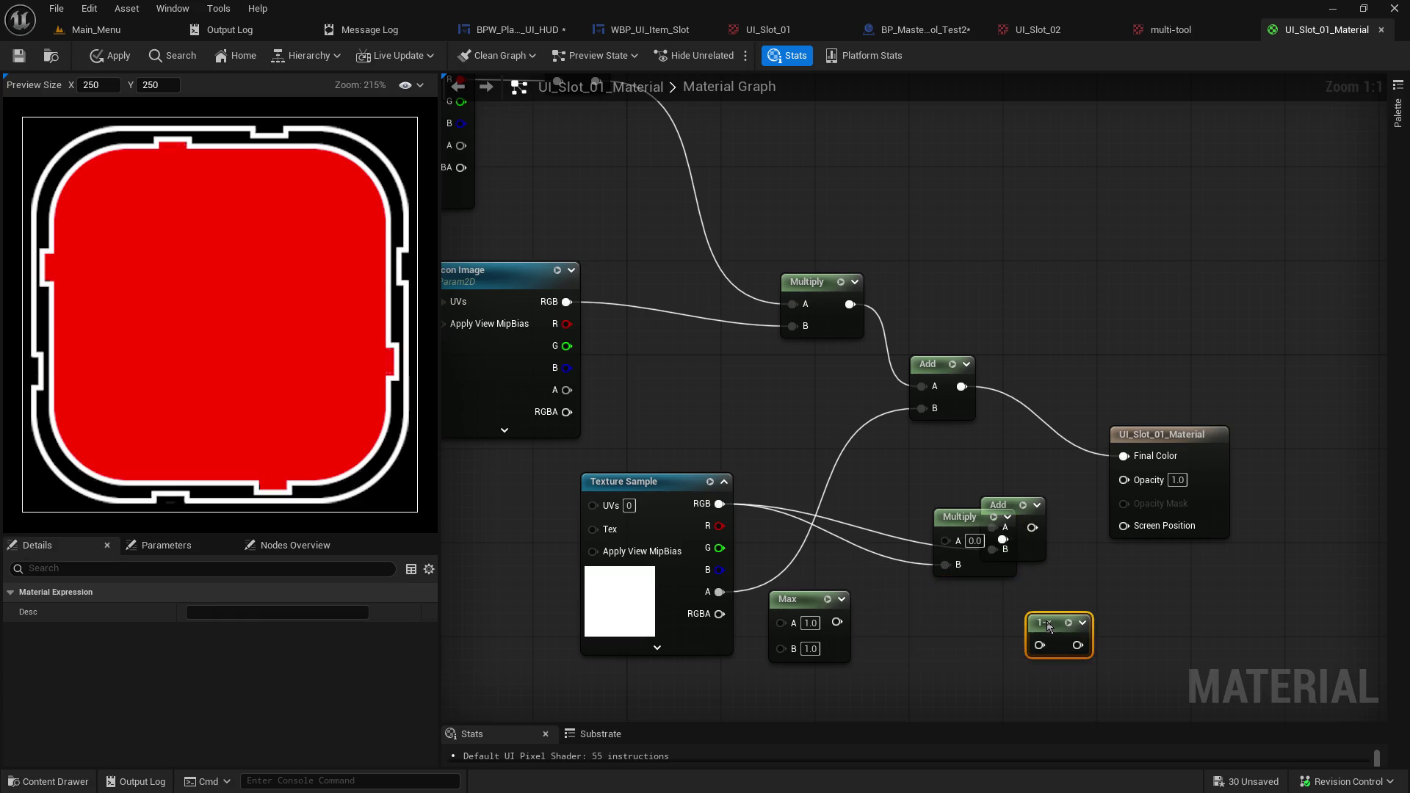
pyautogui.moveTo(956, 522); pyautogui.dragTo(969, 627)
pyautogui.keyDown('alt'); pyautogui.click(955, 667); pyautogui.keyUp('alt')
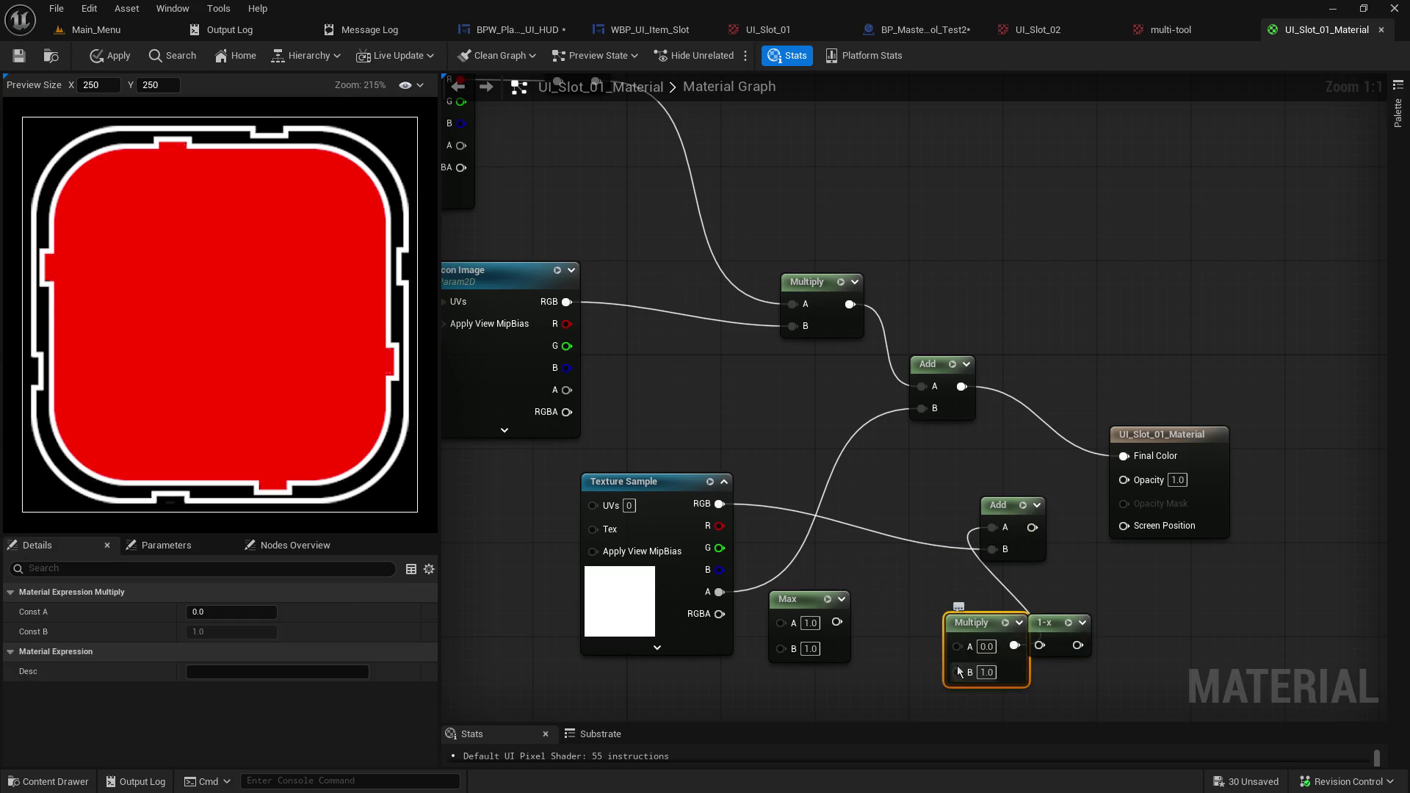
pyautogui.keyDown('alt'); pyautogui.click(988, 549); pyautogui.keyUp('alt')
pyautogui.keyDown('alt'); pyautogui.click(987, 529); pyautogui.keyUp('alt')
pyautogui.moveTo(1000, 507); pyautogui.dragTo(1107, 625)
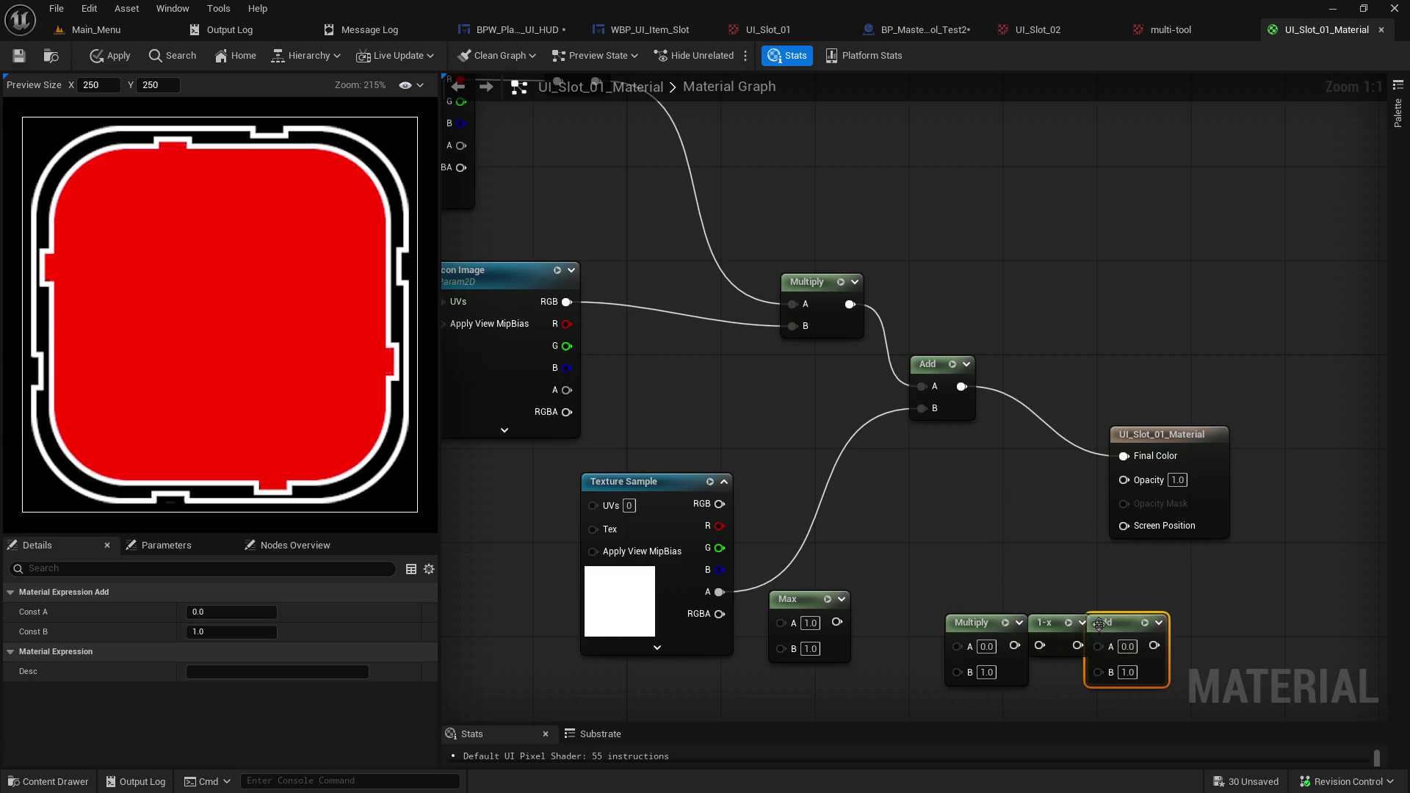
# Move the Max node beside the texture and wire the texture alpha into the 1-x input.
pyautogui.moveTo(827, 605); pyautogui.dragTo(991, 499)
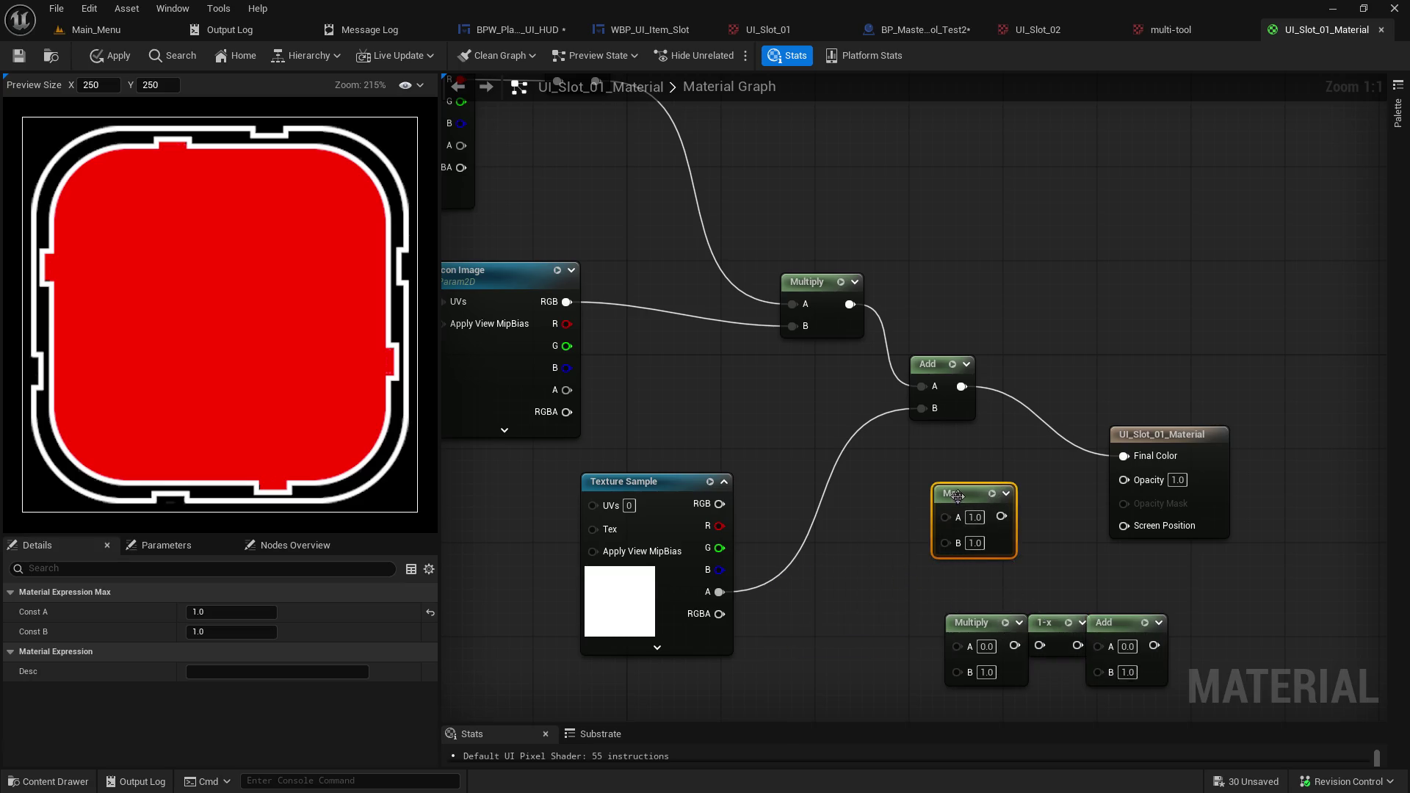
pyautogui.moveTo(955, 493); pyautogui.dragTo(873, 505)
pyautogui.moveTo(720, 592)
pyautogui.mouseDown()
pyautogui.moveTo(742, 599)
pyautogui.moveTo(853, 560)
pyautogui.moveTo(869, 538)
pyautogui.mouseUp()
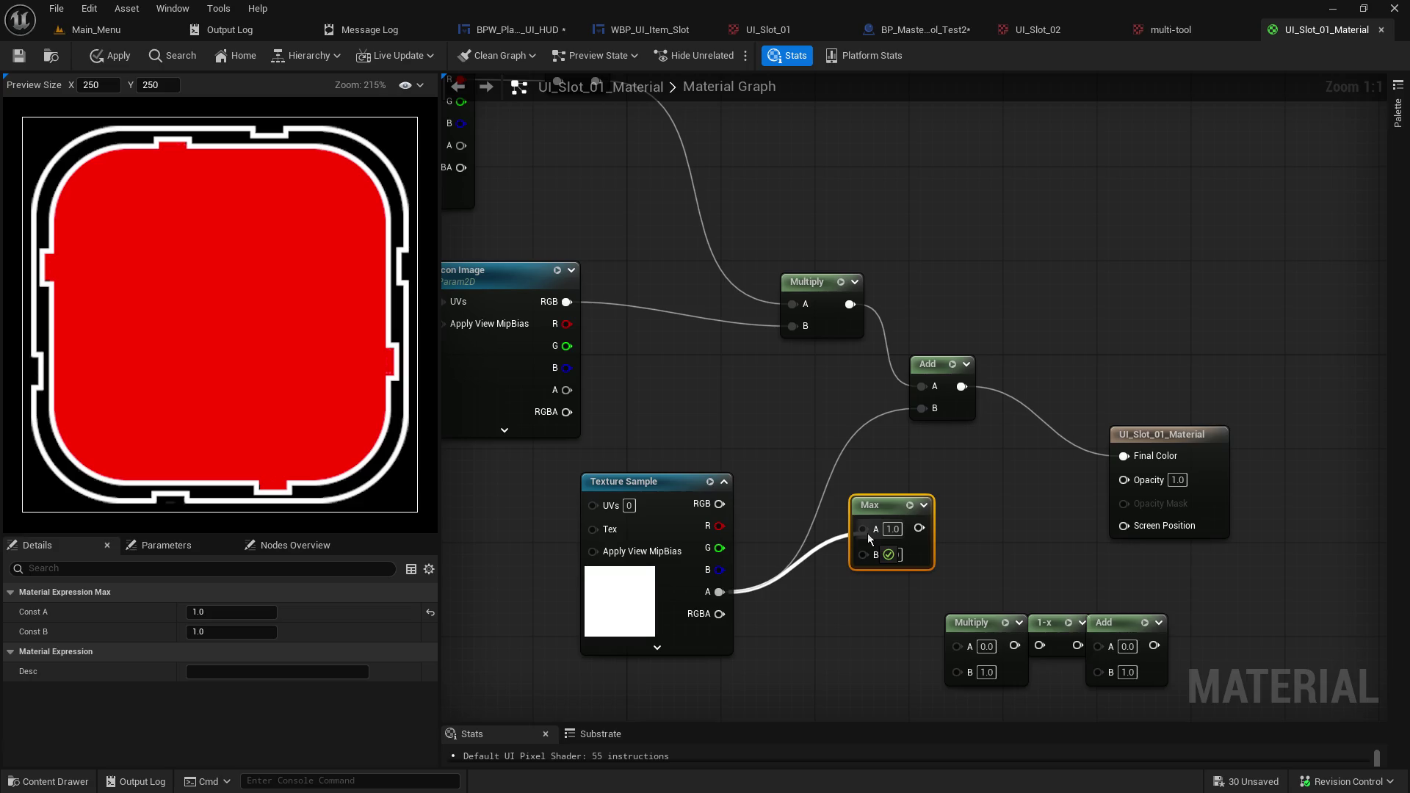
pyautogui.moveTo(867, 533)
pyautogui.mouseDown()
pyautogui.moveTo(1052, 636)
pyautogui.moveTo(817, 559)
pyautogui.moveTo(958, 527)
pyautogui.mouseUp()
pyautogui.click(1233, 594)
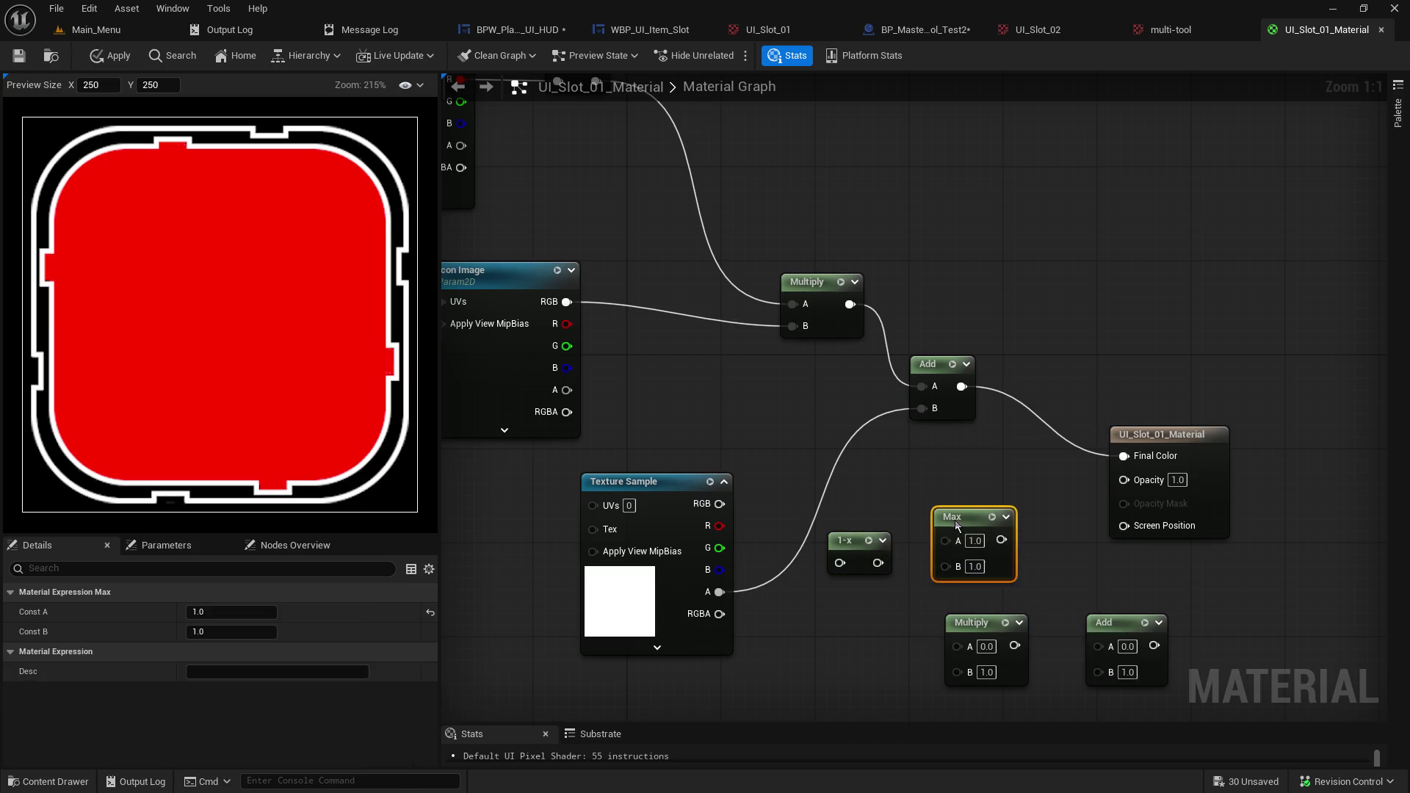
pyautogui.moveTo(720, 592)
pyautogui.mouseDown()
pyautogui.moveTo(919, 551)
pyautogui.moveTo(862, 560)
pyautogui.moveTo(948, 562)
pyautogui.moveTo(946, 541)
pyautogui.mouseUp()
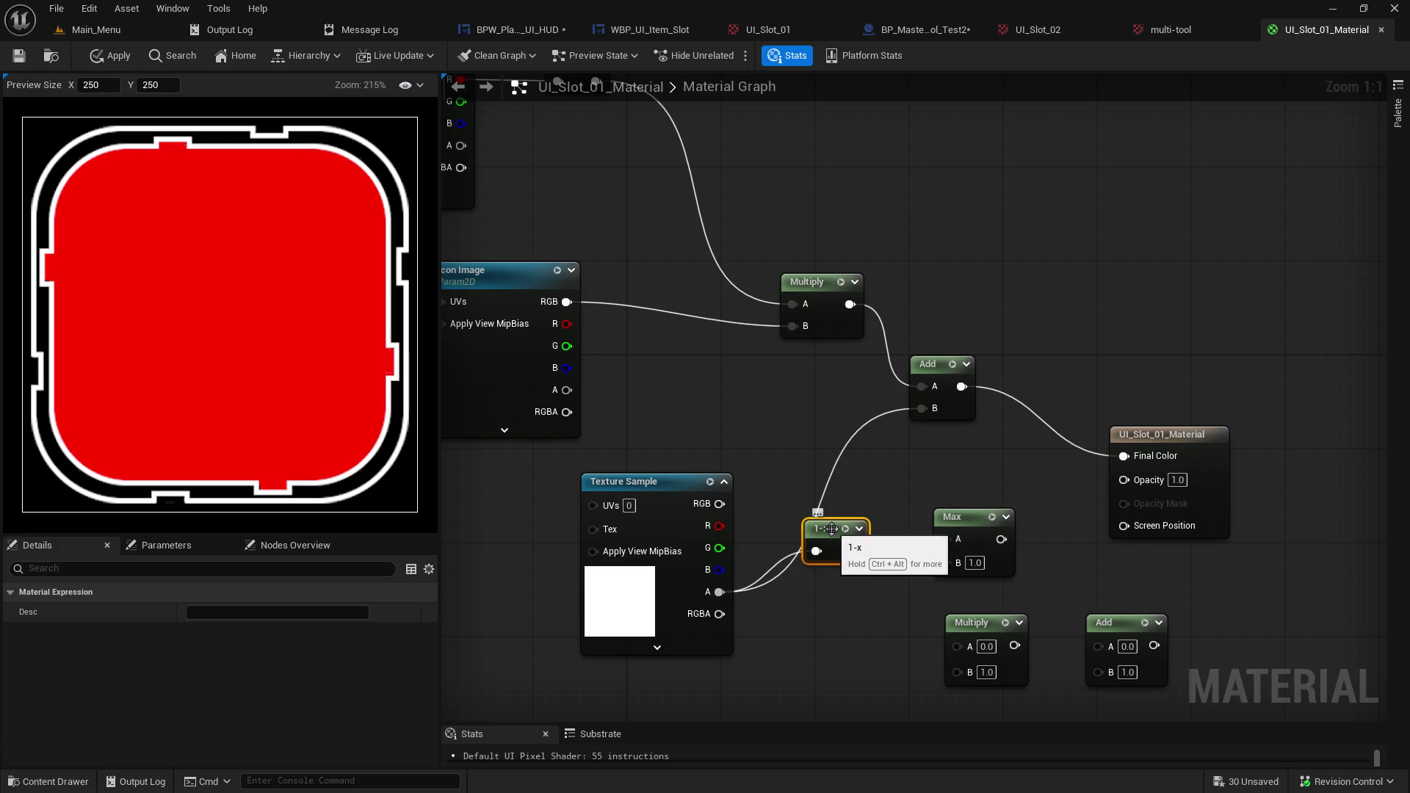
# Set 1-x and Max side by side and feed the texture alpha into Max A and 1-x.
pyautogui.moveTo(831, 529)
pyautogui.mouseDown()
pyautogui.moveTo(1032, 565)
pyautogui.moveTo(1044, 554)
pyautogui.mouseUp()
pyautogui.moveTo(963, 522)
pyautogui.mouseDown()
pyautogui.moveTo(821, 532)
pyautogui.moveTo(844, 545)
pyautogui.mouseUp()
pyautogui.moveTo(719, 592); pyautogui.dragTo(827, 568)
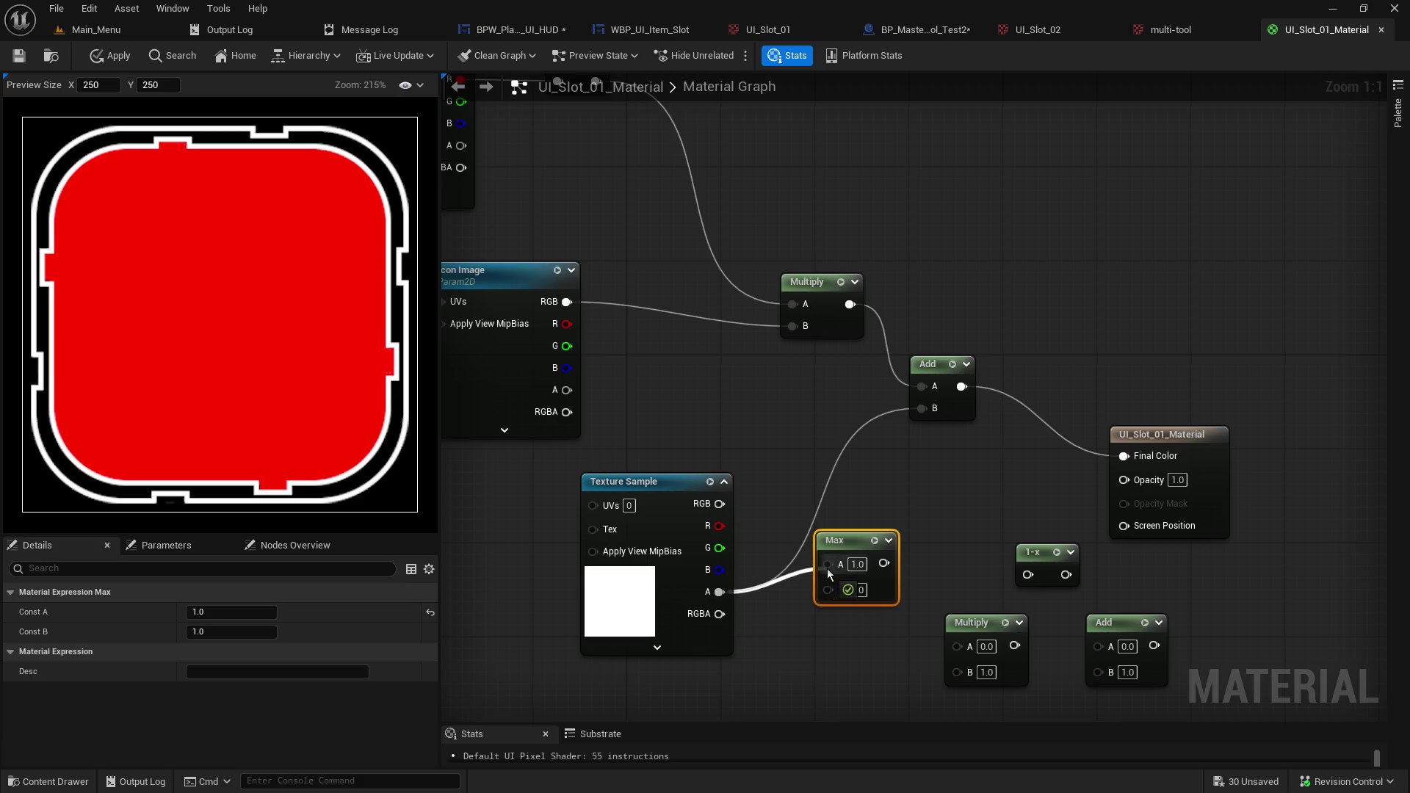
pyautogui.moveTo(827, 569); pyautogui.dragTo(827, 569)
pyautogui.moveTo(1025, 563)
pyautogui.mouseDown()
pyautogui.moveTo(951, 540)
pyautogui.moveTo(892, 573)
pyautogui.moveTo(870, 562)
pyautogui.mouseUp()
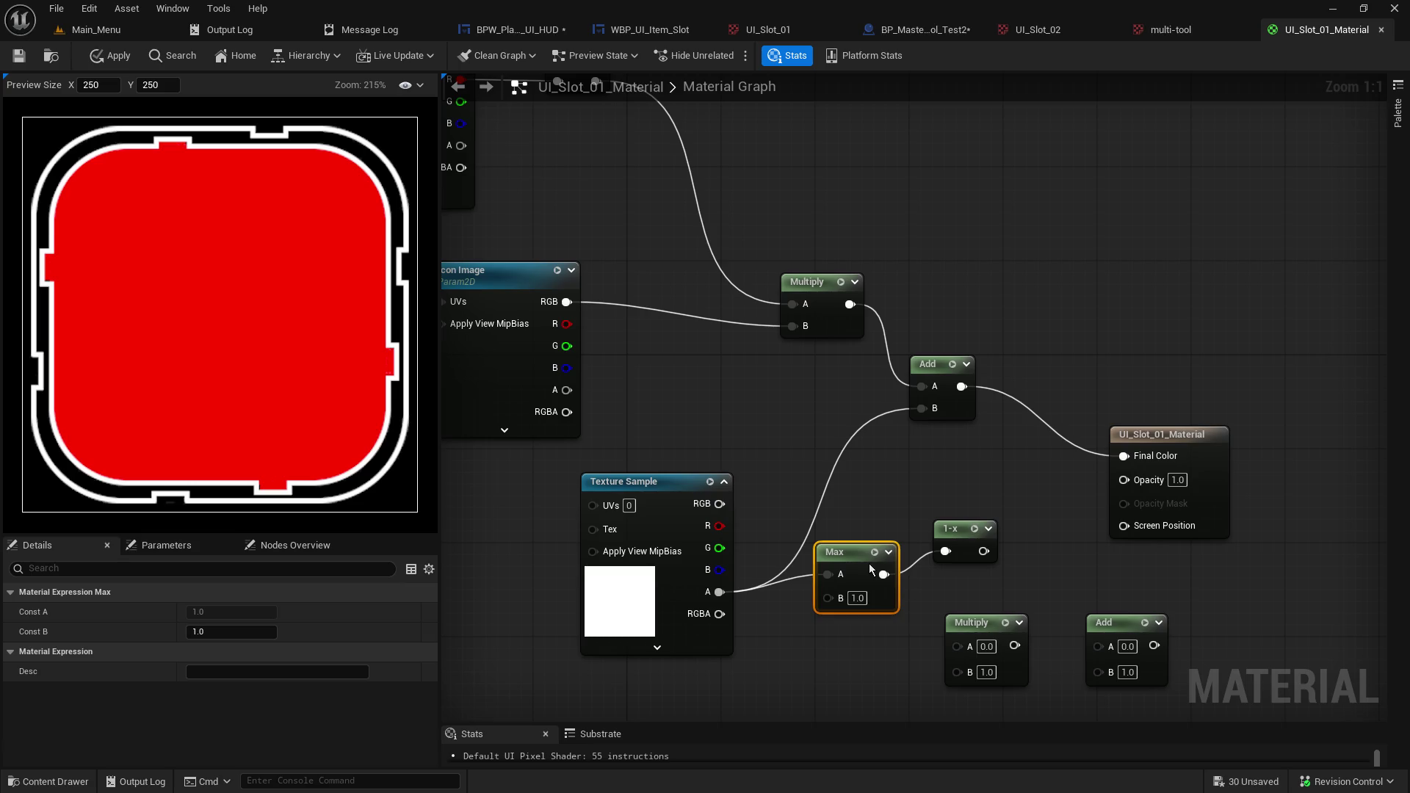
pyautogui.moveTo(870, 562)
pyautogui.mouseDown()
pyautogui.moveTo(1024, 541)
pyautogui.moveTo(871, 522)
pyautogui.moveTo(859, 604)
pyautogui.mouseUp()
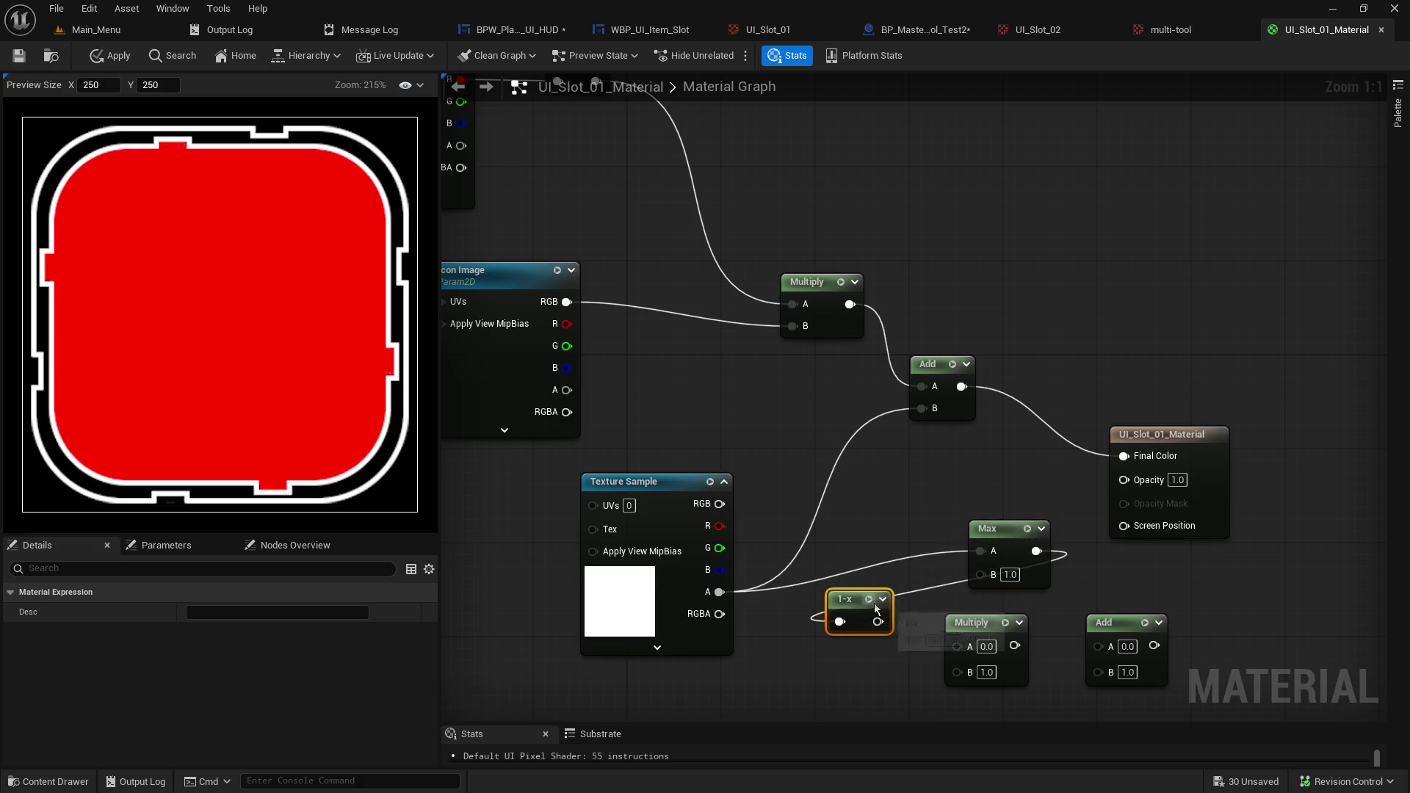
pyautogui.moveTo(720, 592)
pyautogui.mouseDown()
pyautogui.moveTo(839, 622)
pyautogui.moveTo(940, 599)
pyautogui.moveTo(1052, 544)
pyautogui.moveTo(1124, 479)
pyautogui.mouseUp()
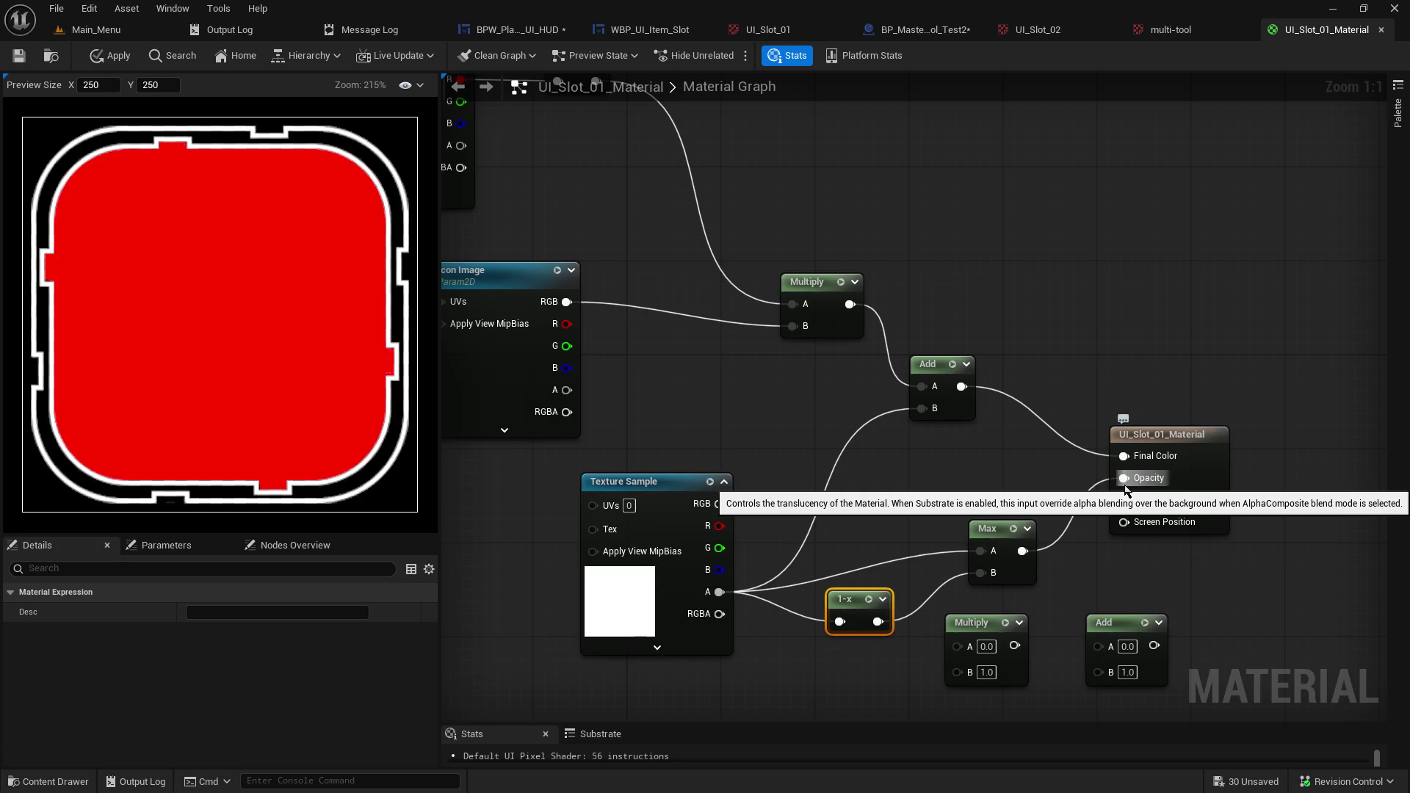
# Clear the 1-x node's wires, break the Max-to-Opacity link, and duplicate the Max node.
pyautogui.keyDown('alt'); pyautogui.click(840, 622); pyautogui.keyUp('alt')
pyautogui.keyDown('alt'); pyautogui.click(878, 622); pyautogui.keyUp('alt')
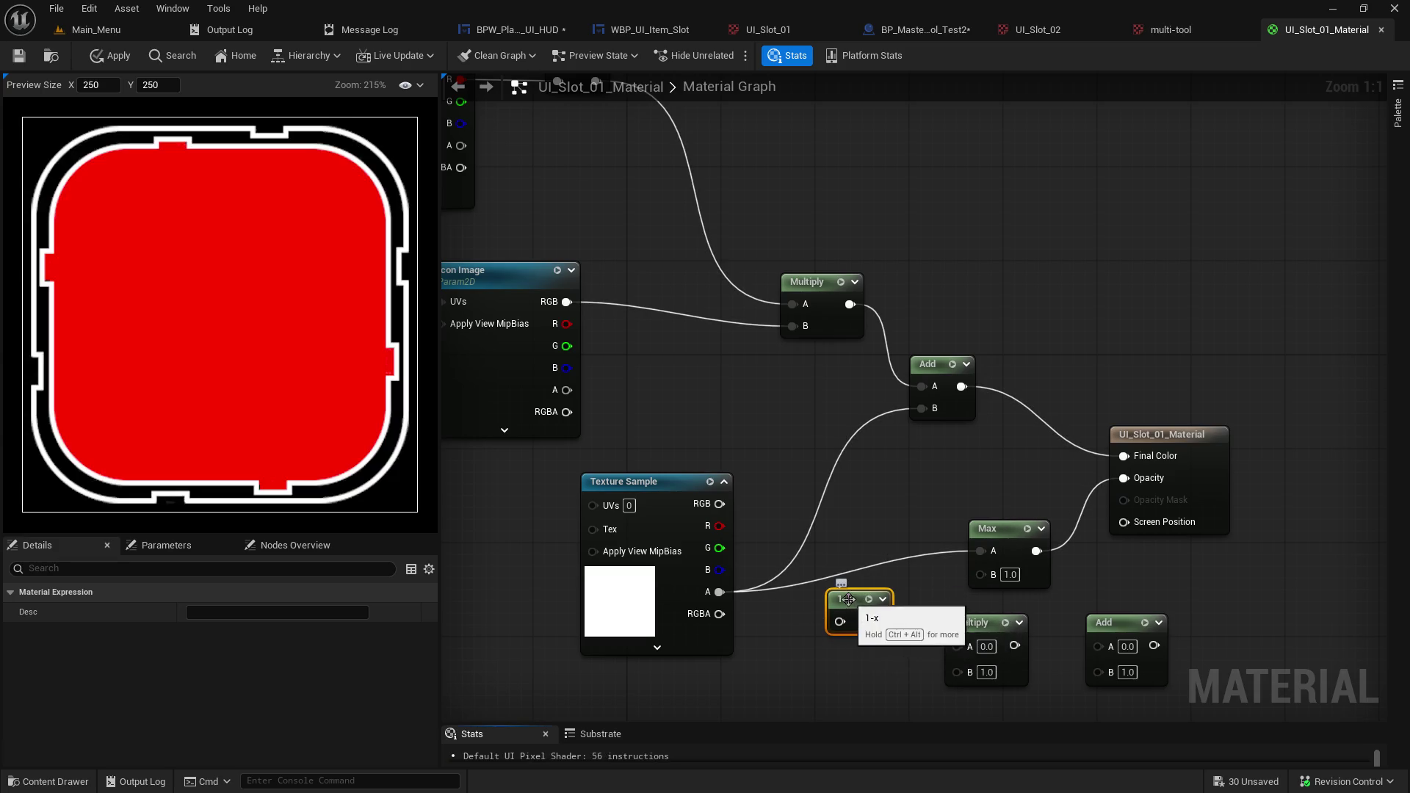
pyautogui.moveTo(848, 600); pyautogui.dragTo(838, 670)
pyautogui.moveTo(927, 520); pyautogui.dragTo(951, 615)
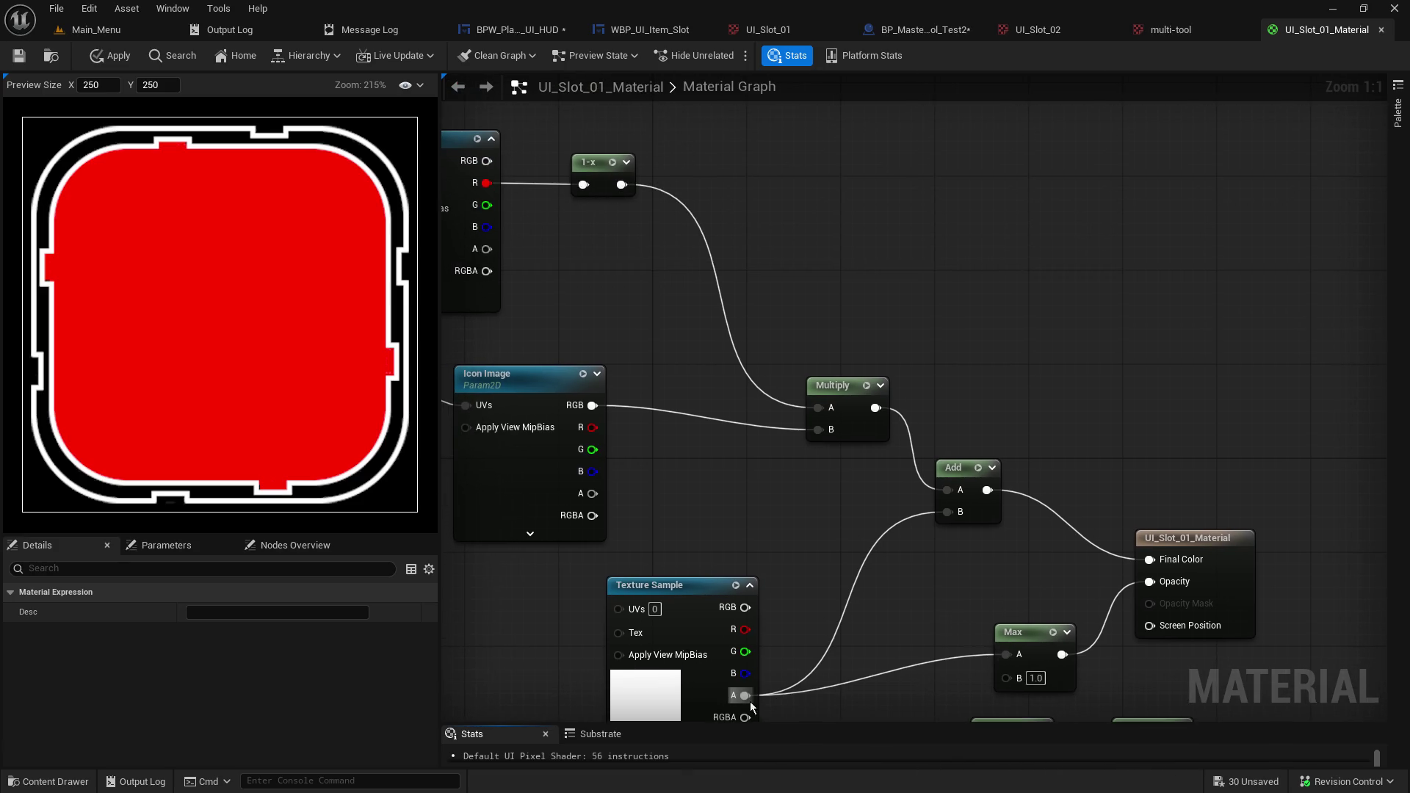
pyautogui.click(1029, 663)
pyautogui.keyDown('alt'); pyautogui.click(1062, 655); pyautogui.keyUp('alt')
pyautogui.moveTo(1029, 664)
pyautogui.mouseDown()
pyautogui.moveTo(903, 670)
pyautogui.moveTo(927, 685)
pyautogui.mouseUp()
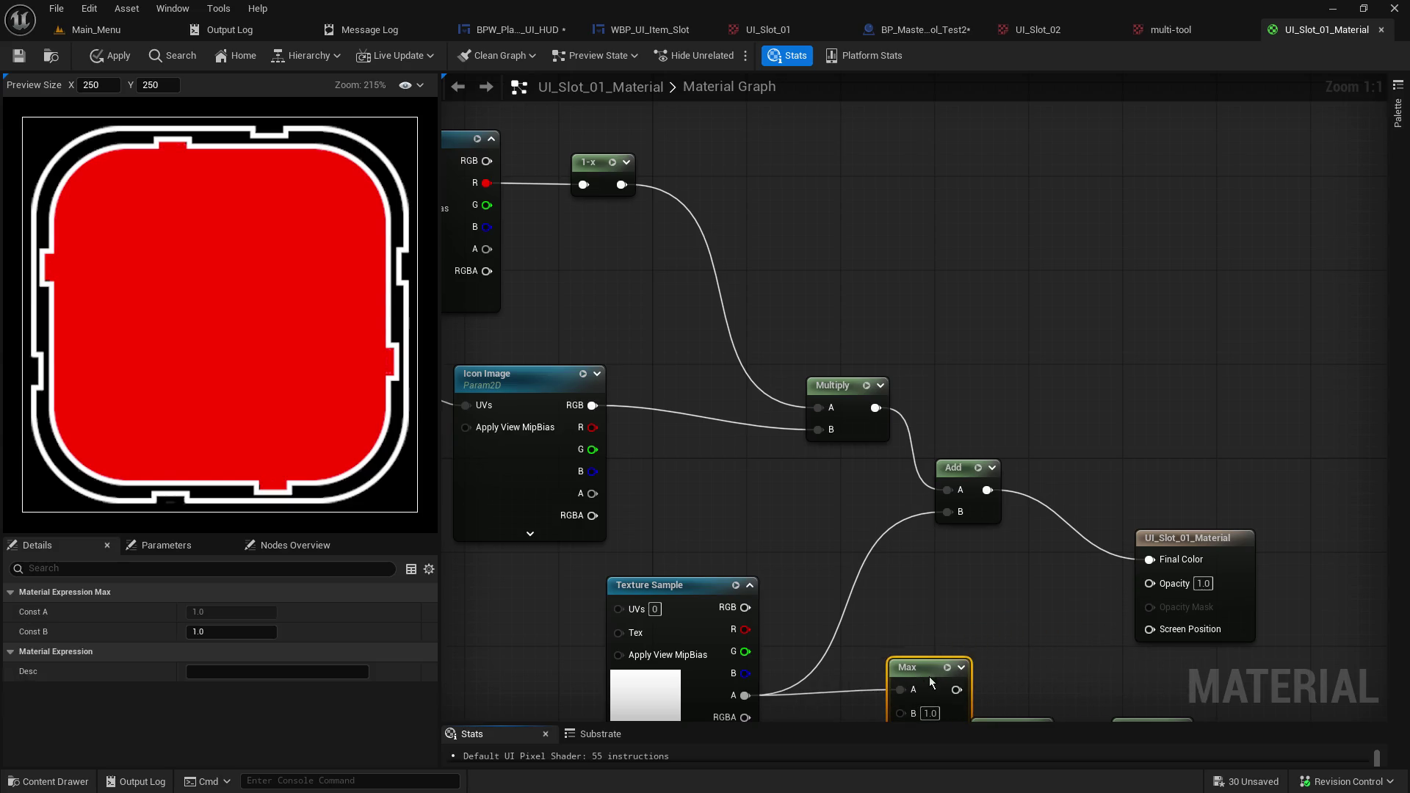
pyautogui.hotkey('ctrl', 'd')
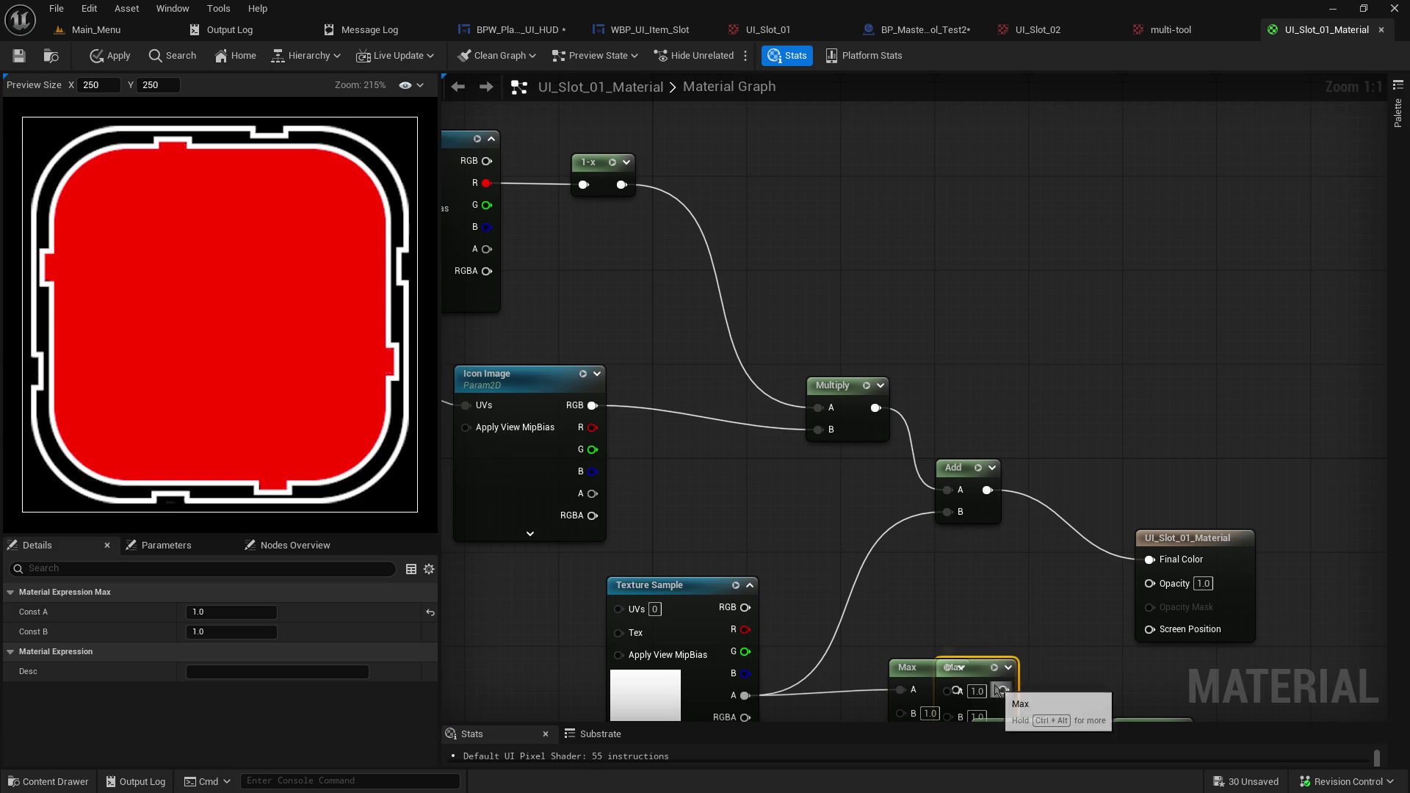
# Place the Max copy by the frame texture, wiring texture red to Max A and alpha to Max B.
pyautogui.moveTo(976, 668); pyautogui.dragTo(612, 237)
pyautogui.moveTo(747, 213); pyautogui.dragTo(945, 403)
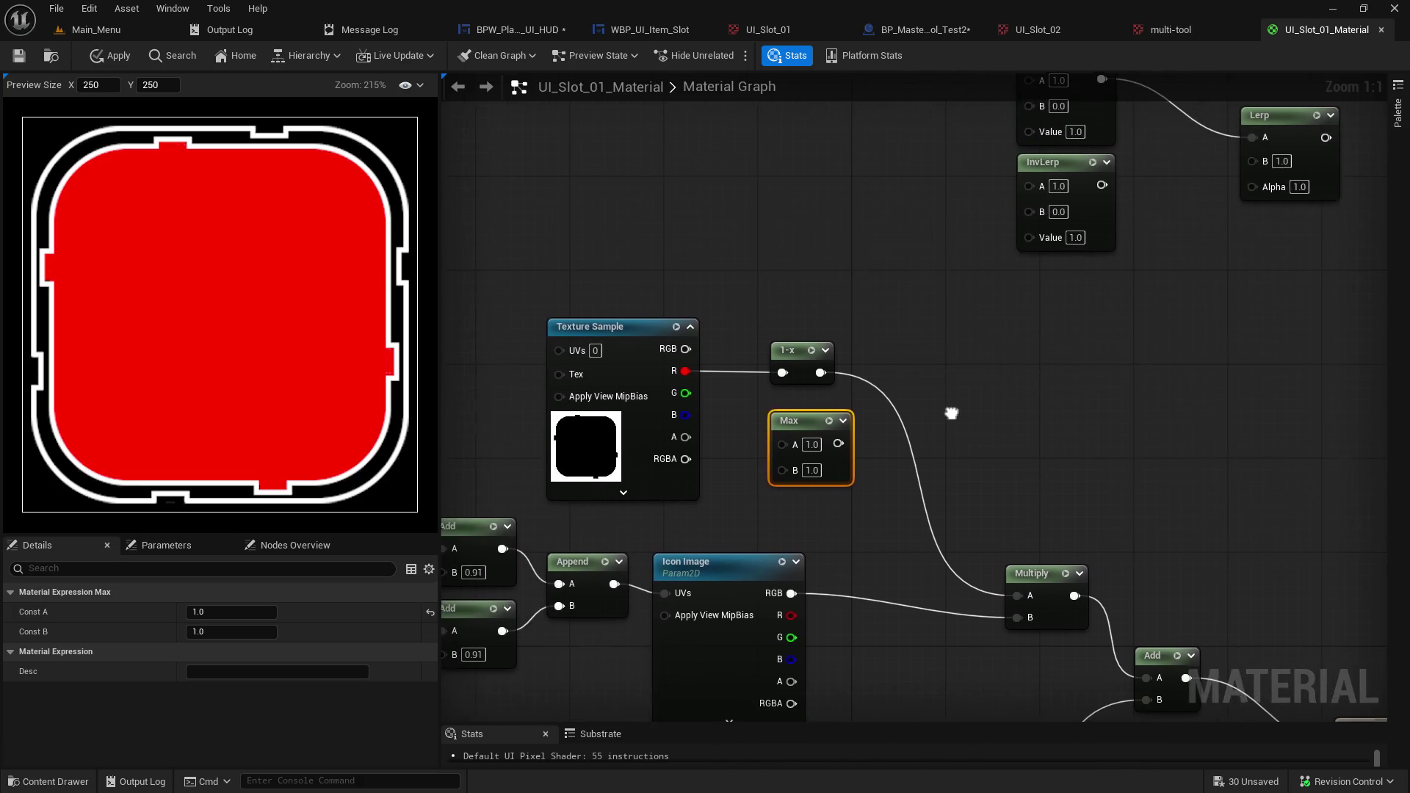
pyautogui.moveTo(806, 360); pyautogui.dragTo(899, 360)
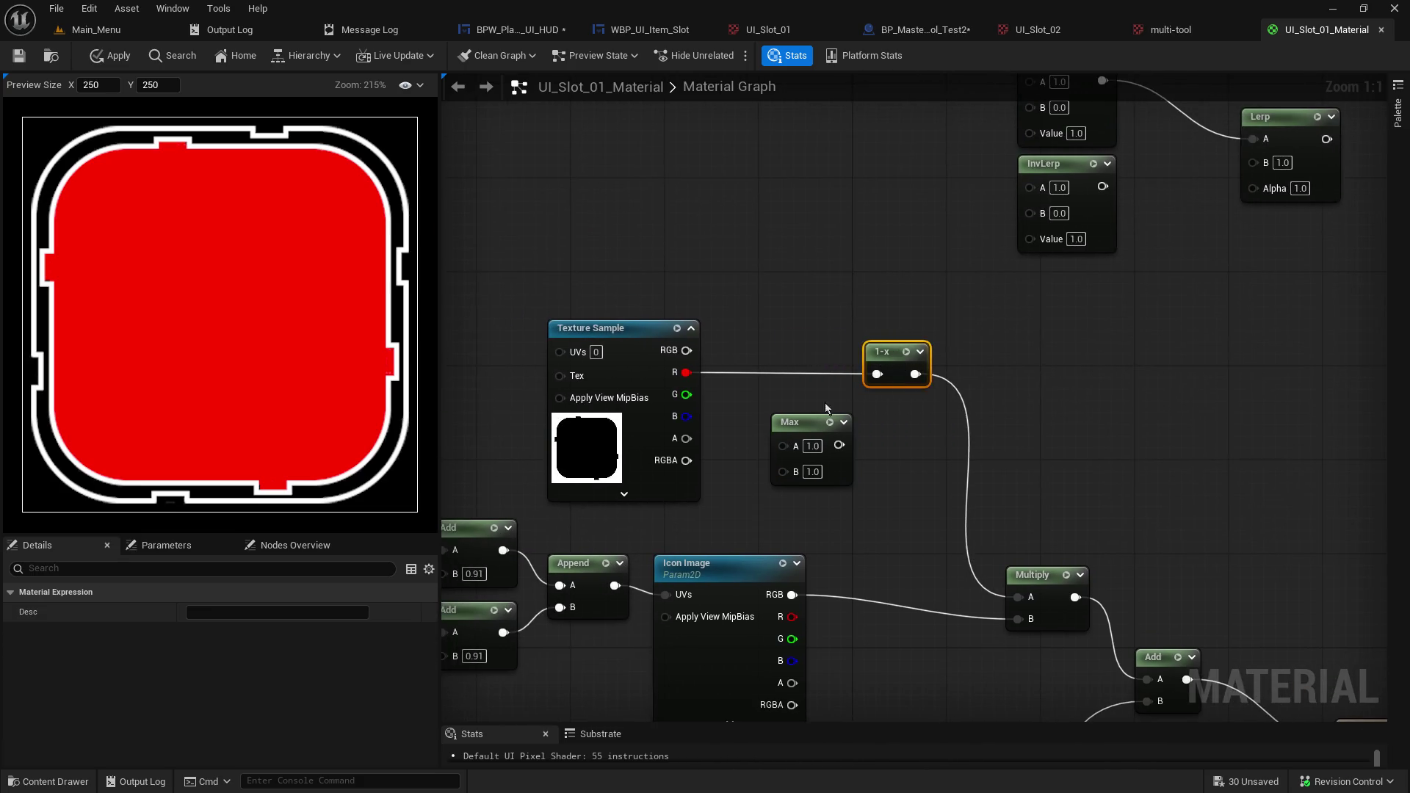
pyautogui.moveTo(811, 436); pyautogui.dragTo(787, 365)
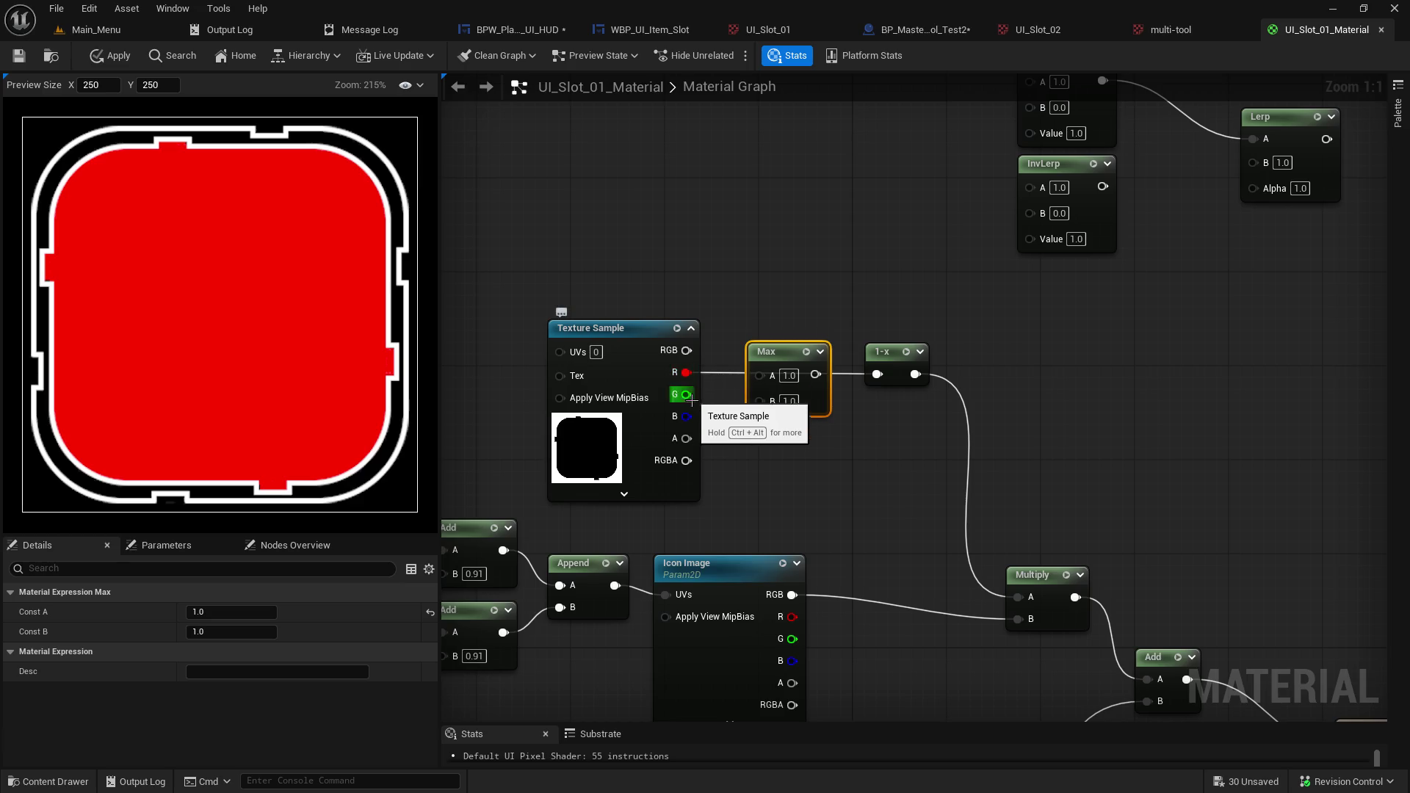
pyautogui.moveTo(686, 373); pyautogui.dragTo(877, 374)
pyautogui.moveTo(687, 439)
pyautogui.mouseDown()
pyautogui.moveTo(765, 441)
pyautogui.moveTo(767, 403)
pyautogui.mouseUp()
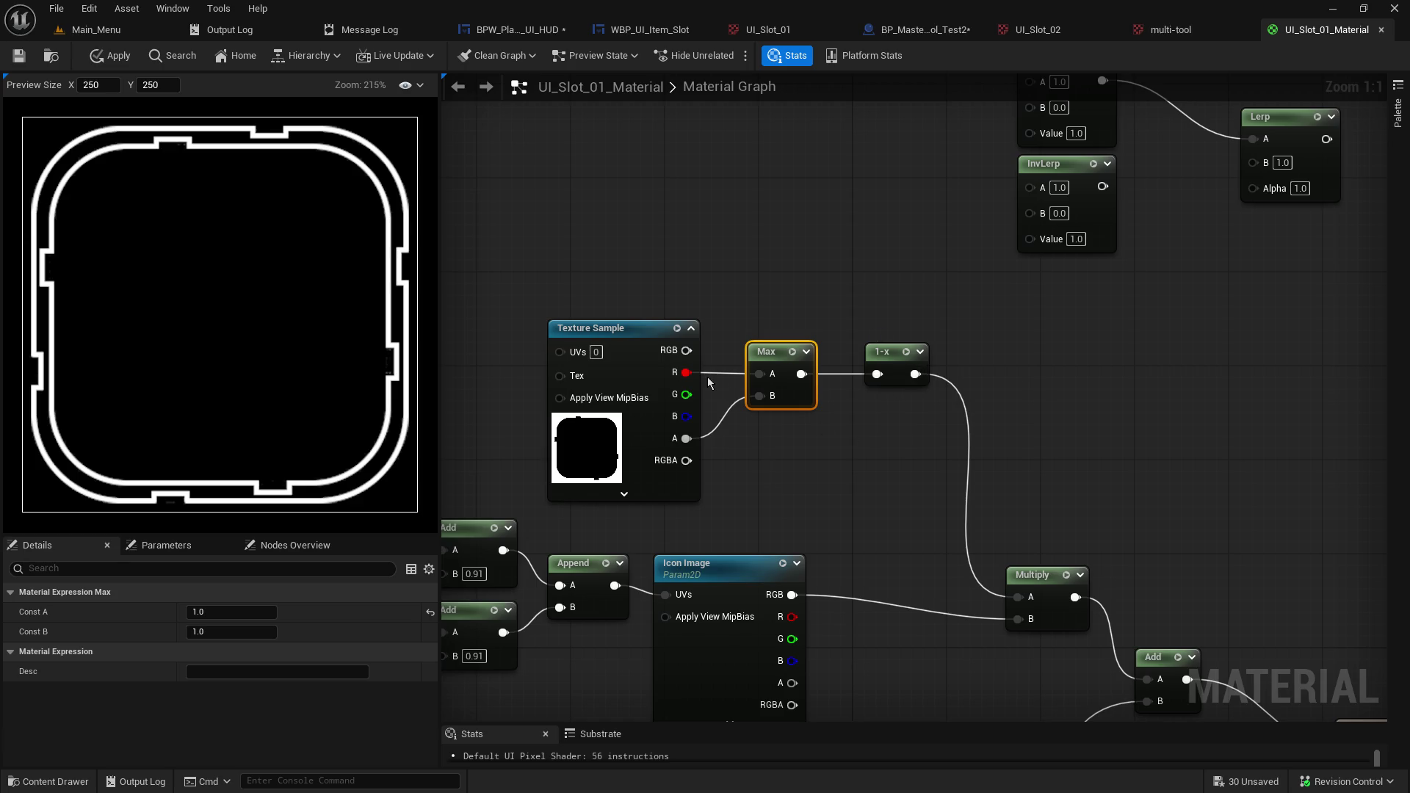
# Rewire so texture red feeds 1-x, Max feeds Multiply A, and Multiply feeds Add A.
pyautogui.keyDown('alt'); pyautogui.click(761, 396); pyautogui.keyUp('alt')
pyautogui.keyDown('alt'); pyautogui.click(760, 375); pyautogui.keyUp('alt')
pyautogui.keyDown('alt'); pyautogui.click(815, 375); pyautogui.keyUp('alt')
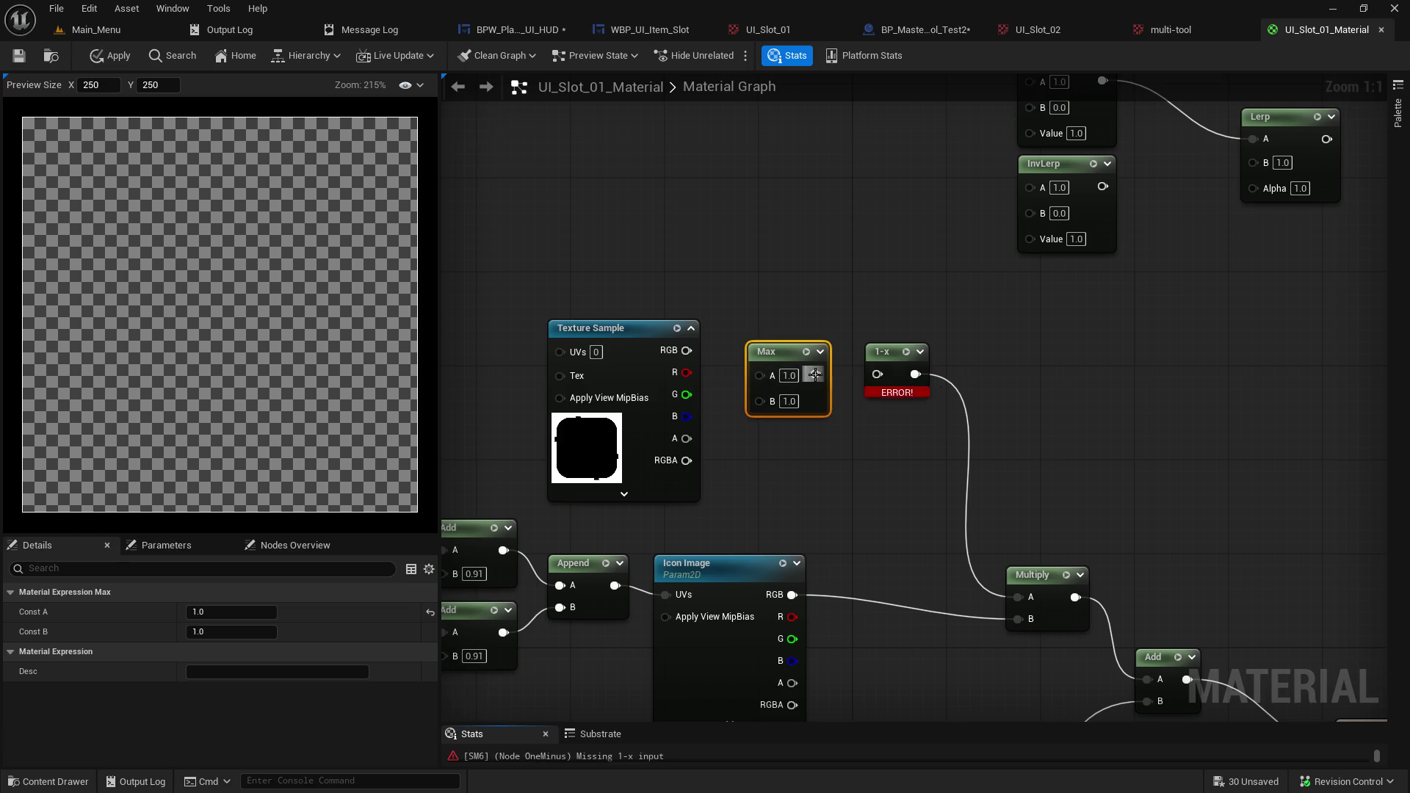
pyautogui.moveTo(794, 358); pyautogui.dragTo(1076, 393)
pyautogui.moveTo(686, 373)
pyautogui.mouseDown()
pyautogui.moveTo(876, 381)
pyautogui.moveTo(794, 354)
pyautogui.moveTo(757, 352)
pyautogui.moveTo(1041, 410)
pyautogui.moveTo(908, 378)
pyautogui.moveTo(1044, 580)
pyautogui.moveTo(1032, 597)
pyautogui.mouseUp()
pyautogui.moveTo(686, 439); pyautogui.dragTo(902, 410)
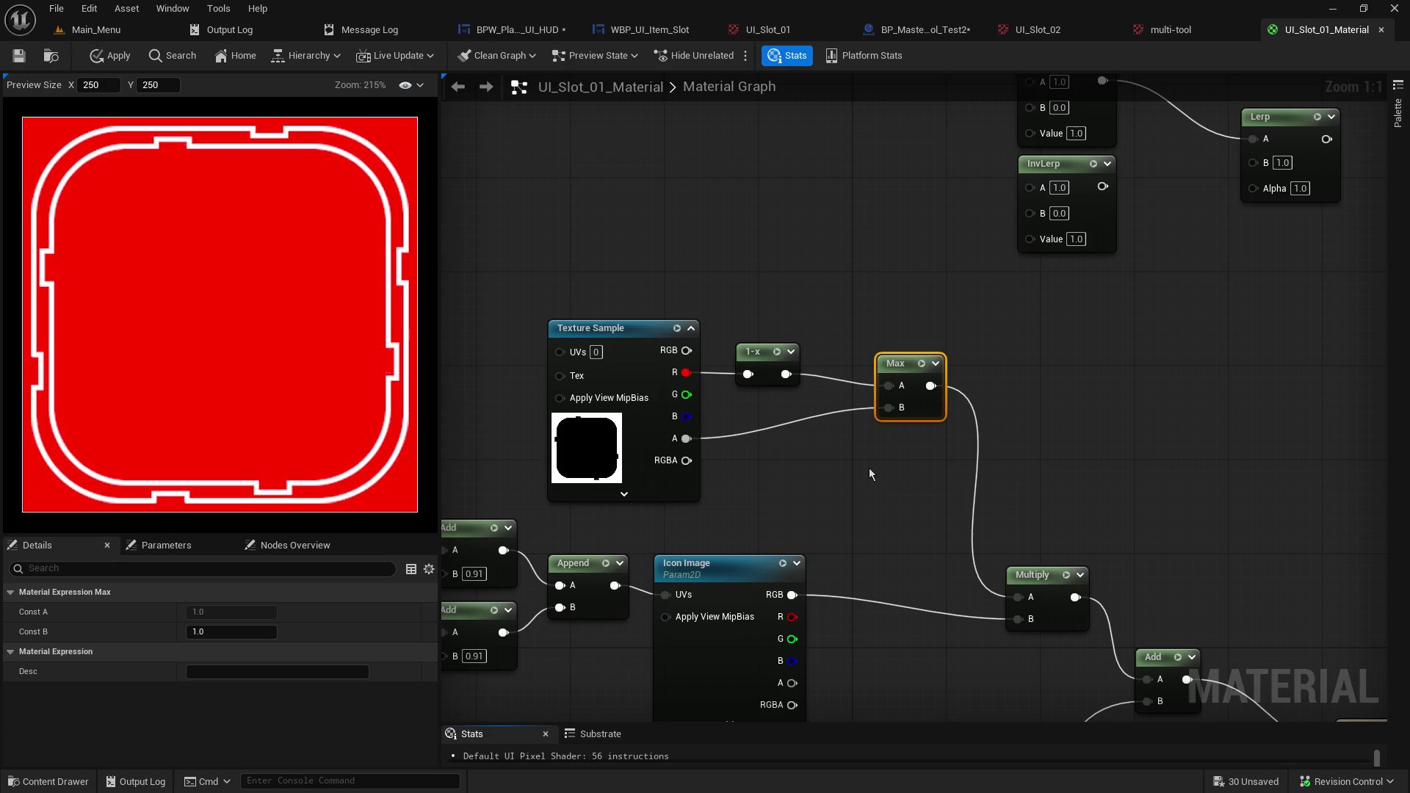
pyautogui.moveTo(858, 492); pyautogui.dragTo(700, 360)
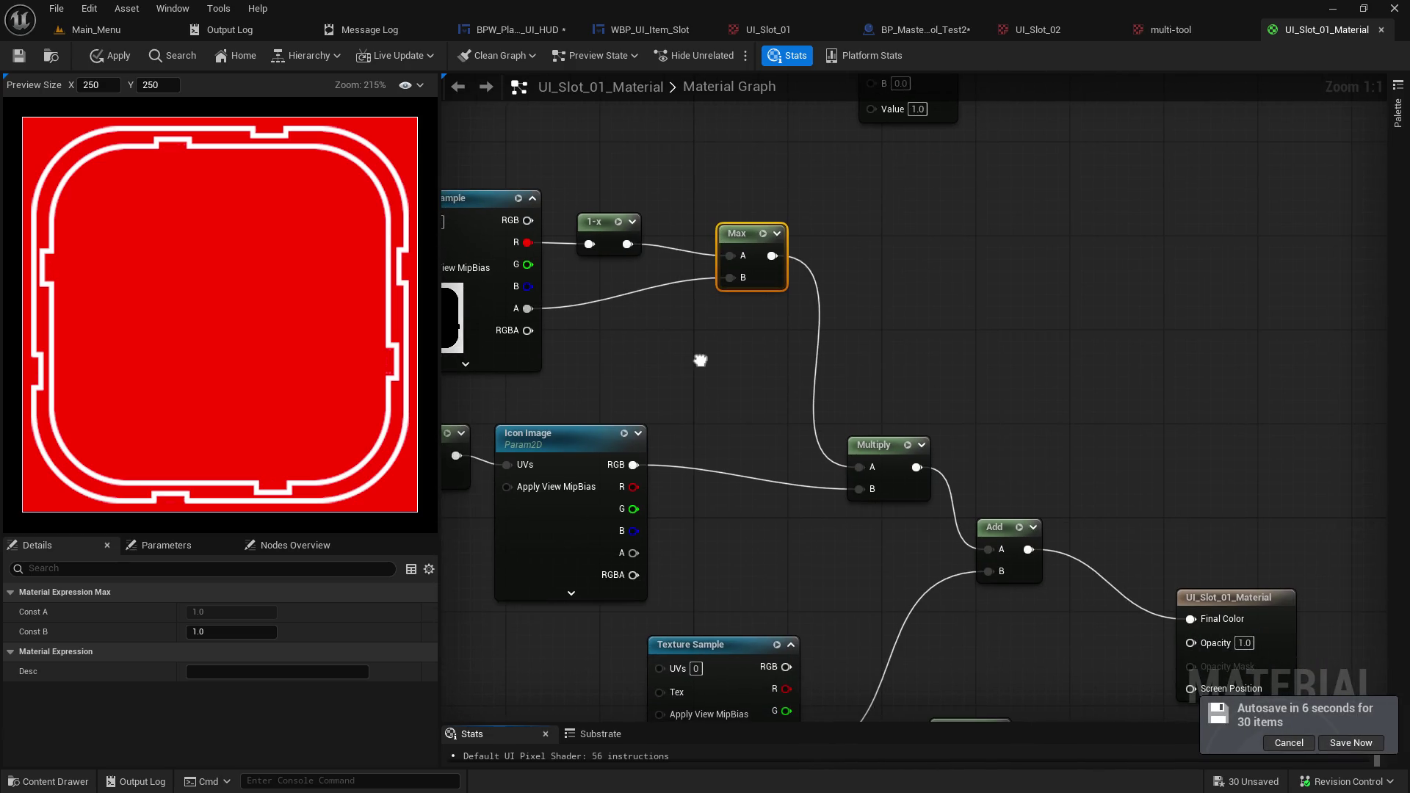
pyautogui.moveTo(917, 467); pyautogui.dragTo(953, 517)
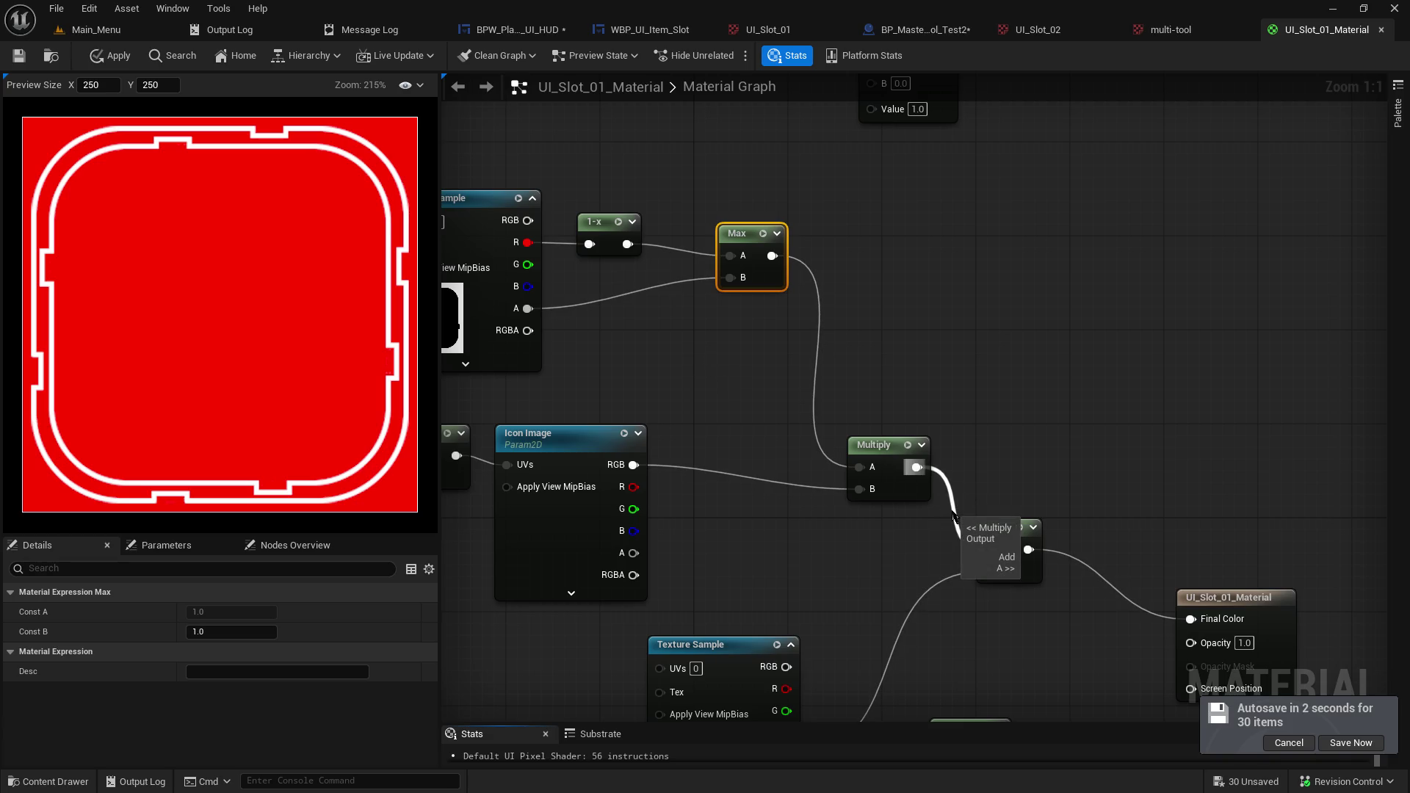
pyautogui.moveTo(954, 516); pyautogui.dragTo(955, 518)
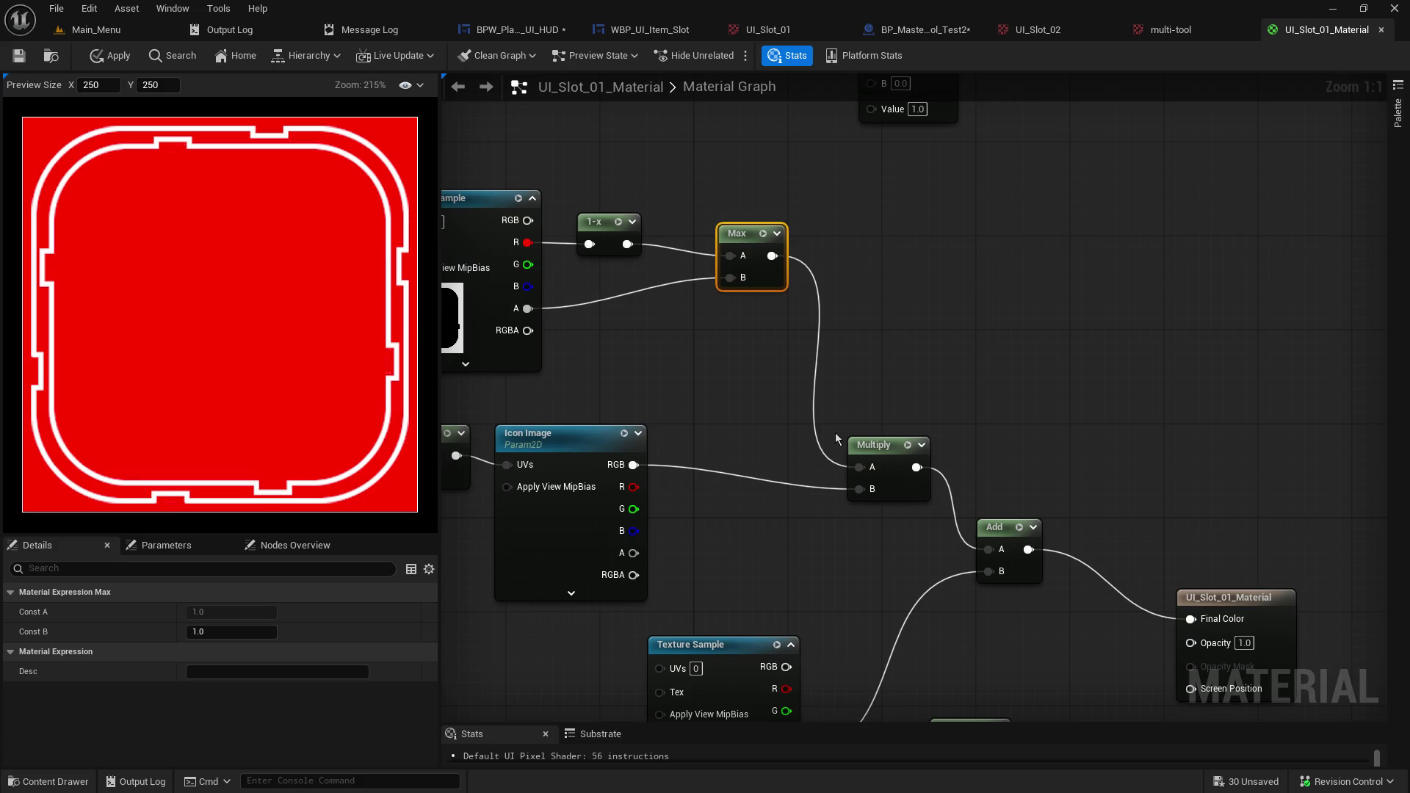
pyautogui.moveTo(693, 338)
pyautogui.mouseDown()
pyautogui.moveTo(820, 272)
pyautogui.moveTo(849, 158)
pyautogui.moveTo(743, 257)
pyautogui.moveTo(697, 266)
pyautogui.mouseUp()
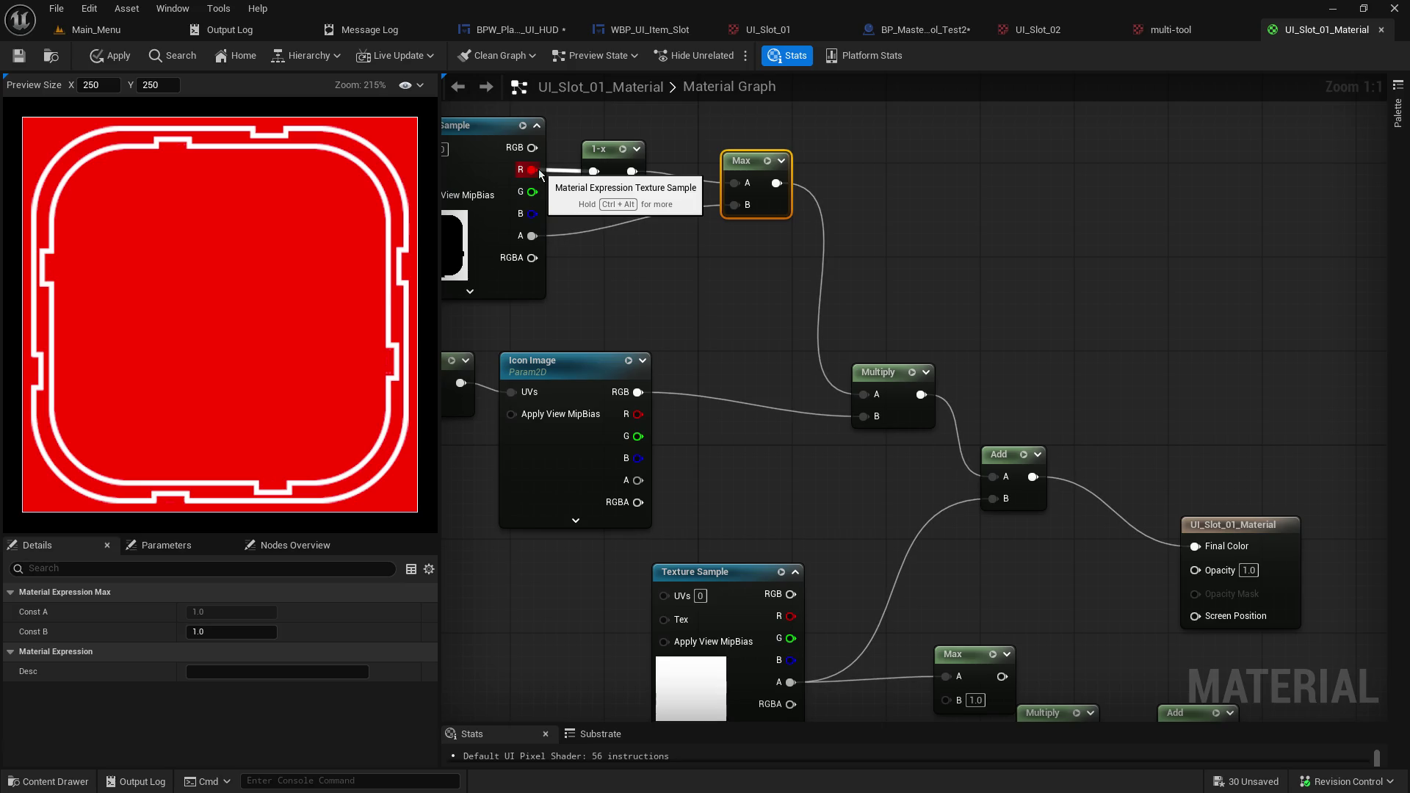
# Route the 1-x output straight into Multiply A, replacing the Max link, and clear Max B.
pyautogui.keyDown('alt'); pyautogui.click(635, 175); pyautogui.keyUp('alt')
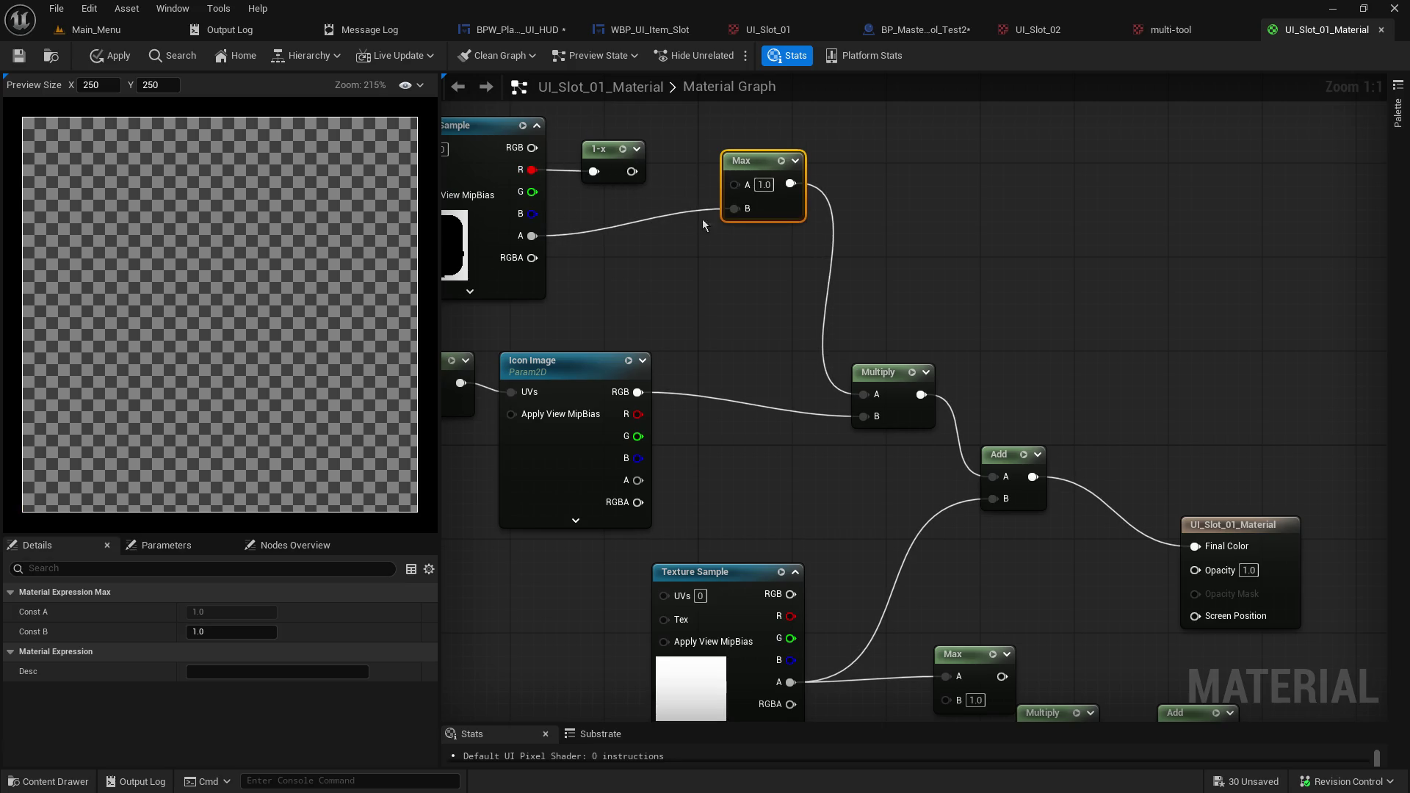
pyautogui.moveTo(631, 171); pyautogui.dragTo(862, 395)
pyautogui.moveTo(757, 161); pyautogui.dragTo(920, 185)
pyautogui.keyDown('alt'); pyautogui.click(911, 233); pyautogui.keyUp('alt')
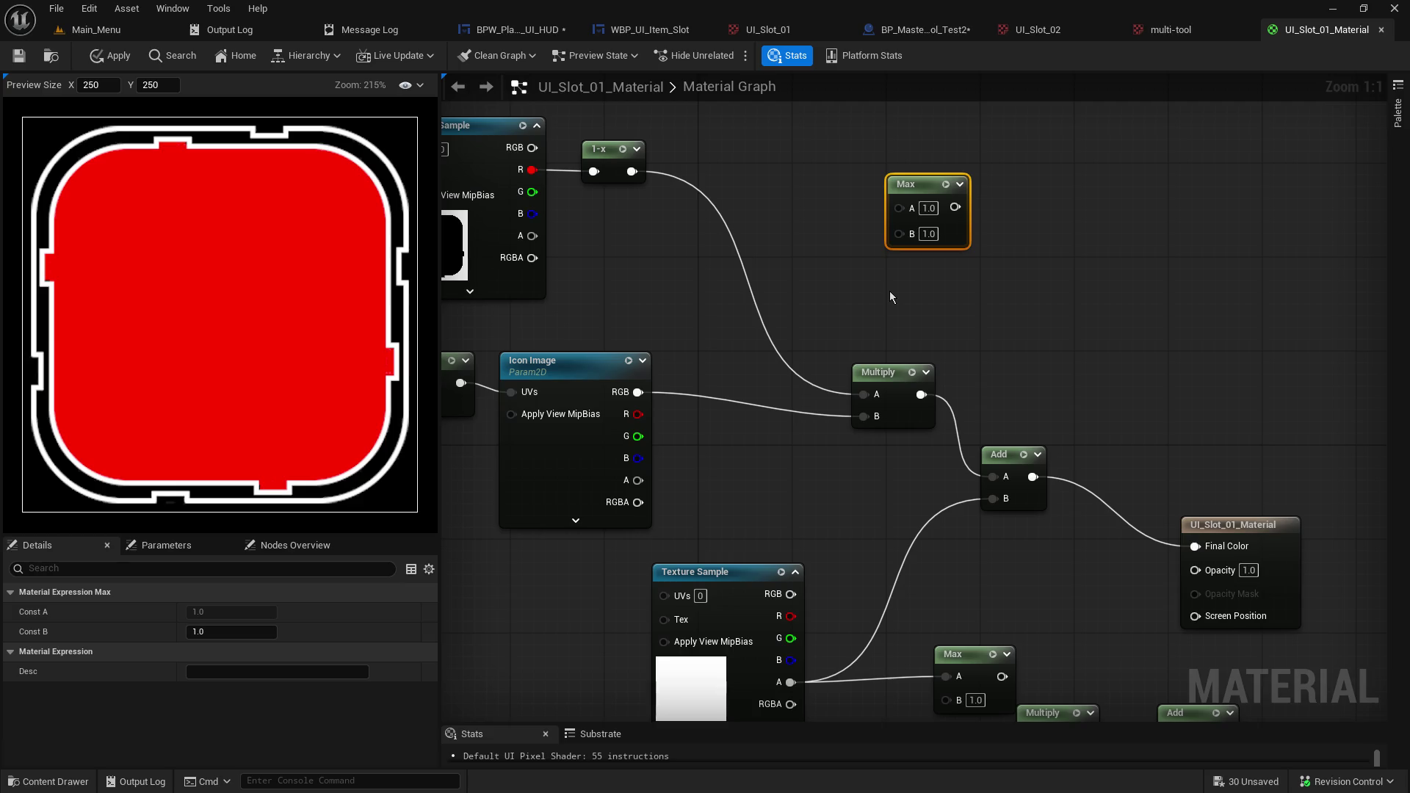
# Rearrange the Max and 1-x nodes and wire the 1-x output into Max A.
pyautogui.moveTo(680, 213)
pyautogui.mouseDown()
pyautogui.moveTo(704, 251)
pyautogui.moveTo(677, 242)
pyautogui.mouseUp()
pyautogui.moveTo(902, 216)
pyautogui.mouseDown()
pyautogui.moveTo(809, 254)
pyautogui.moveTo(823, 249)
pyautogui.mouseUp()
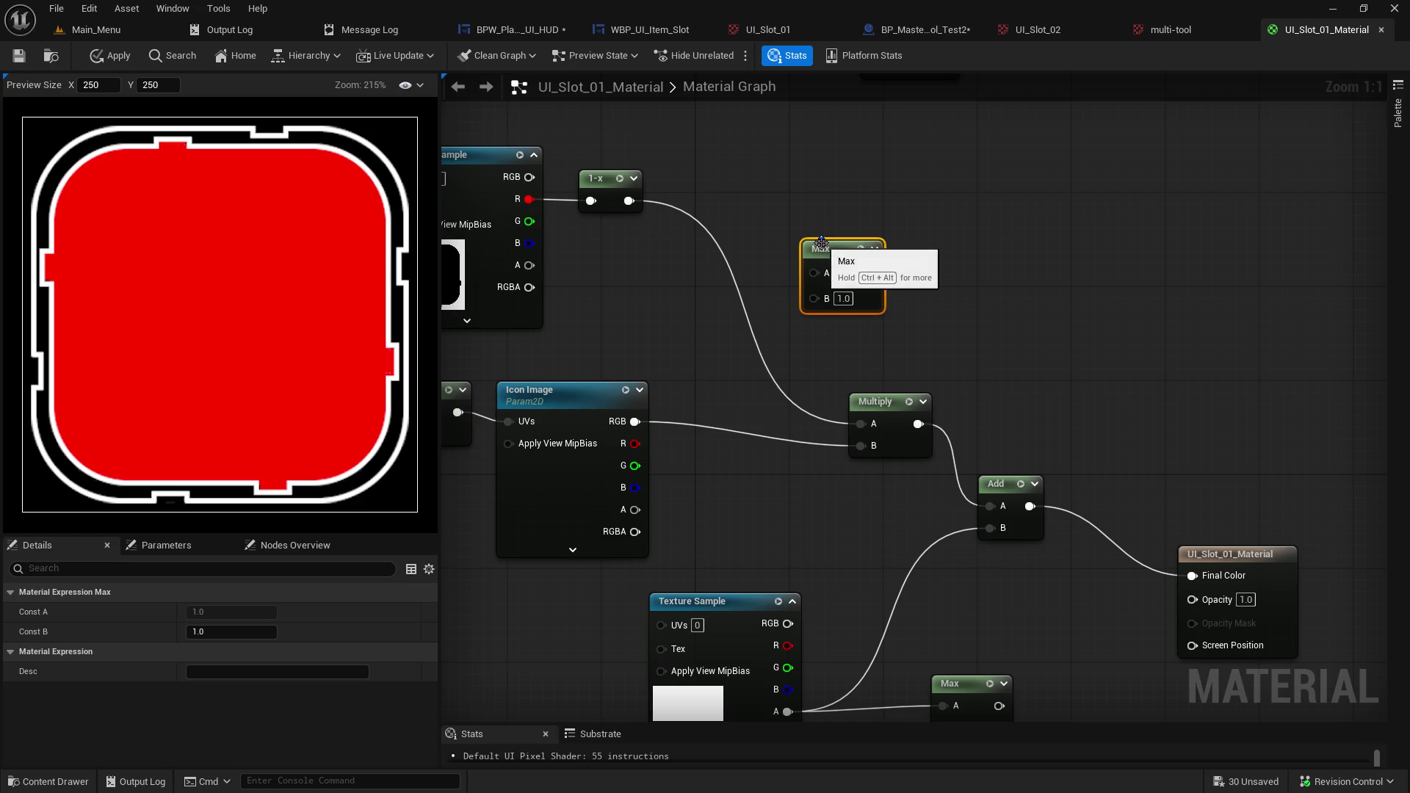
pyautogui.moveTo(632, 293); pyautogui.dragTo(757, 273)
pyautogui.moveTo(739, 186)
pyautogui.mouseDown()
pyautogui.moveTo(786, 221)
pyautogui.moveTo(797, 264)
pyautogui.moveTo(771, 331)
pyautogui.moveTo(742, 236)
pyautogui.mouseUp()
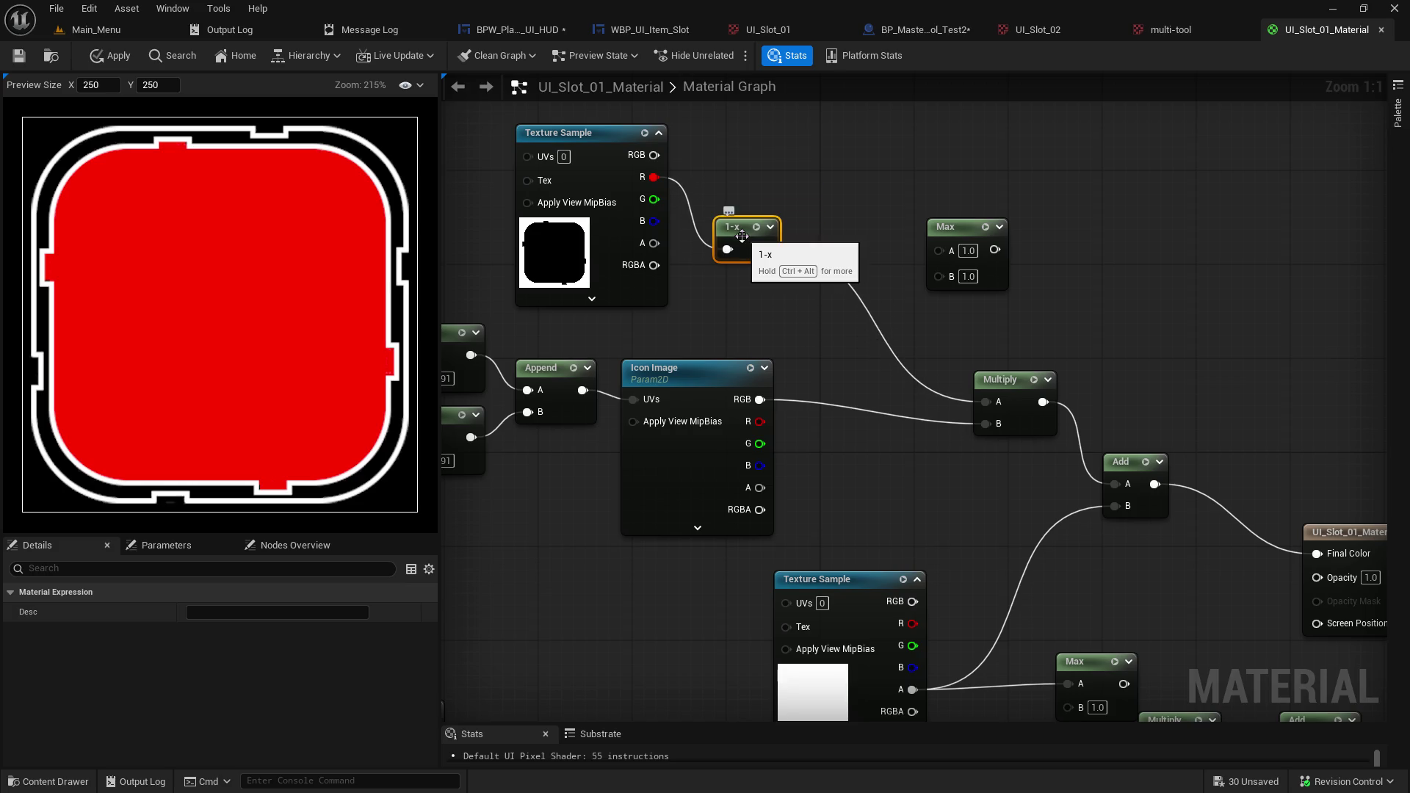
pyautogui.moveTo(865, 382); pyautogui.dragTo(850, 193)
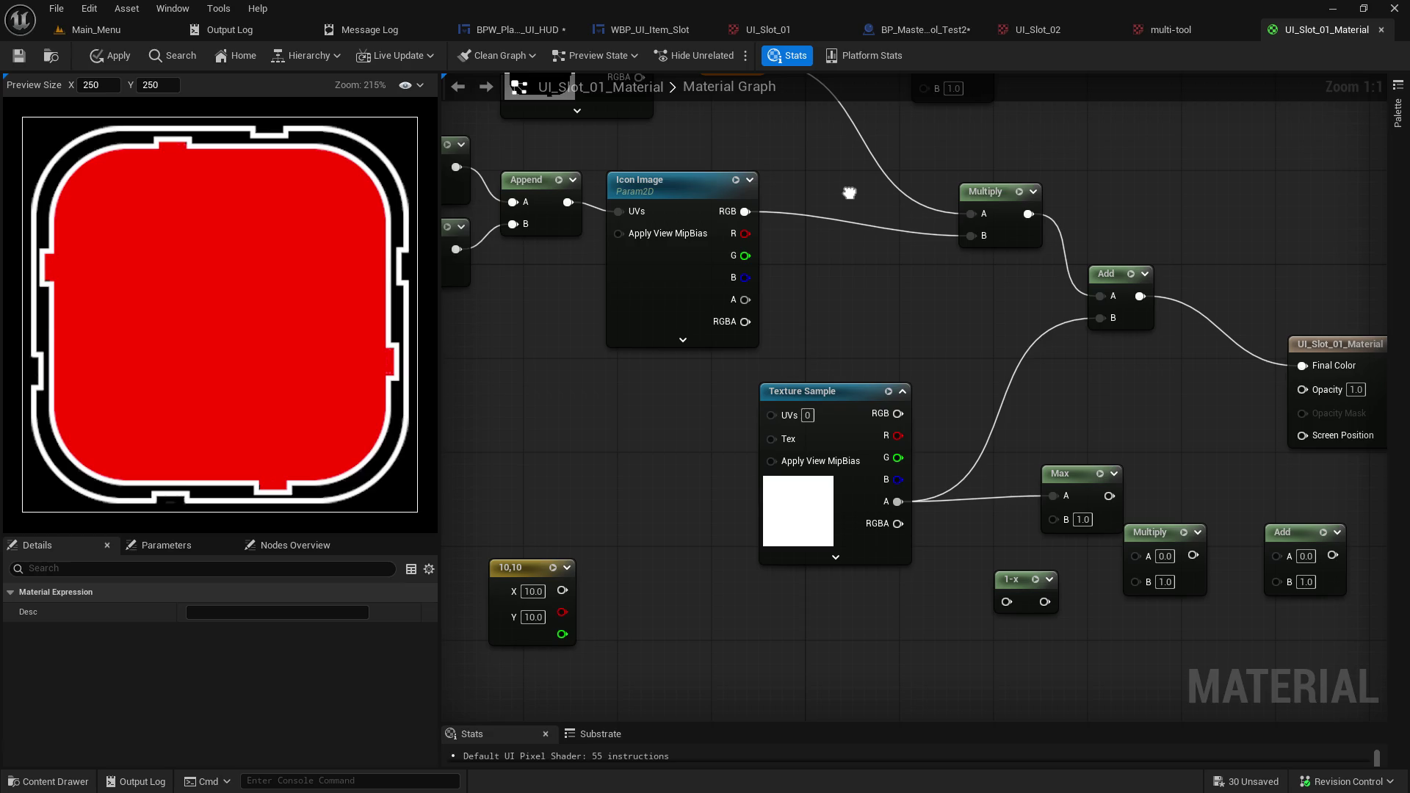
pyautogui.moveTo(850, 193); pyautogui.dragTo(803, 378)
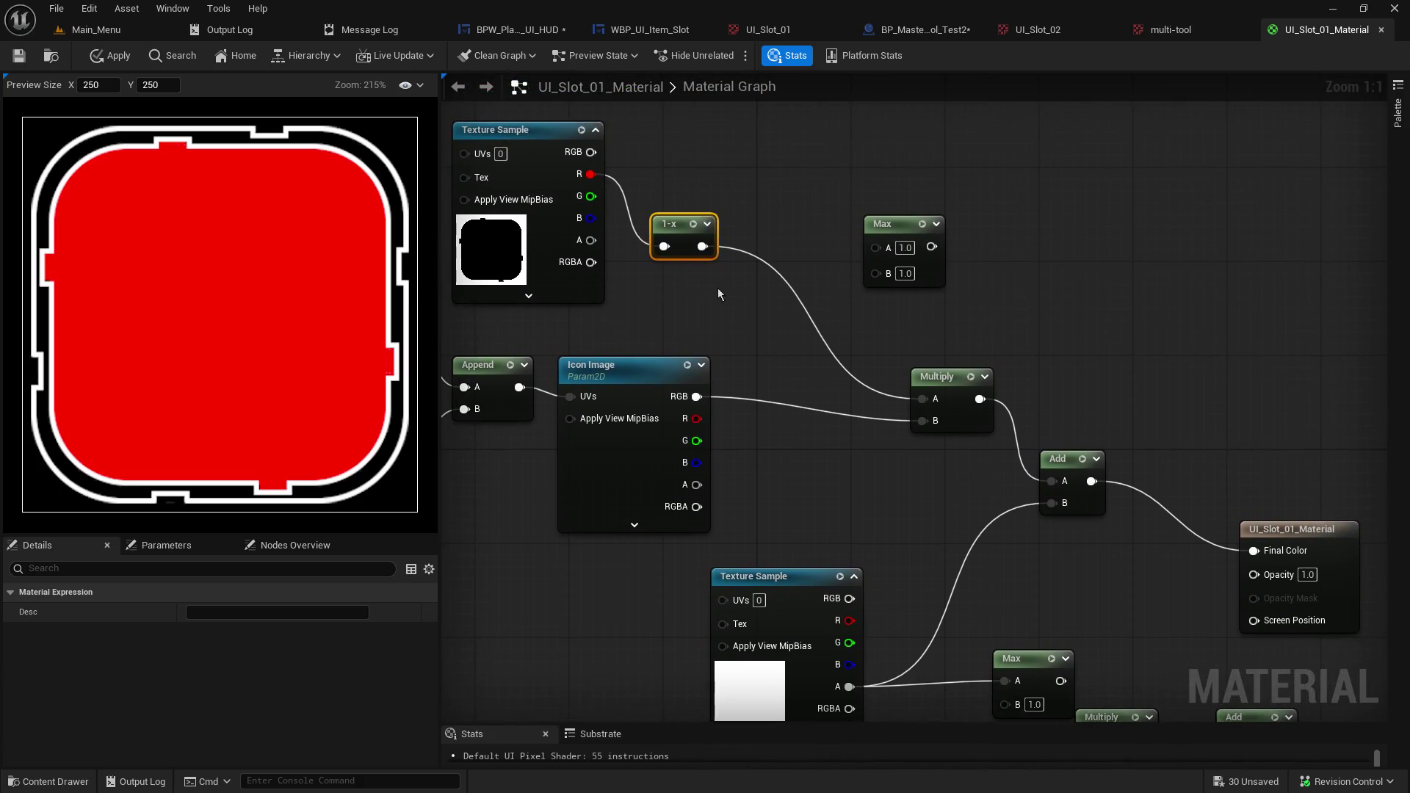
pyautogui.moveTo(703, 246); pyautogui.dragTo(873, 248)
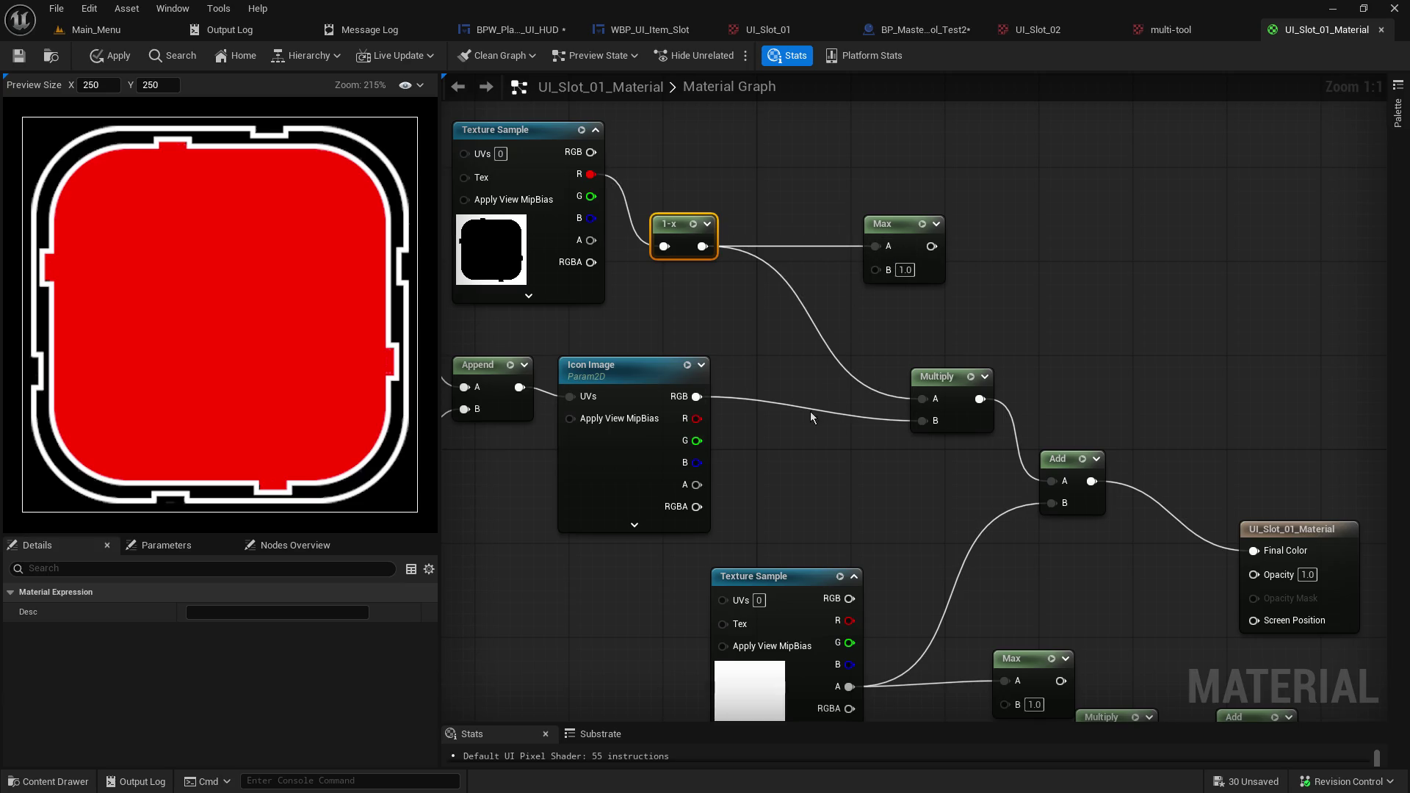
pyautogui.moveTo(812, 507); pyautogui.dragTo(786, 440)
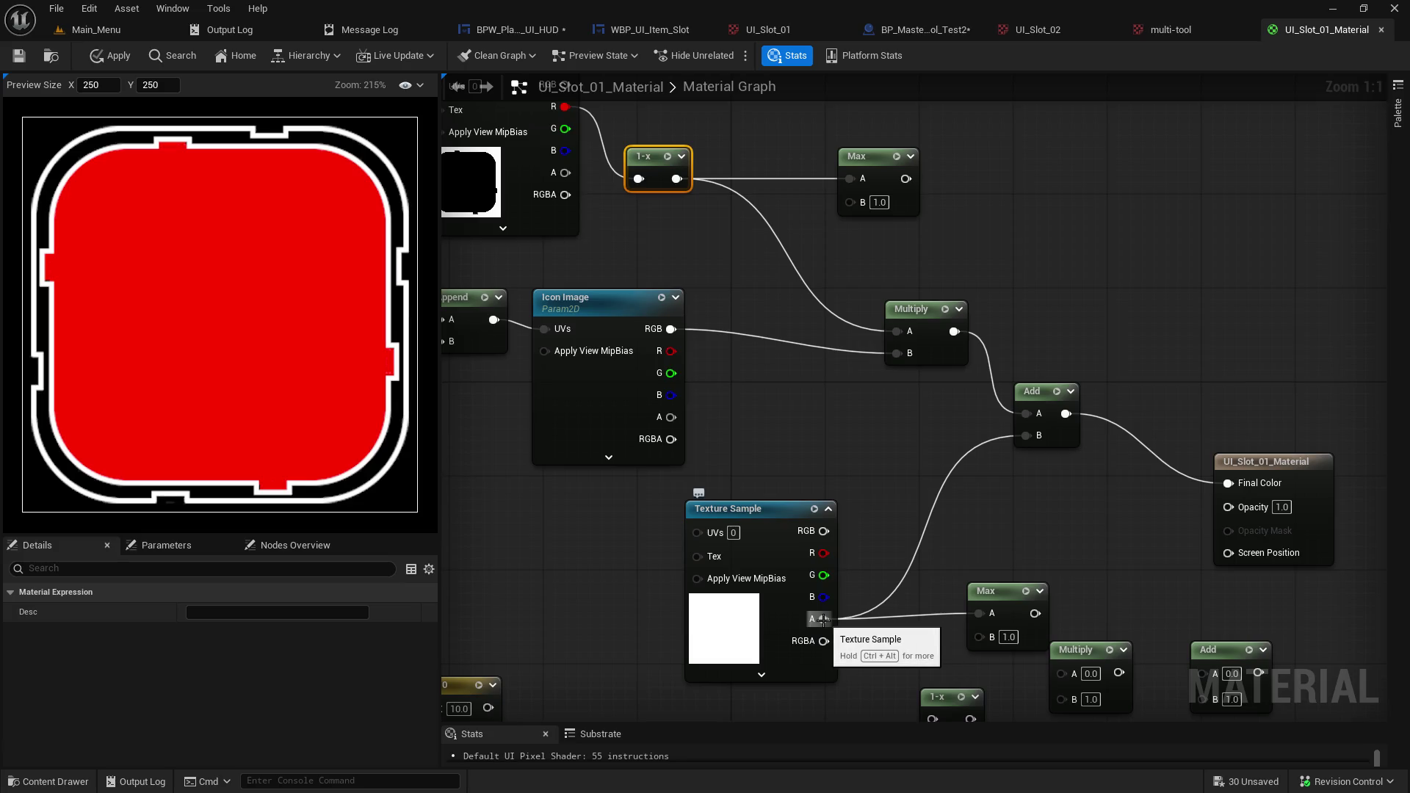
# Feed the lower texture alpha into Max B, connect Max to Opacity, and save UI_Slot_01_Material.
pyautogui.keyDown('alt'); pyautogui.click(970, 614); pyautogui.keyUp('alt')
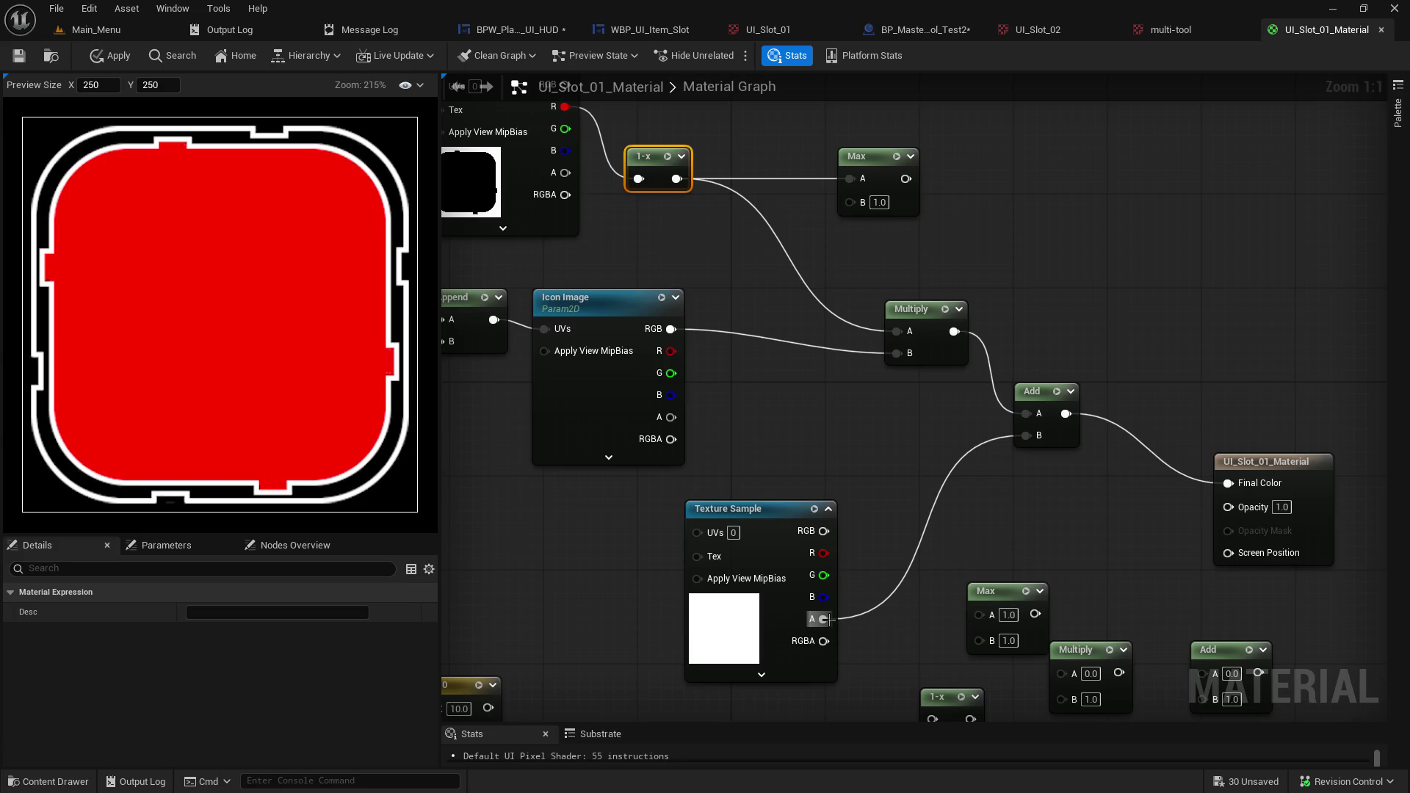
pyautogui.moveTo(825, 620)
pyautogui.mouseDown()
pyautogui.moveTo(812, 341)
pyautogui.moveTo(833, 210)
pyautogui.moveTo(905, 332)
pyautogui.moveTo(951, 261)
pyautogui.moveTo(893, 332)
pyautogui.mouseUp()
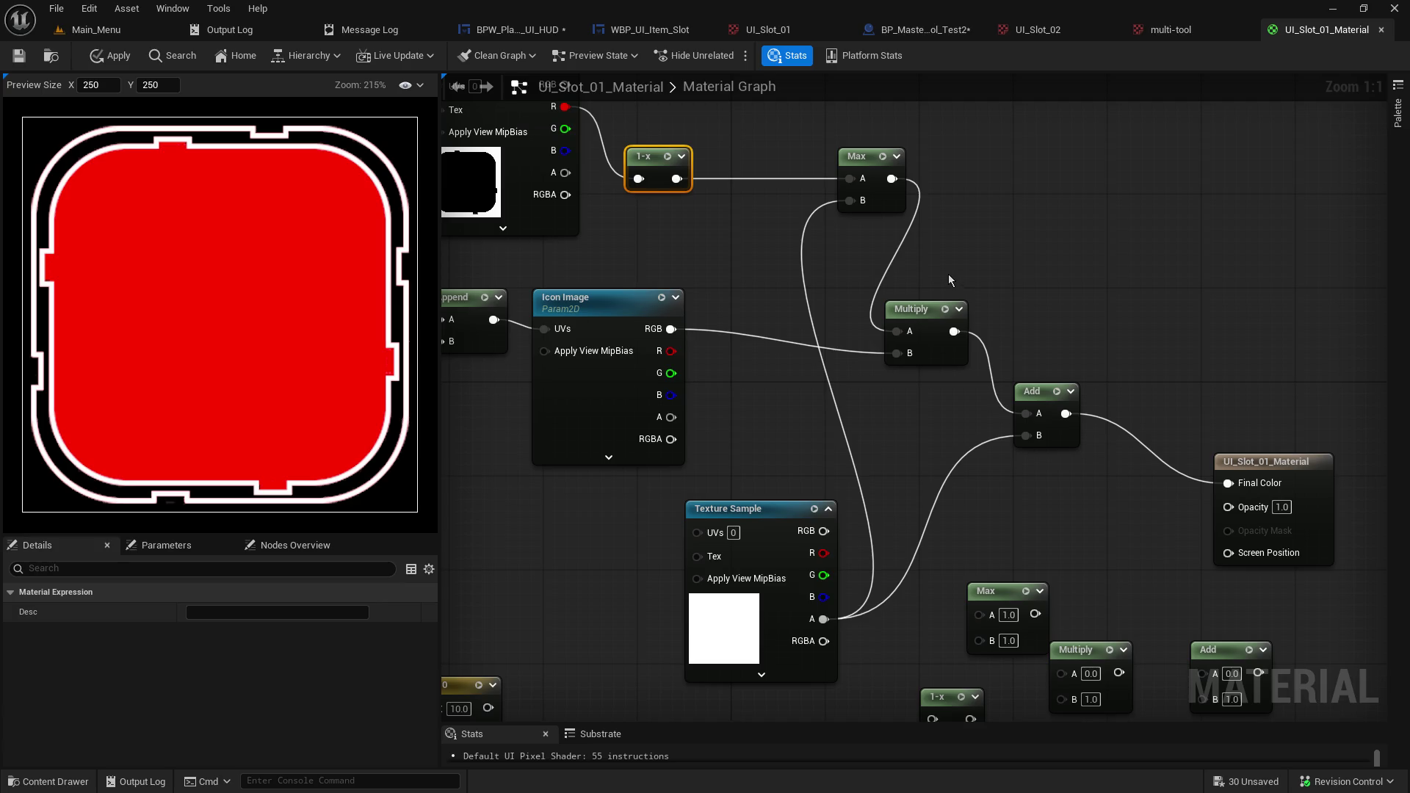
pyautogui.moveTo(896, 187)
pyautogui.mouseDown()
pyautogui.moveTo(1223, 474)
pyautogui.moveTo(1229, 507)
pyautogui.mouseUp()
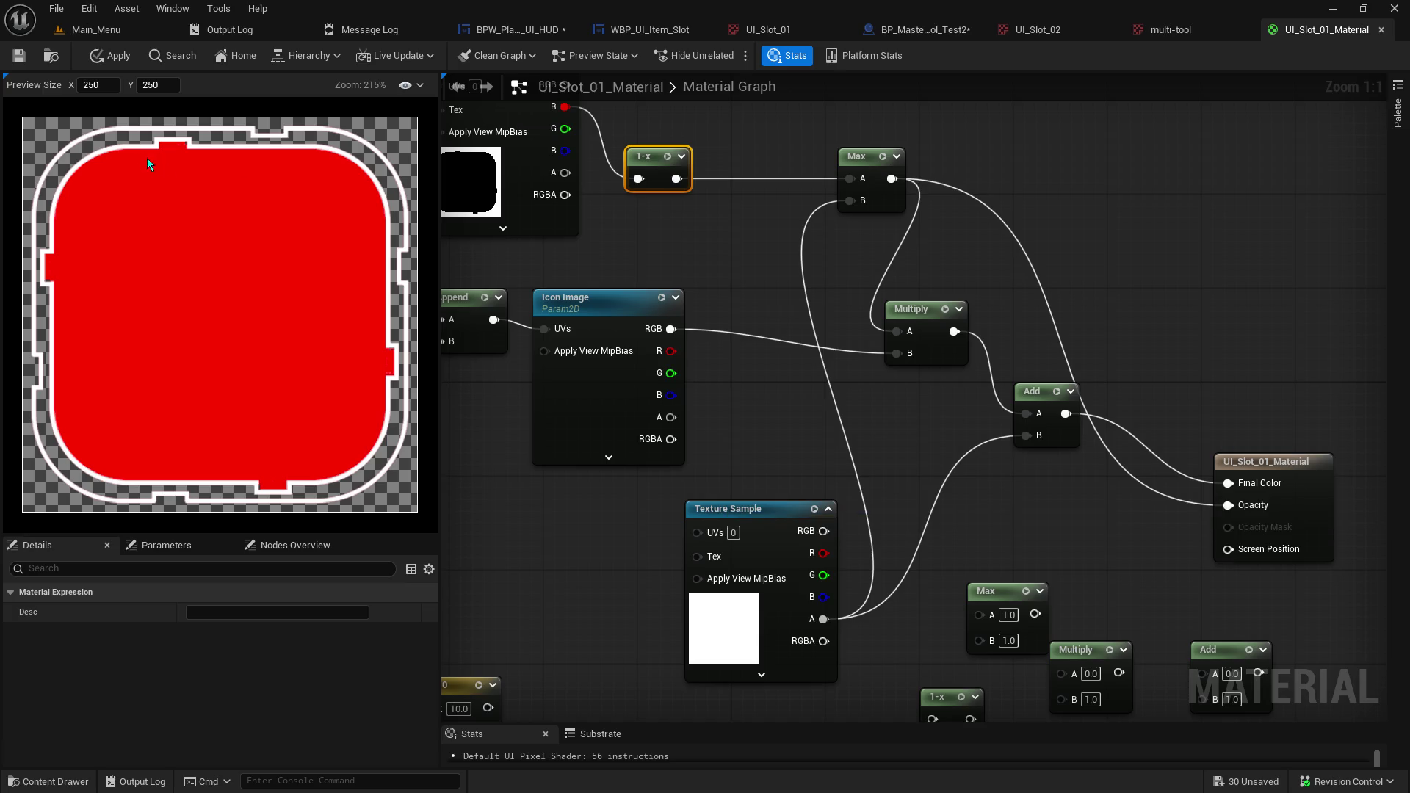
pyautogui.click(27, 57)
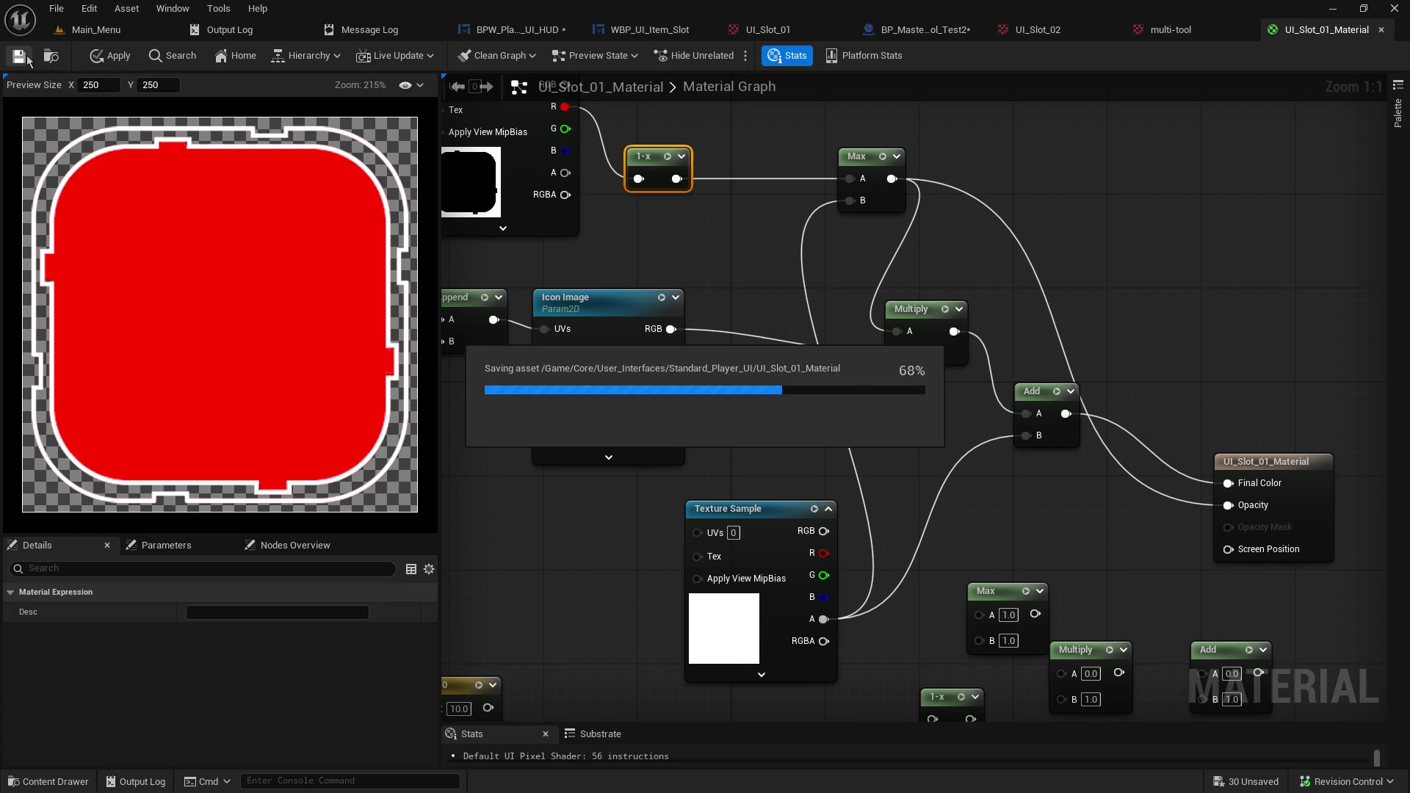
pyautogui.click(92, 31)
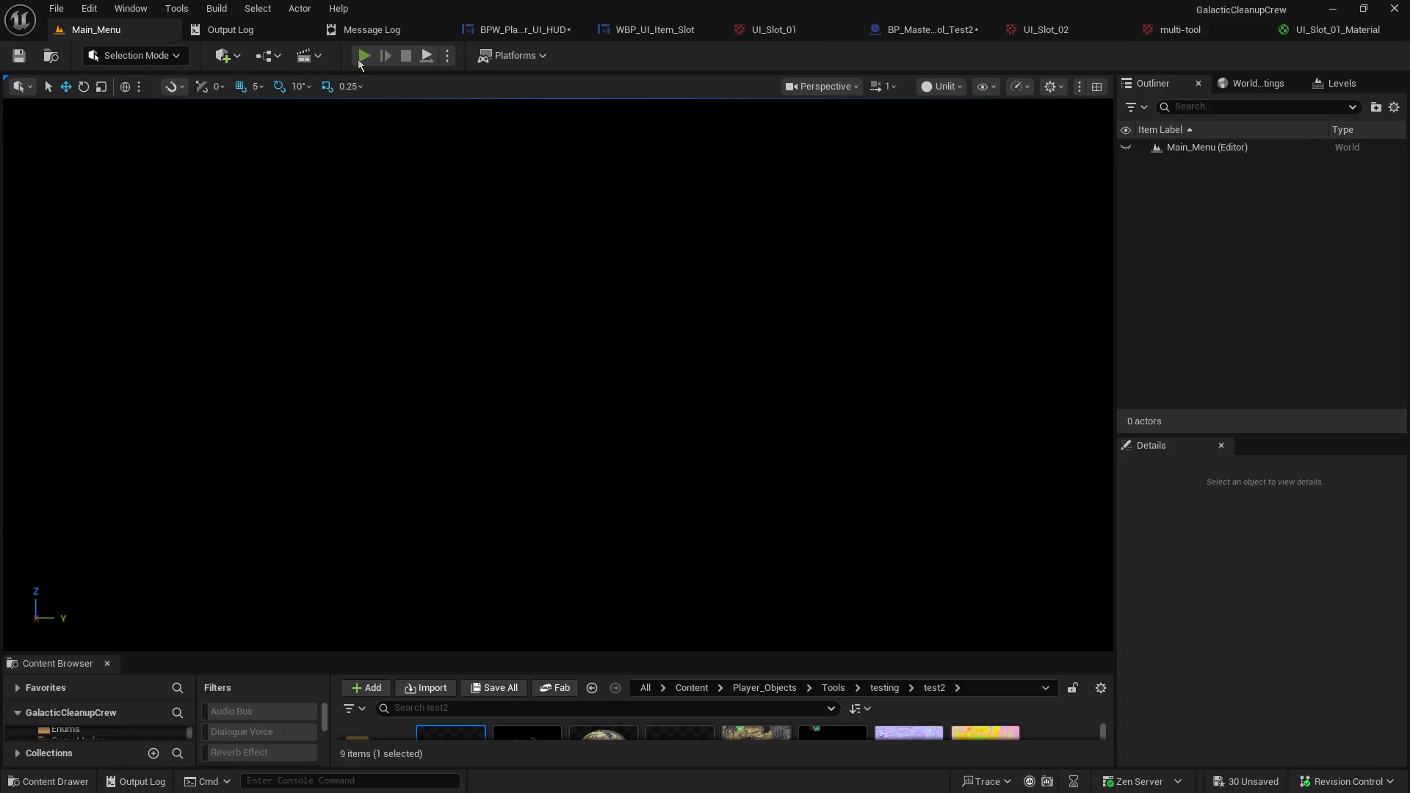
pyautogui.click(363, 56)
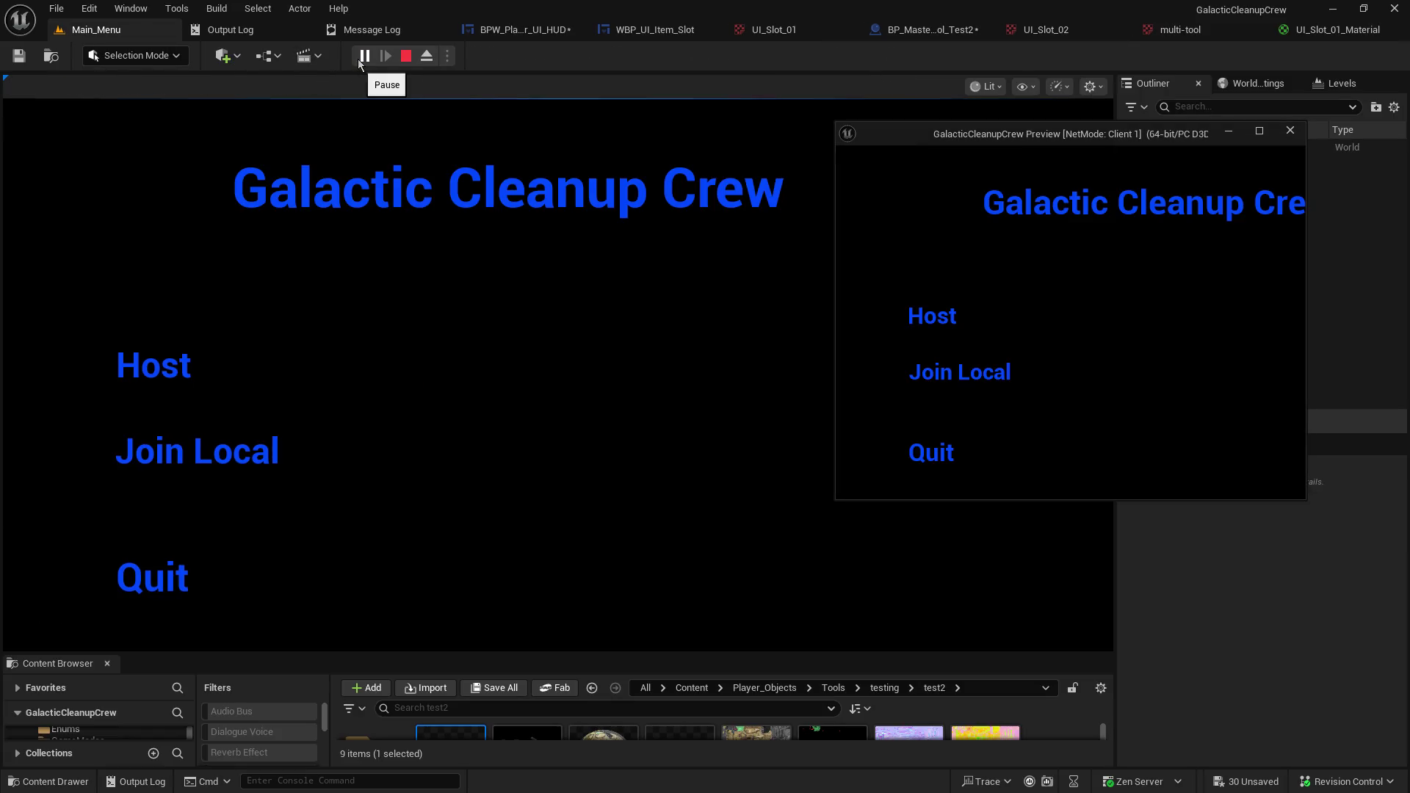
pyautogui.click(139, 354)
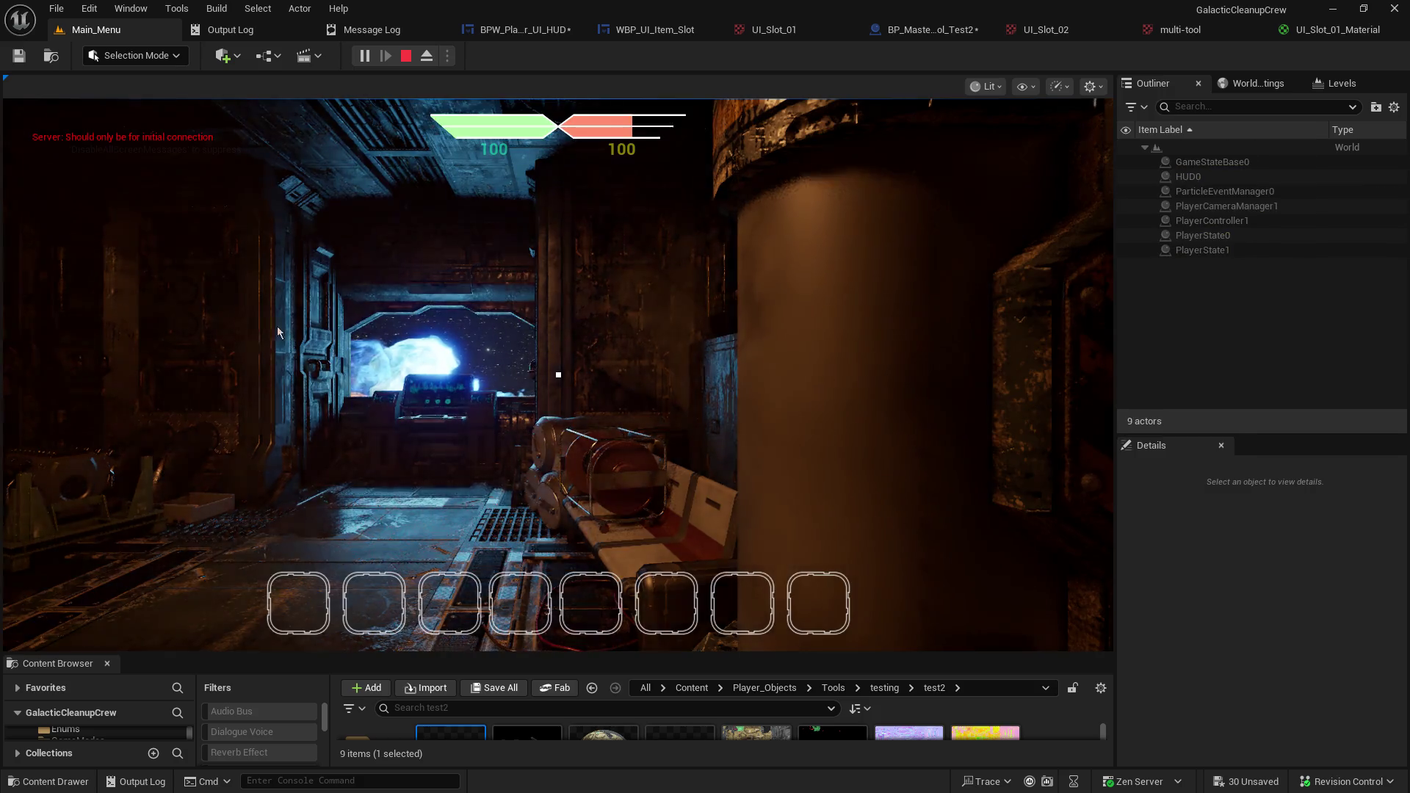
pyautogui.press('e')
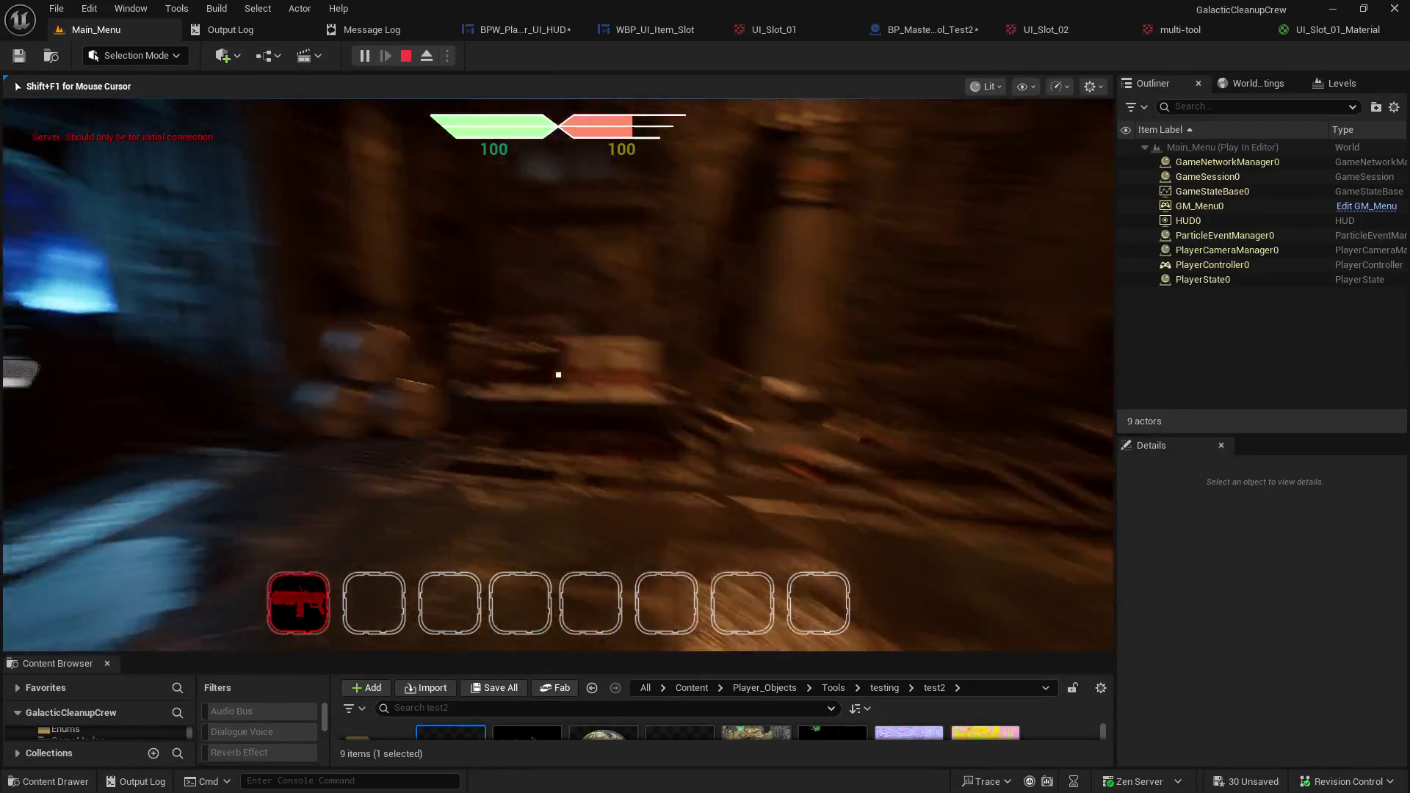
pyautogui.press('Escape')
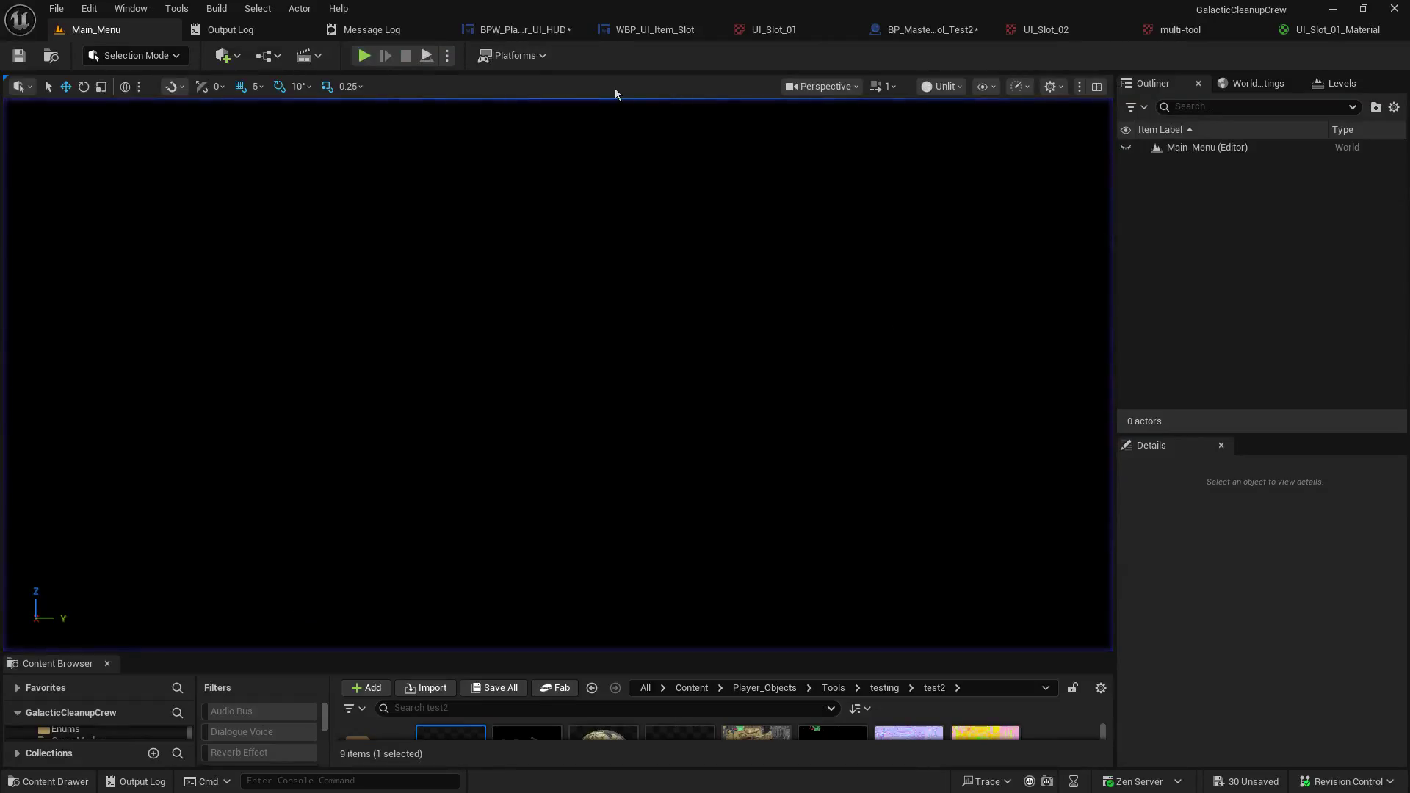
pyautogui.click(517, 33)
# Set the tint's Make Linear Color G and B values to 1.0 for pure white.
pyautogui.scroll(-3, 629, 299)
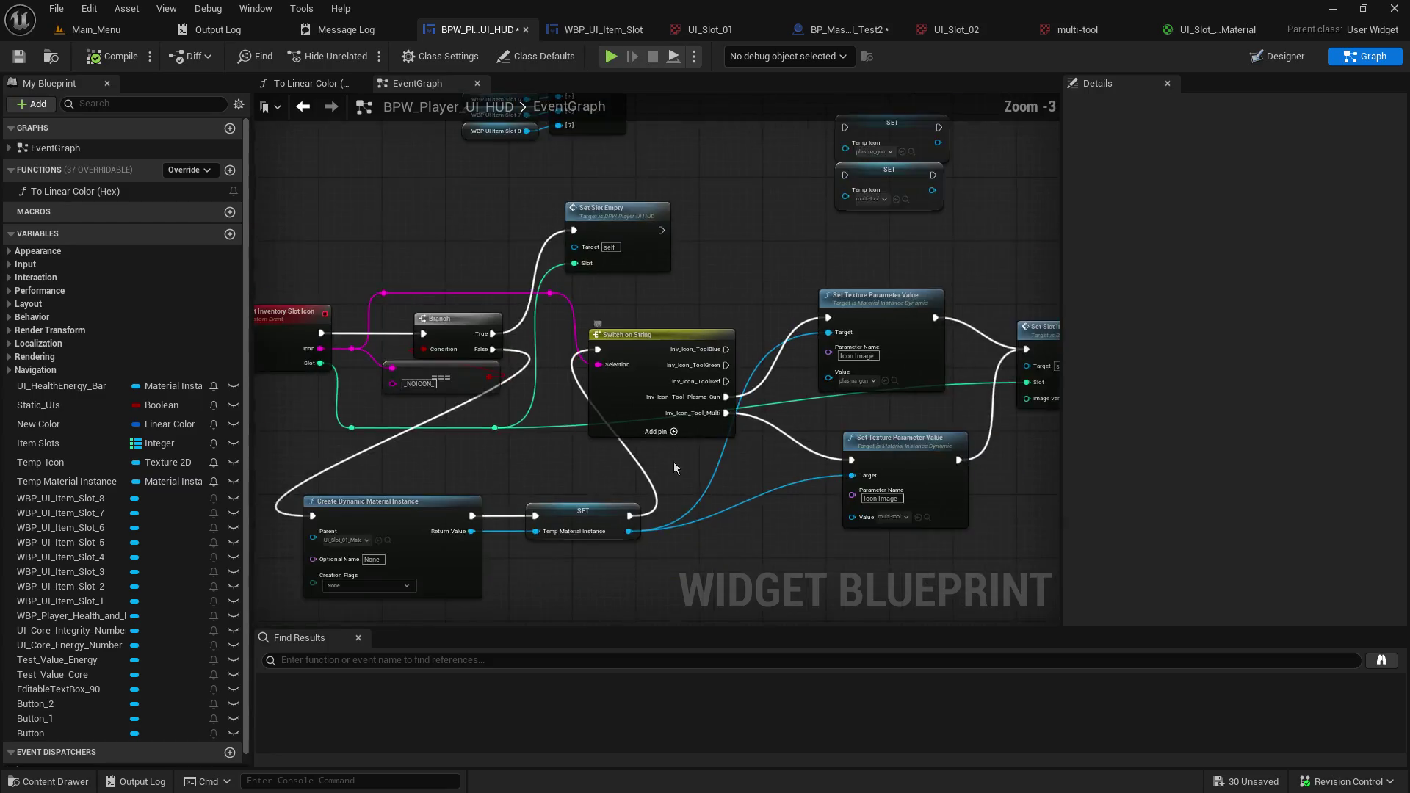
pyautogui.scroll(3, 656, 323)
pyautogui.click(579, 372)
pyautogui.write('1')
pyautogui.press('Return')
pyautogui.click(582, 398)
pyautogui.write('1')
pyautogui.press('Return')
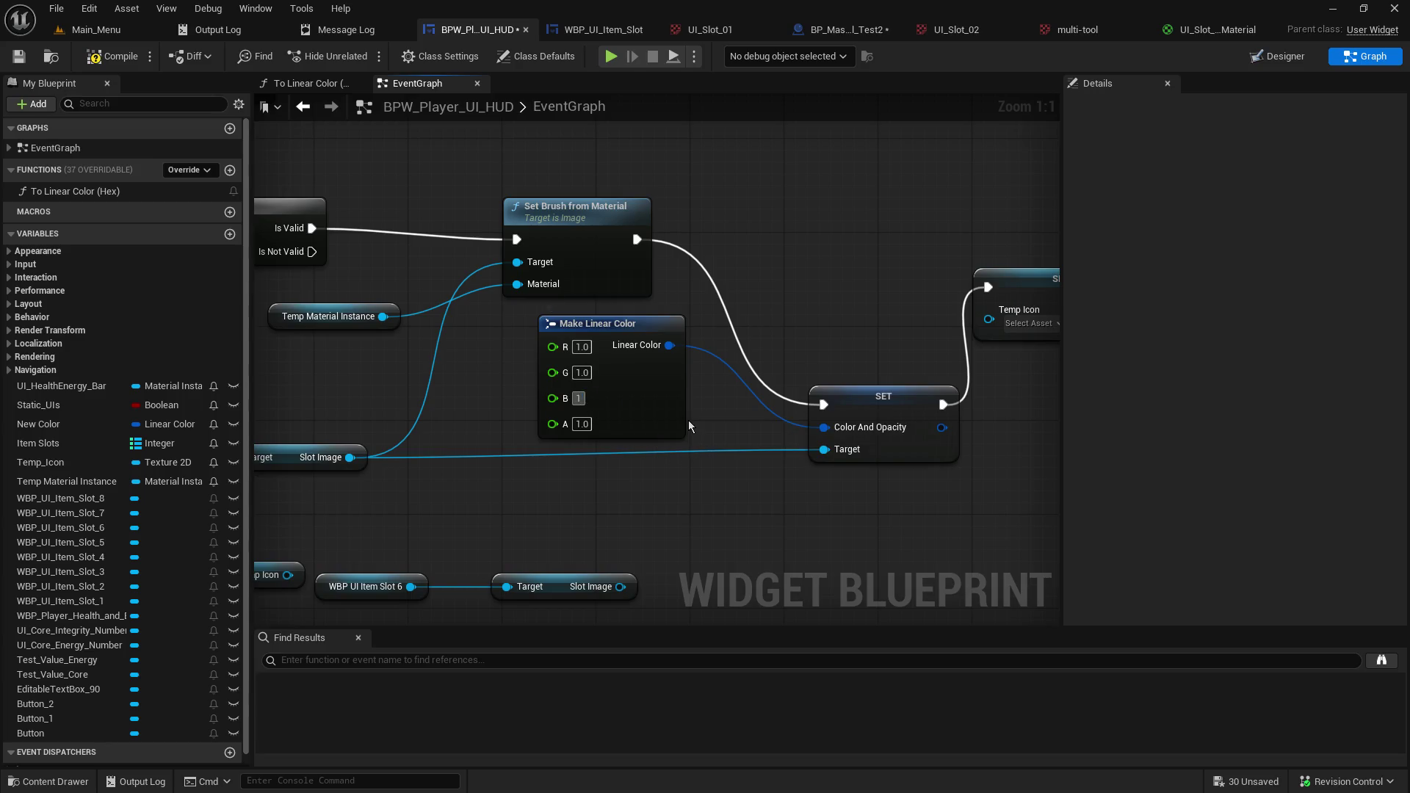
# Save the HUD blueprint and start a test play from the Main_Menu level.
pyautogui.click(19, 58)
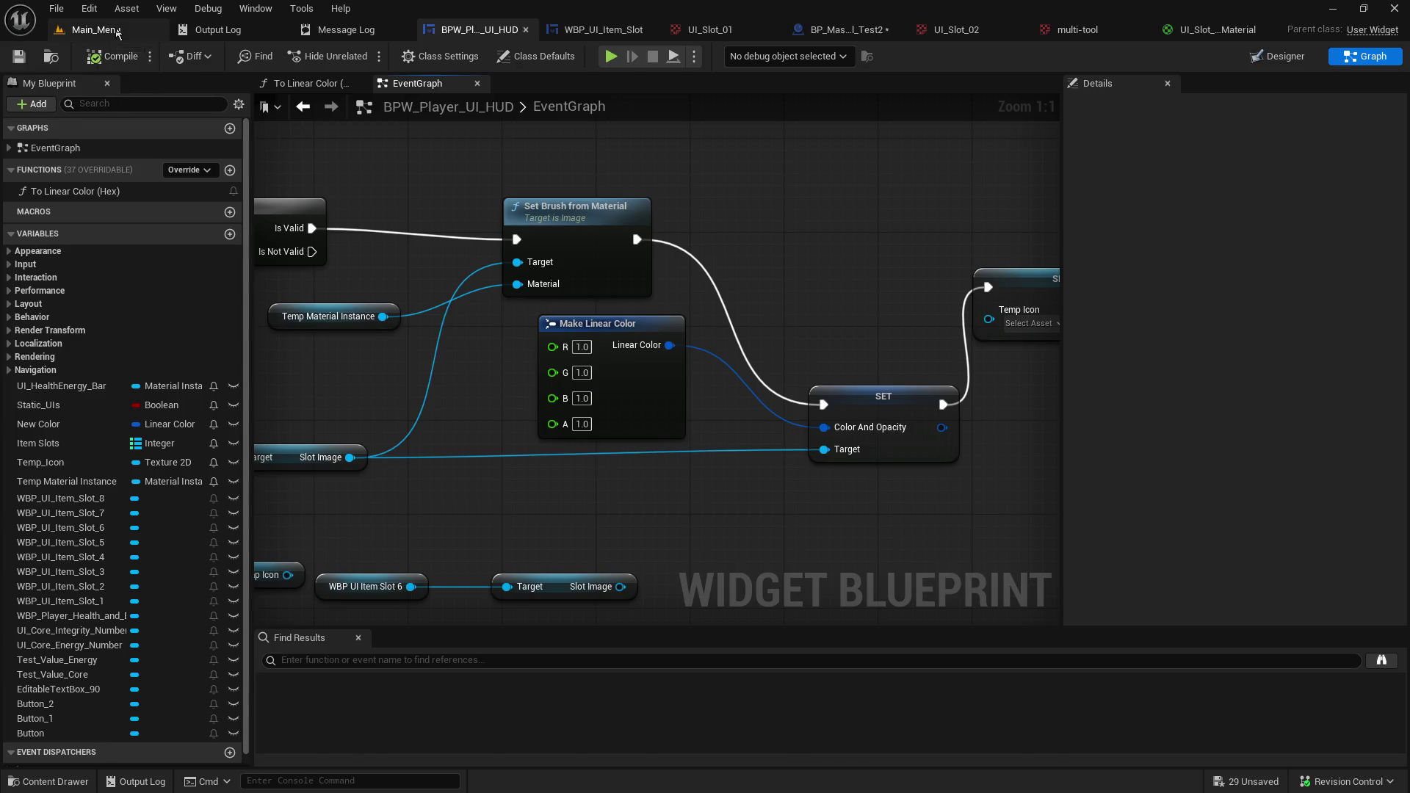
pyautogui.click(96, 29)
pyautogui.click(365, 56)
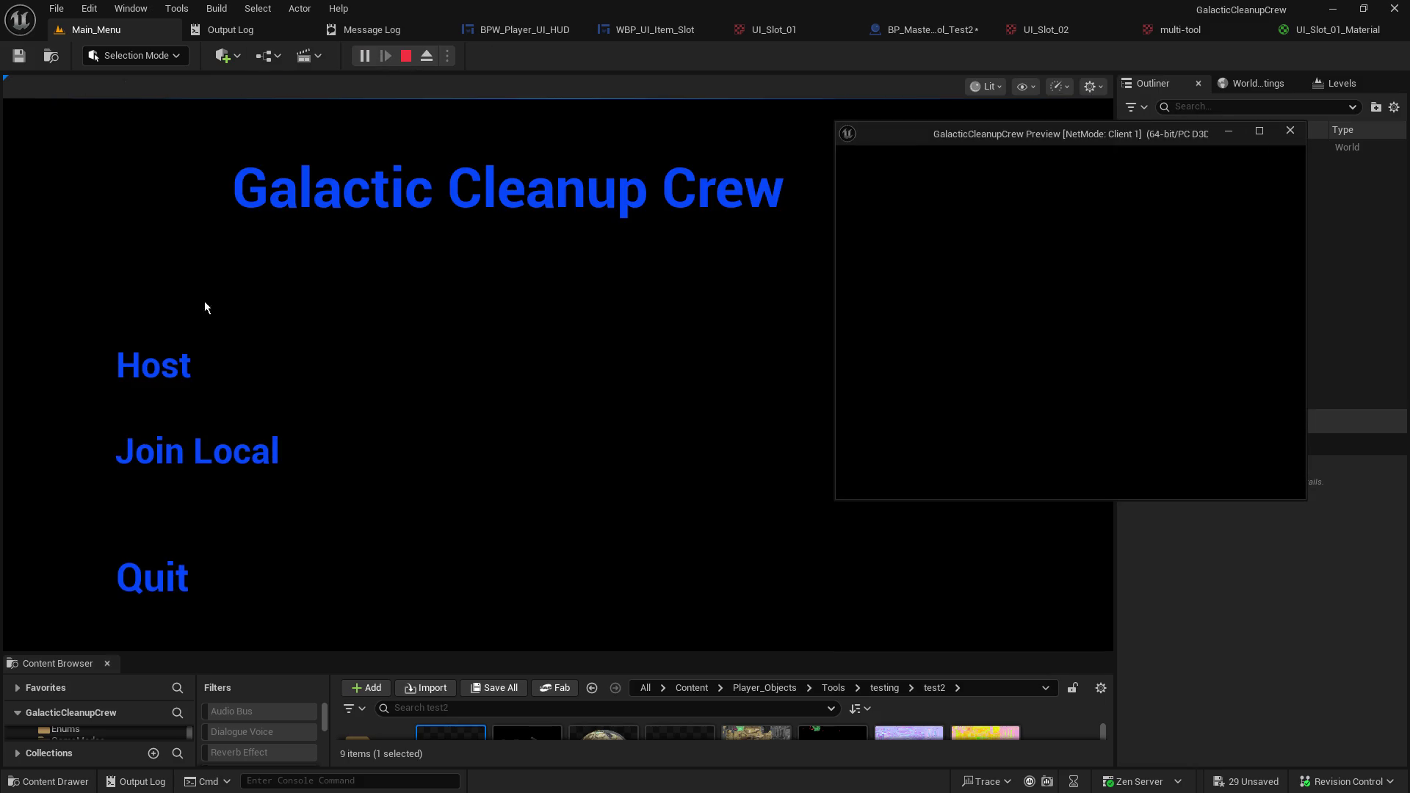
# Host a game and walk to the table to pick up the weapon.
pyautogui.click(154, 364)
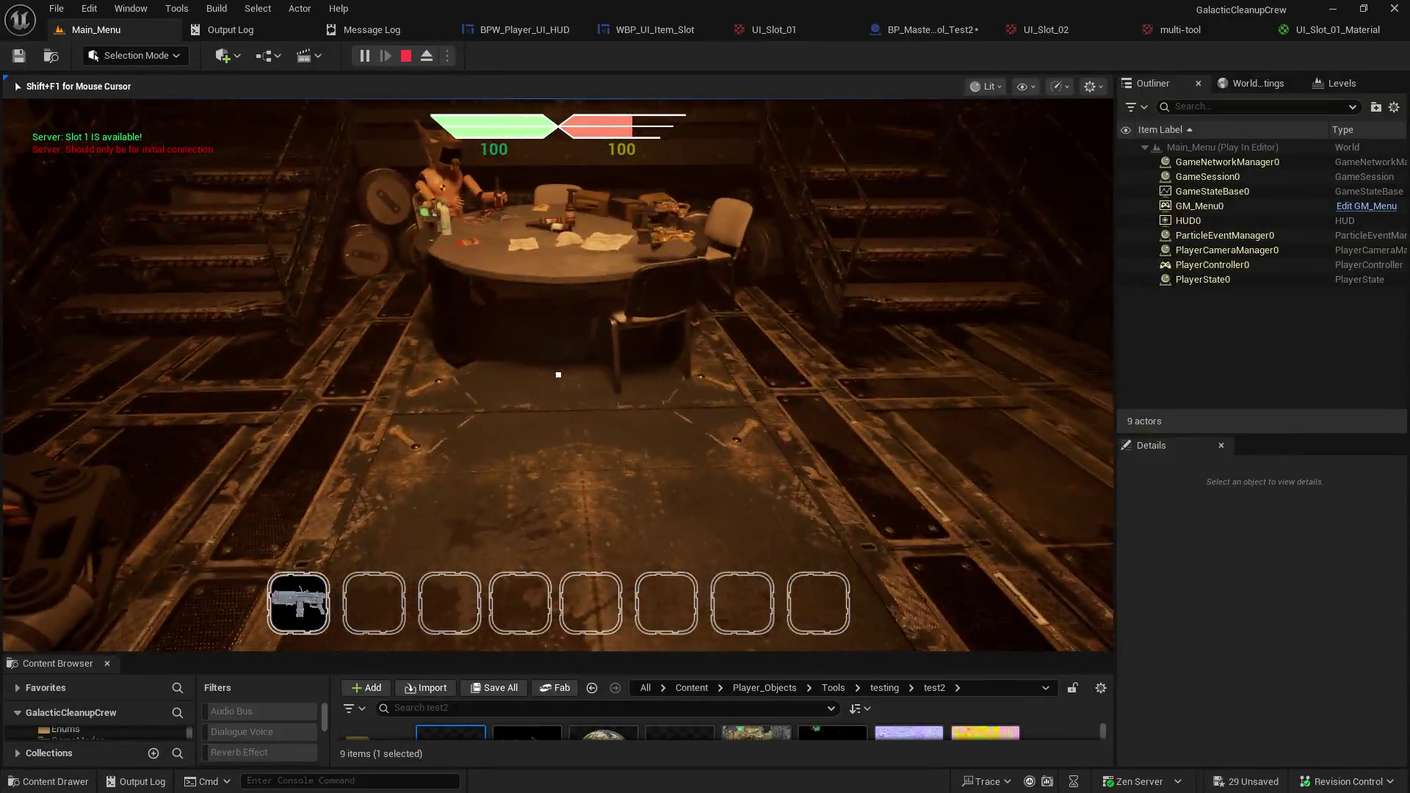
pyautogui.press('w')
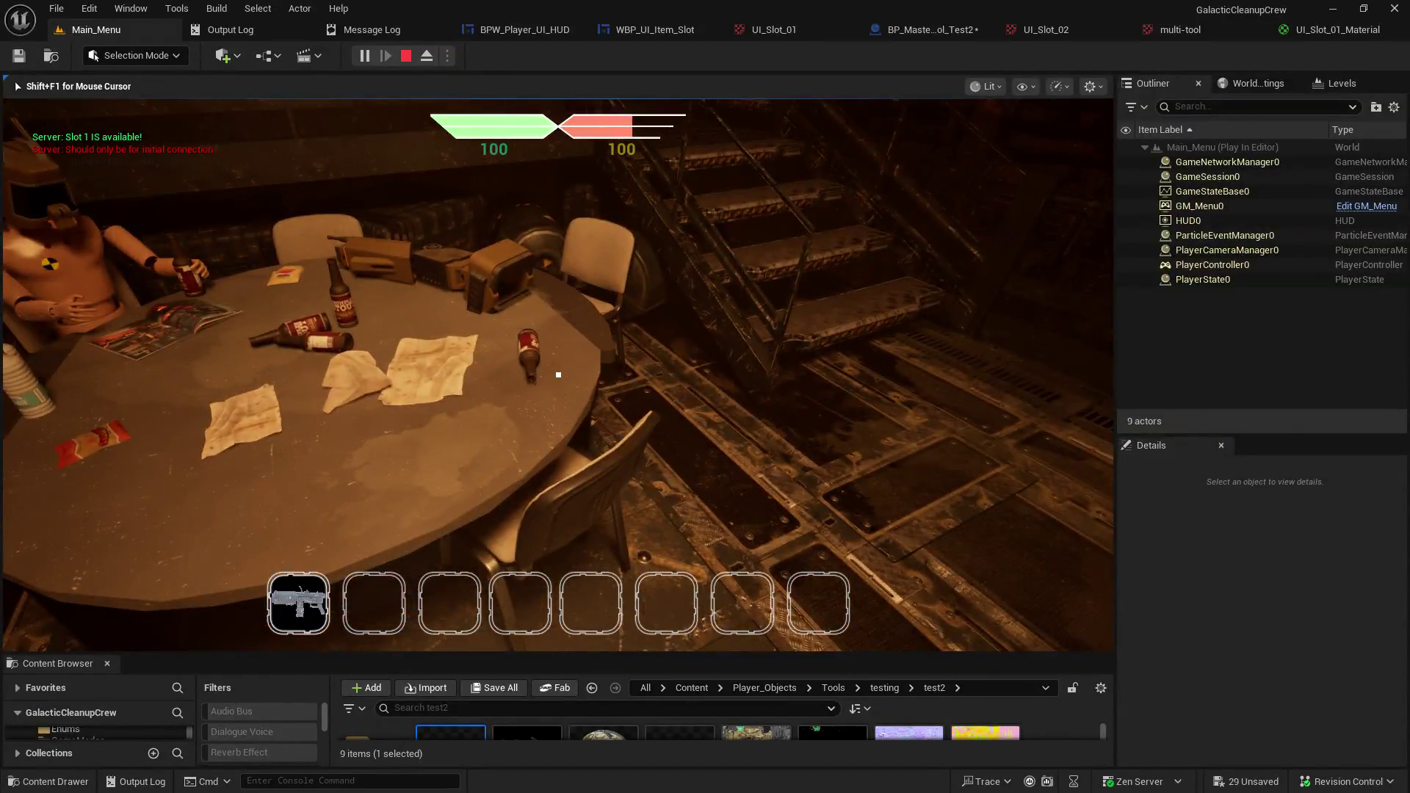
pyautogui.press('s')
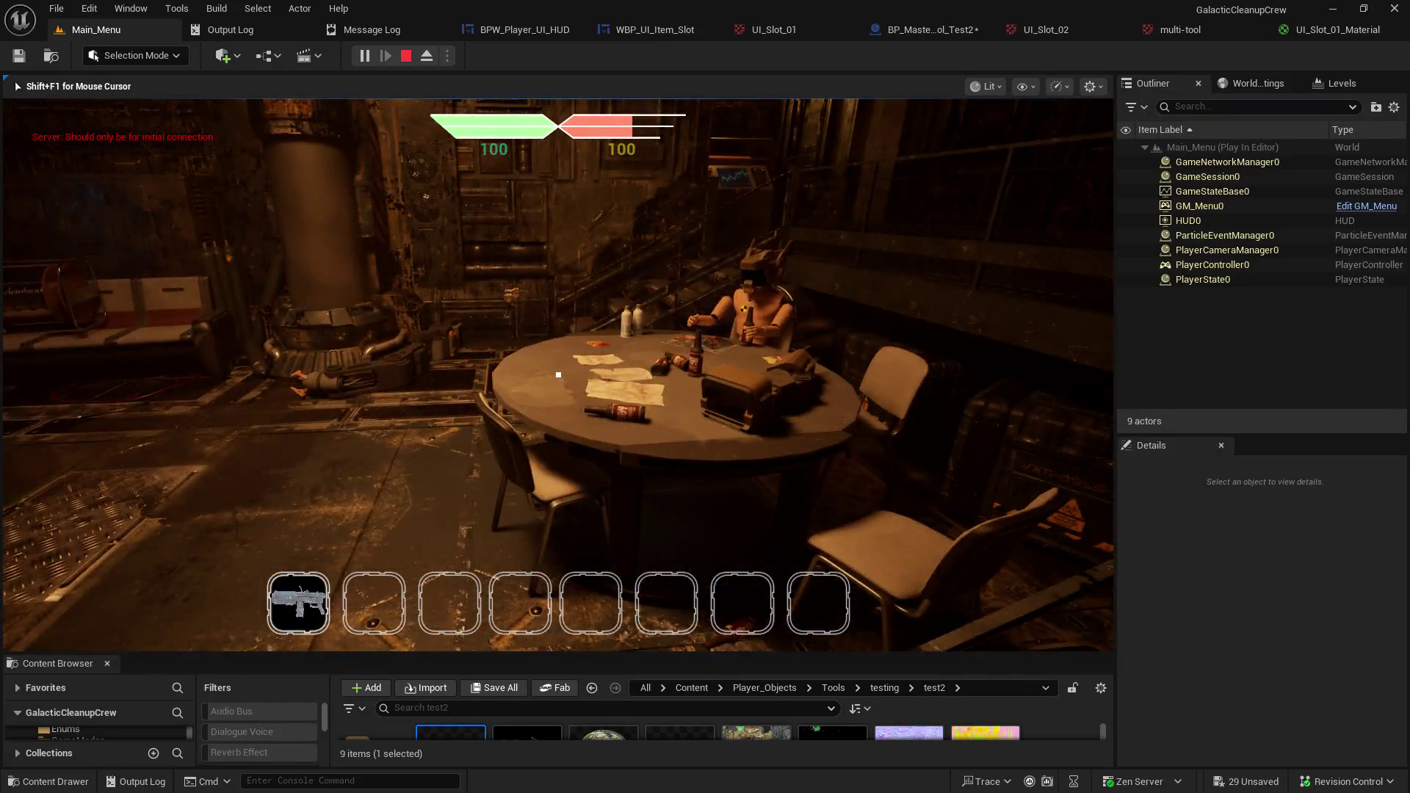
pyautogui.press('1')
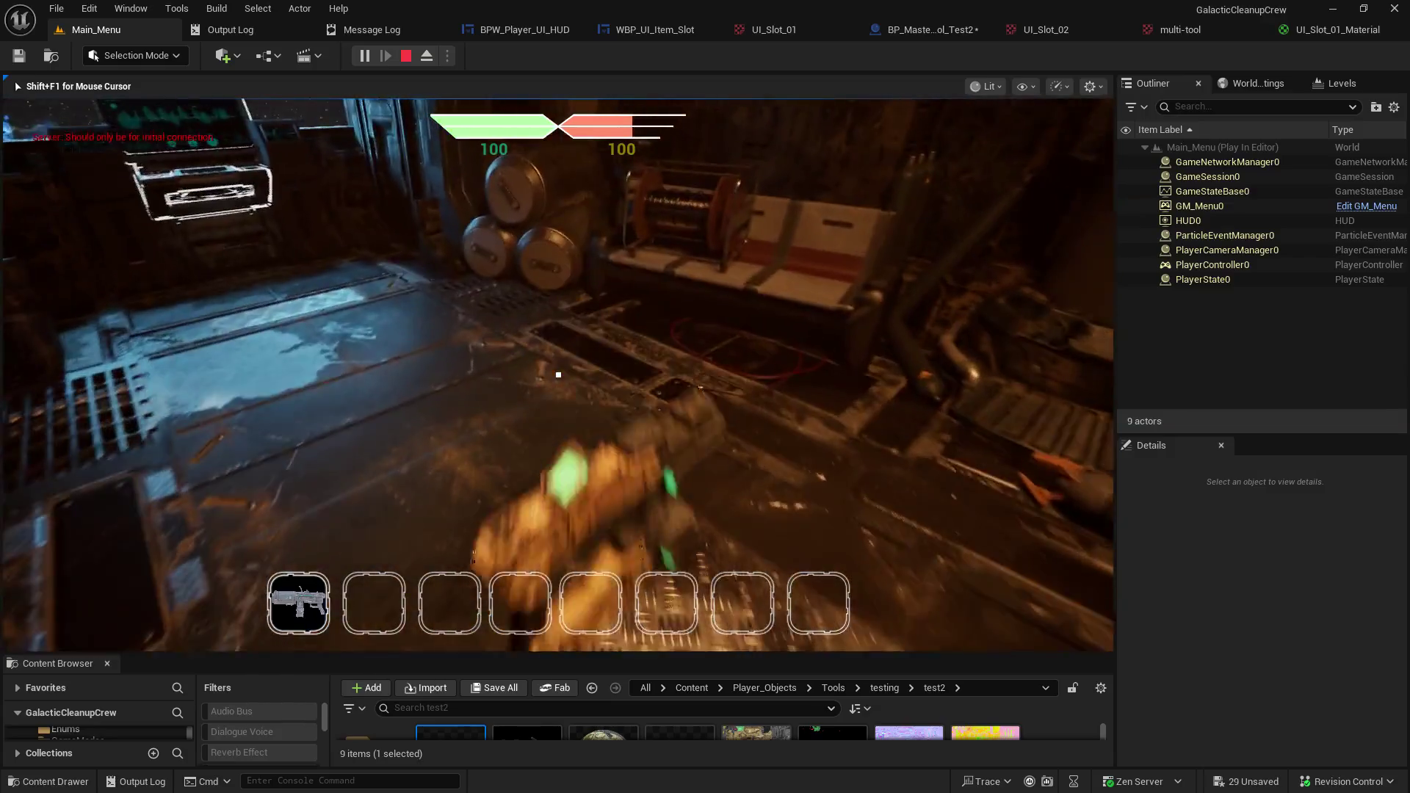
pyautogui.press('2')
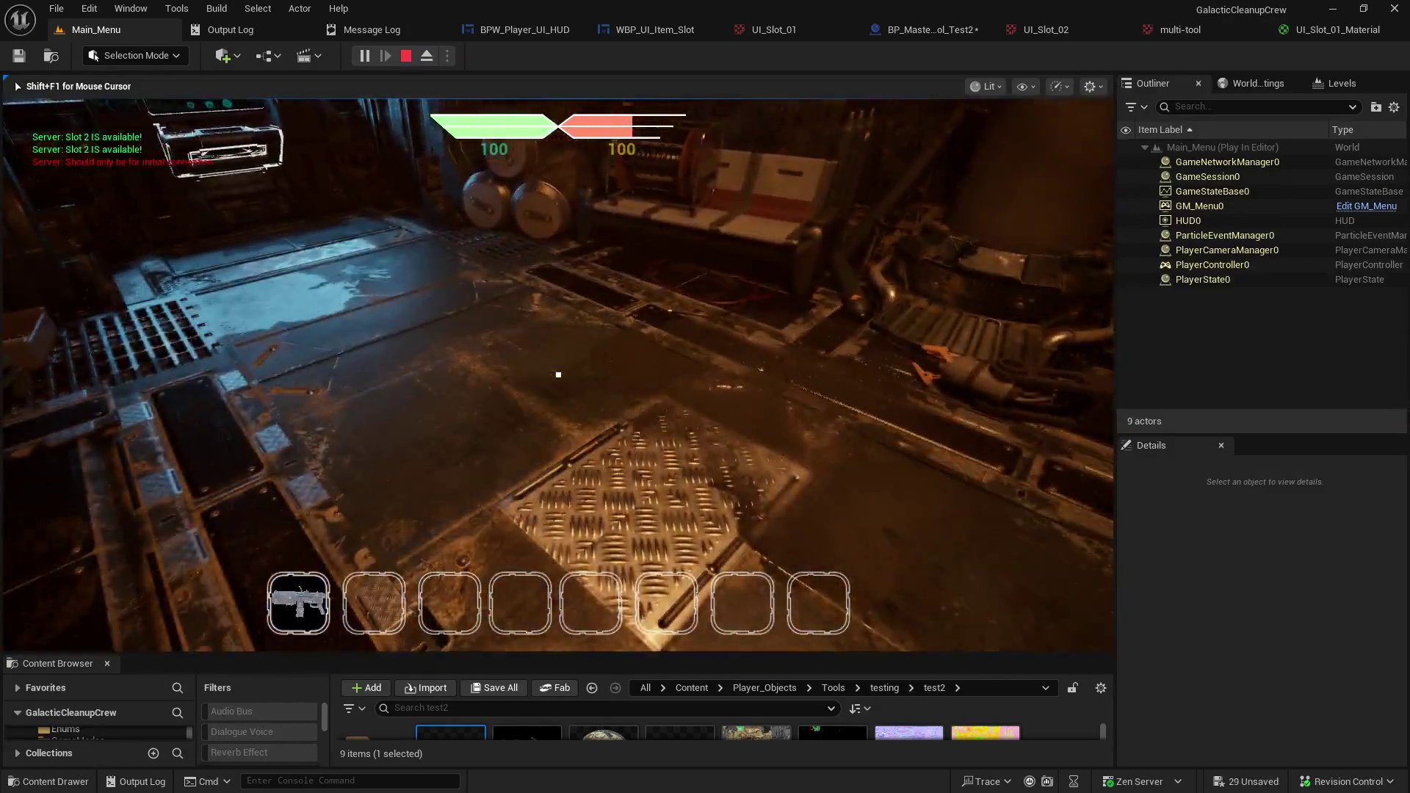
# Pick up the multi-tool, end the test play, and open BP_Master_Object_Tool_Test2.
pyautogui.press('1')
pyautogui.press('2')
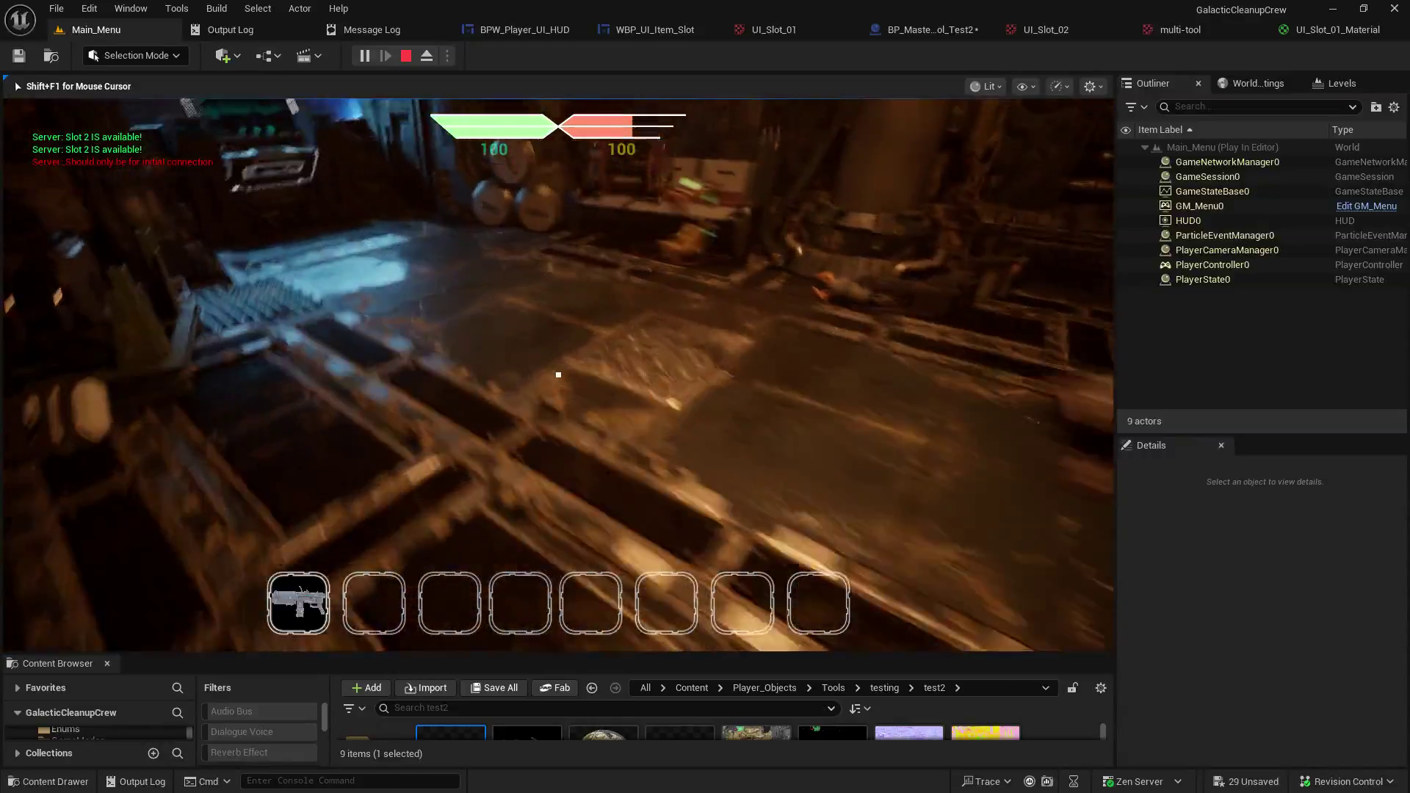
pyautogui.press('1')
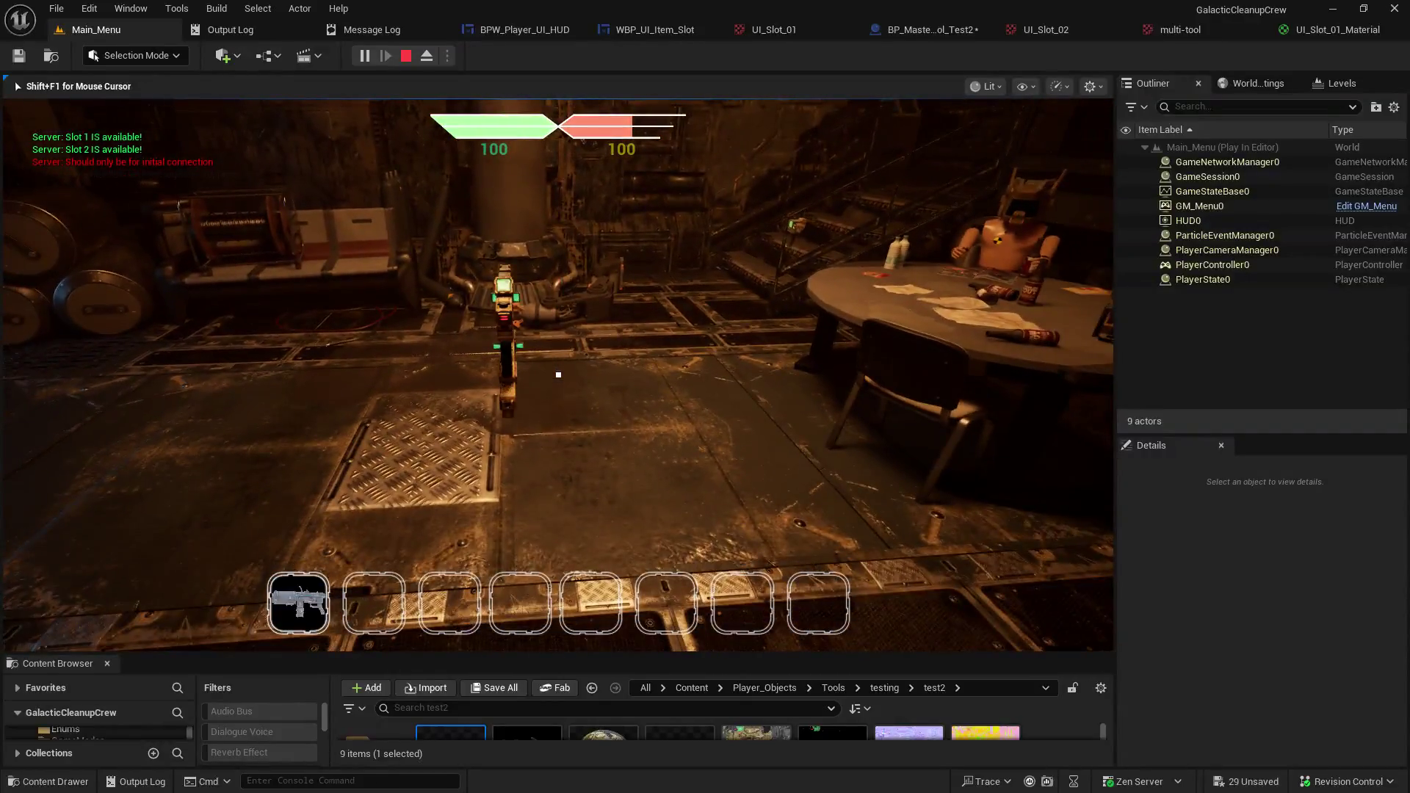
pyautogui.press('Escape')
pyautogui.click(924, 31)
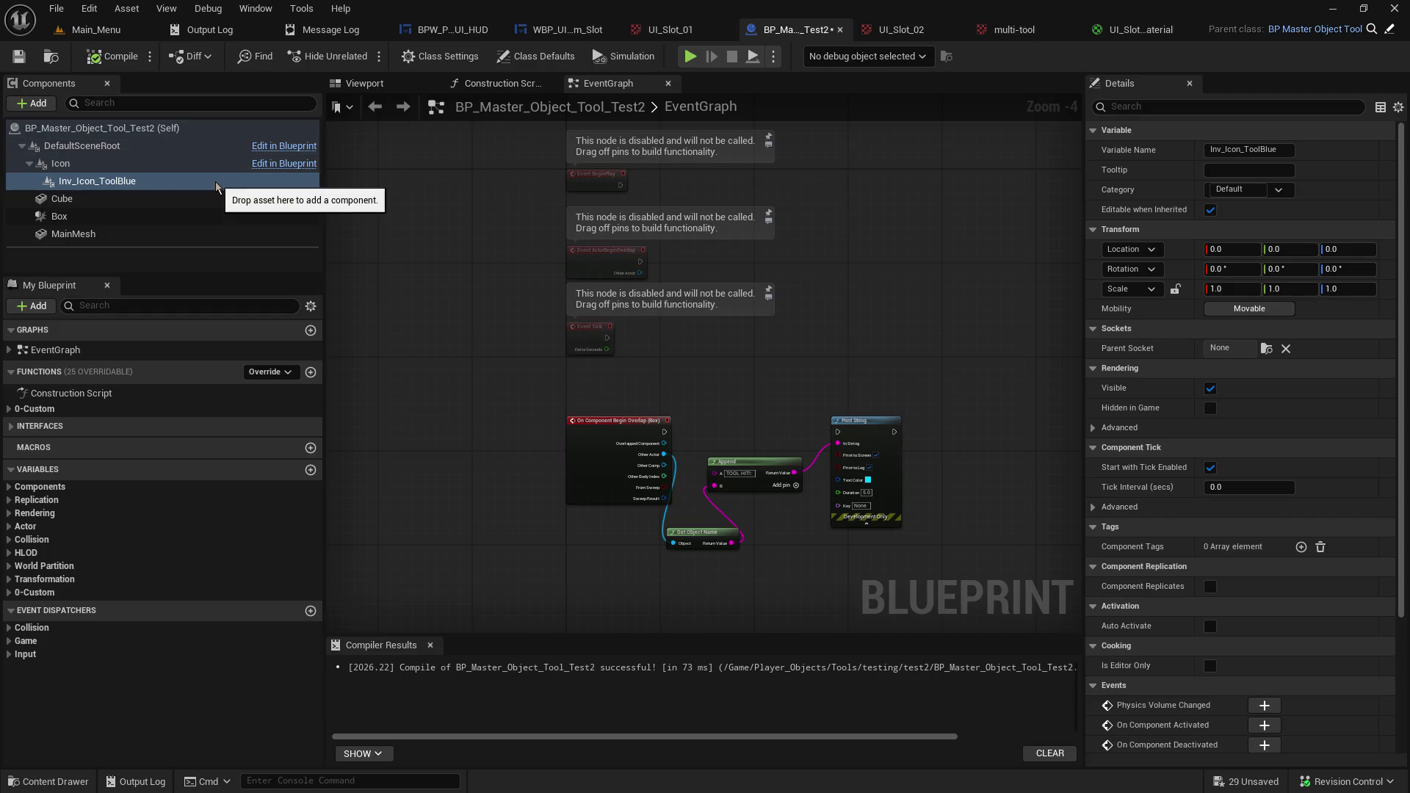
# Copy the Index [4] pin name Inv_Icon_Tool_Multi from the HUD's Switch on String node.
pyautogui.click(423, 31)
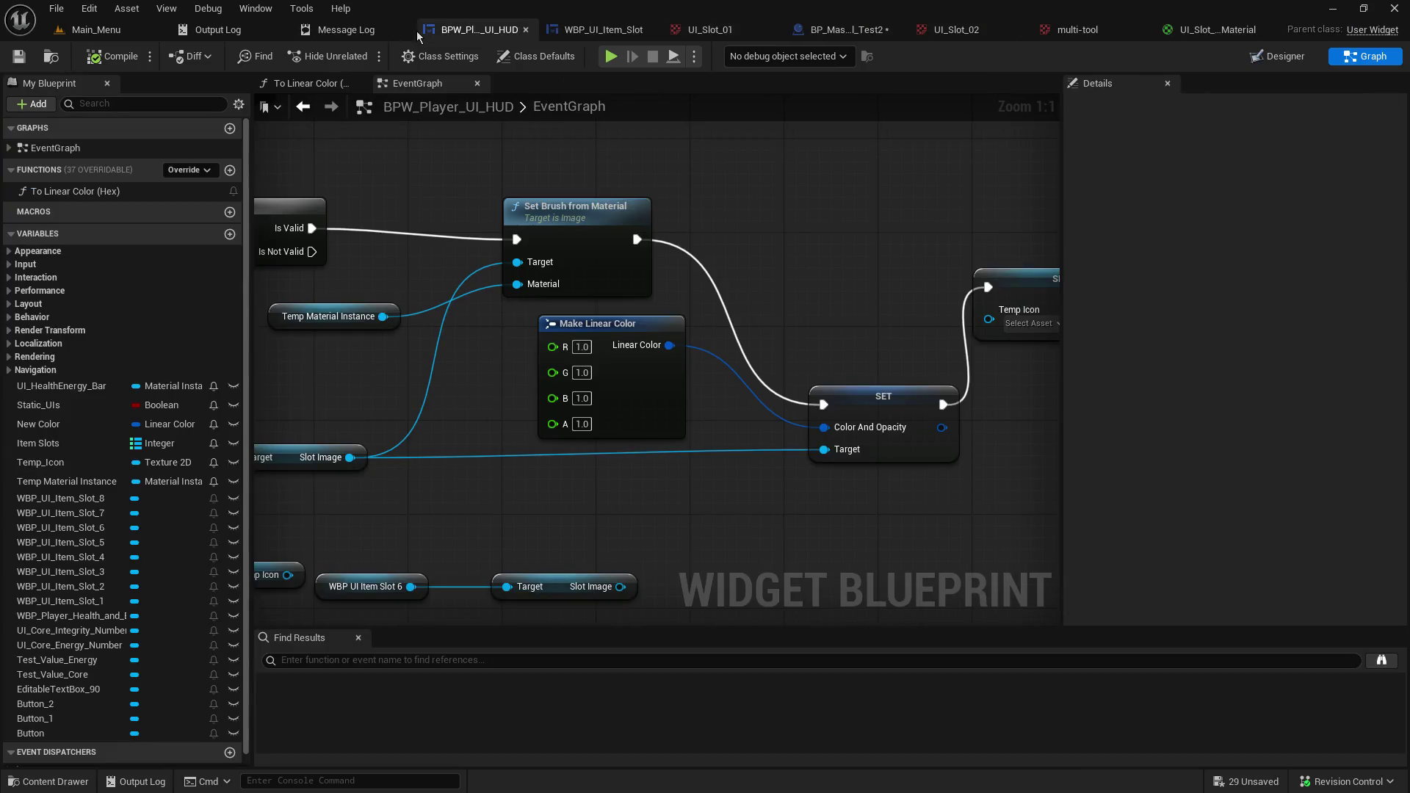
pyautogui.moveTo(454, 131)
pyautogui.mouseDown()
pyautogui.moveTo(661, 309)
pyautogui.moveTo(734, 397)
pyautogui.moveTo(646, 514)
pyautogui.moveTo(484, 500)
pyautogui.moveTo(606, 506)
pyautogui.mouseUp()
pyautogui.click(374, 286)
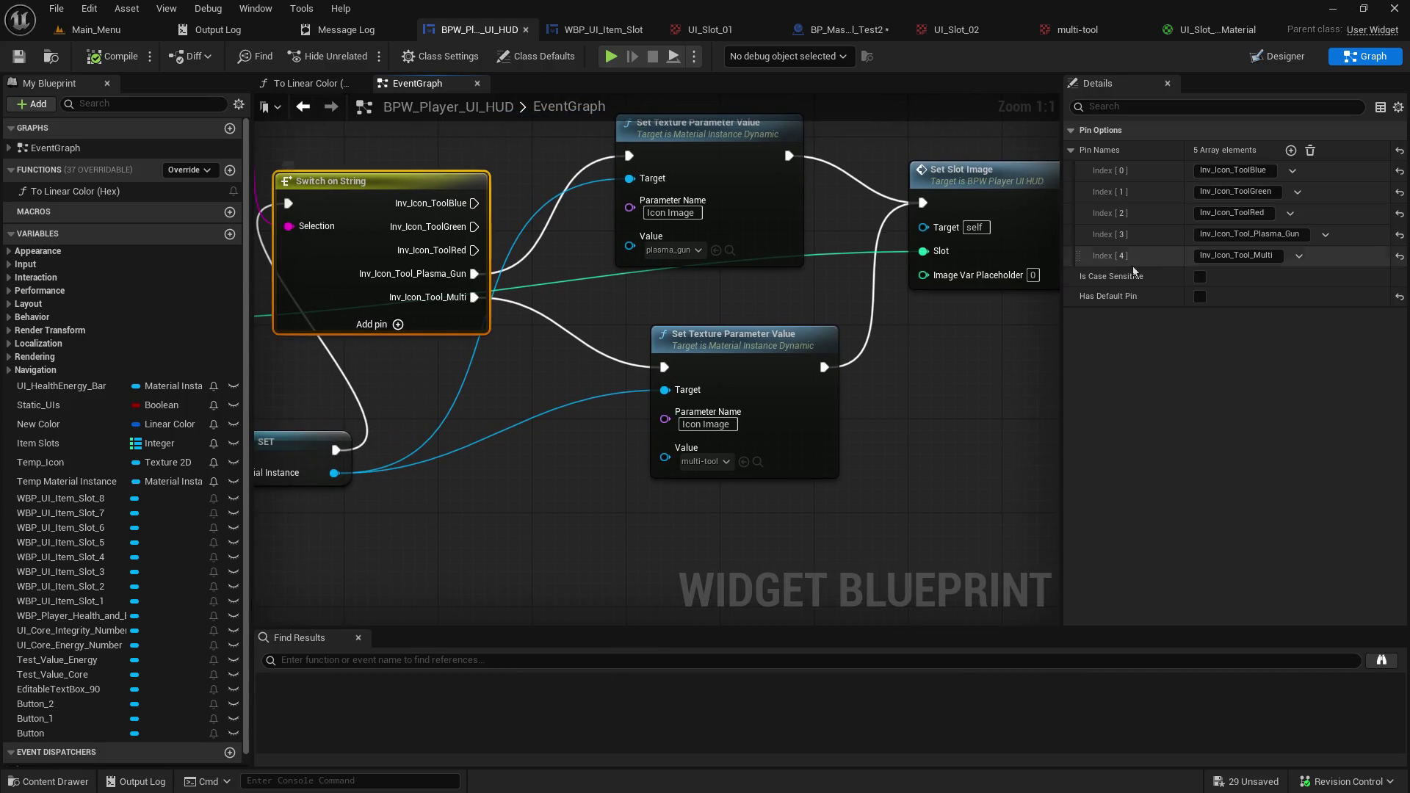
pyautogui.click(1249, 255)
pyautogui.rightClick(1256, 257)
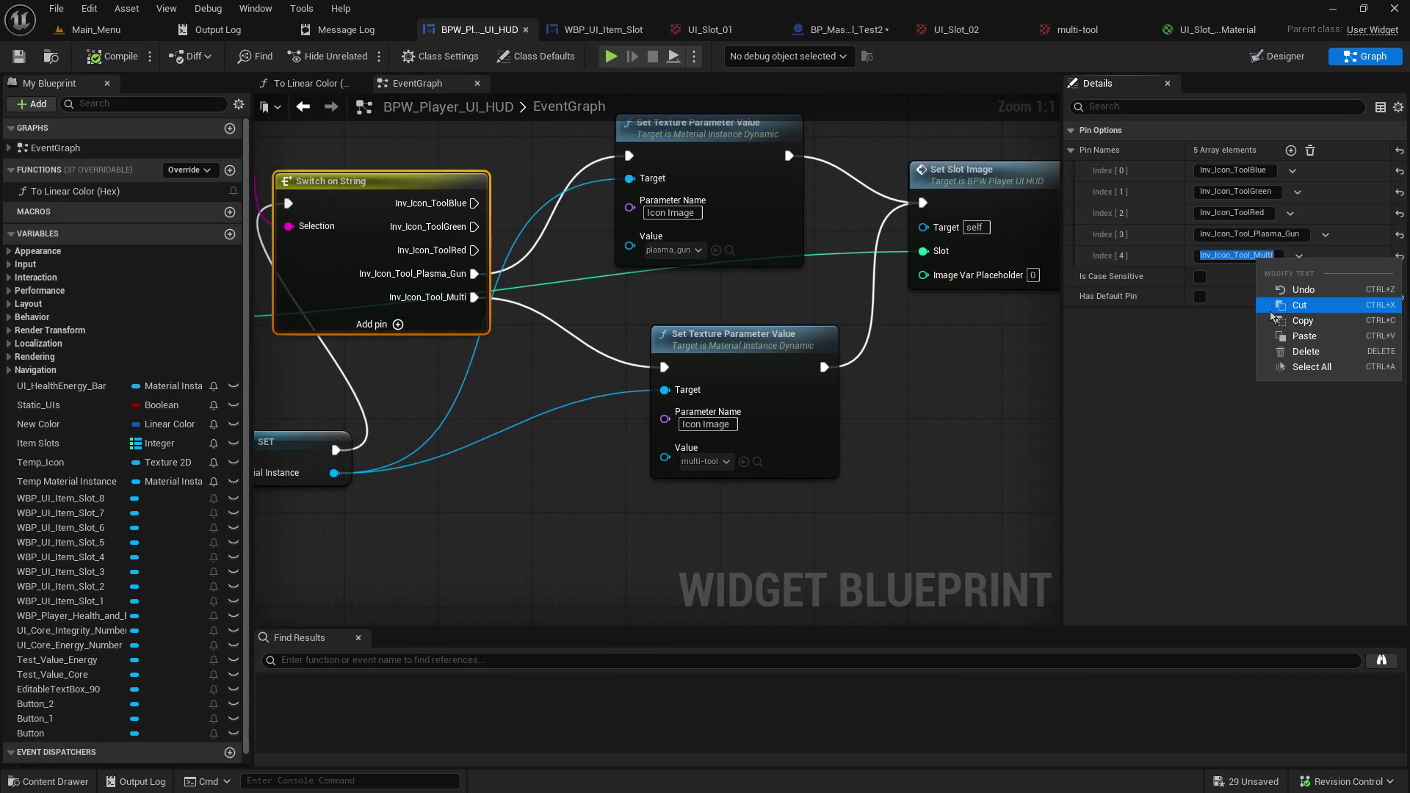
pyautogui.click(1280, 322)
# Rename the Inv_Icon_ToolBlue component to Inv_Icon_Tool_Multi and save the tool blueprint.
pyautogui.click(822, 30)
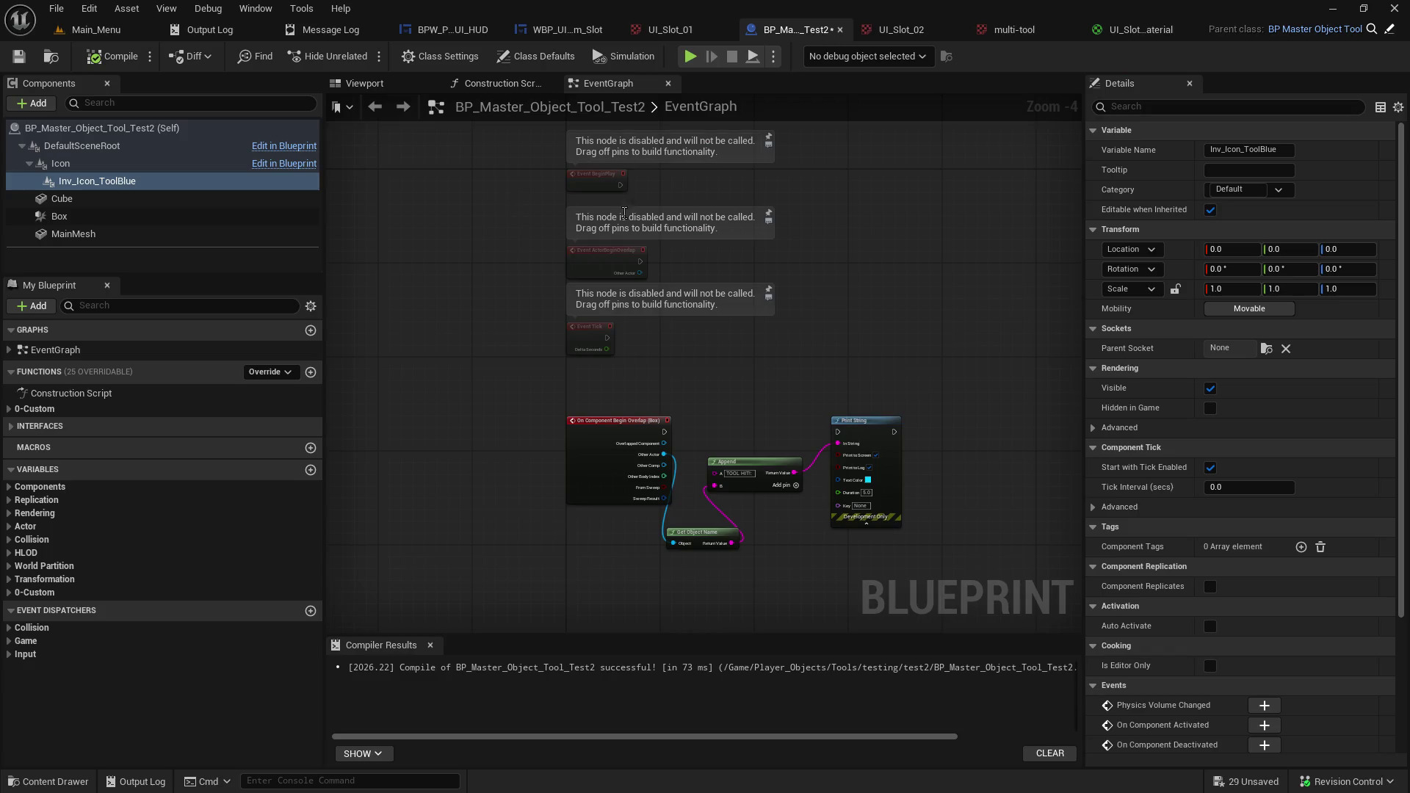
pyautogui.rightClick(168, 183)
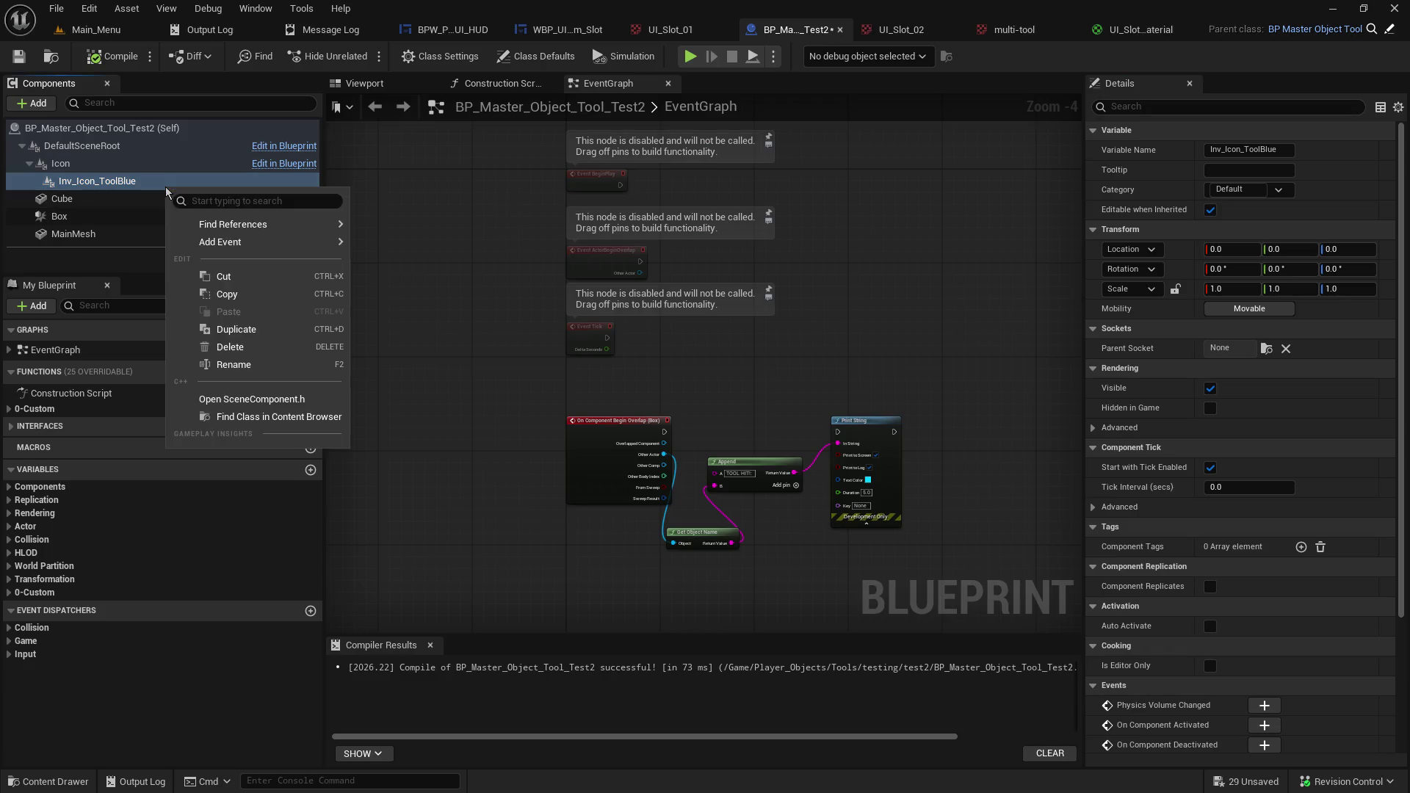
pyautogui.click(250, 357)
pyautogui.hotkey('ctrl', 'v')
pyautogui.press('Return')
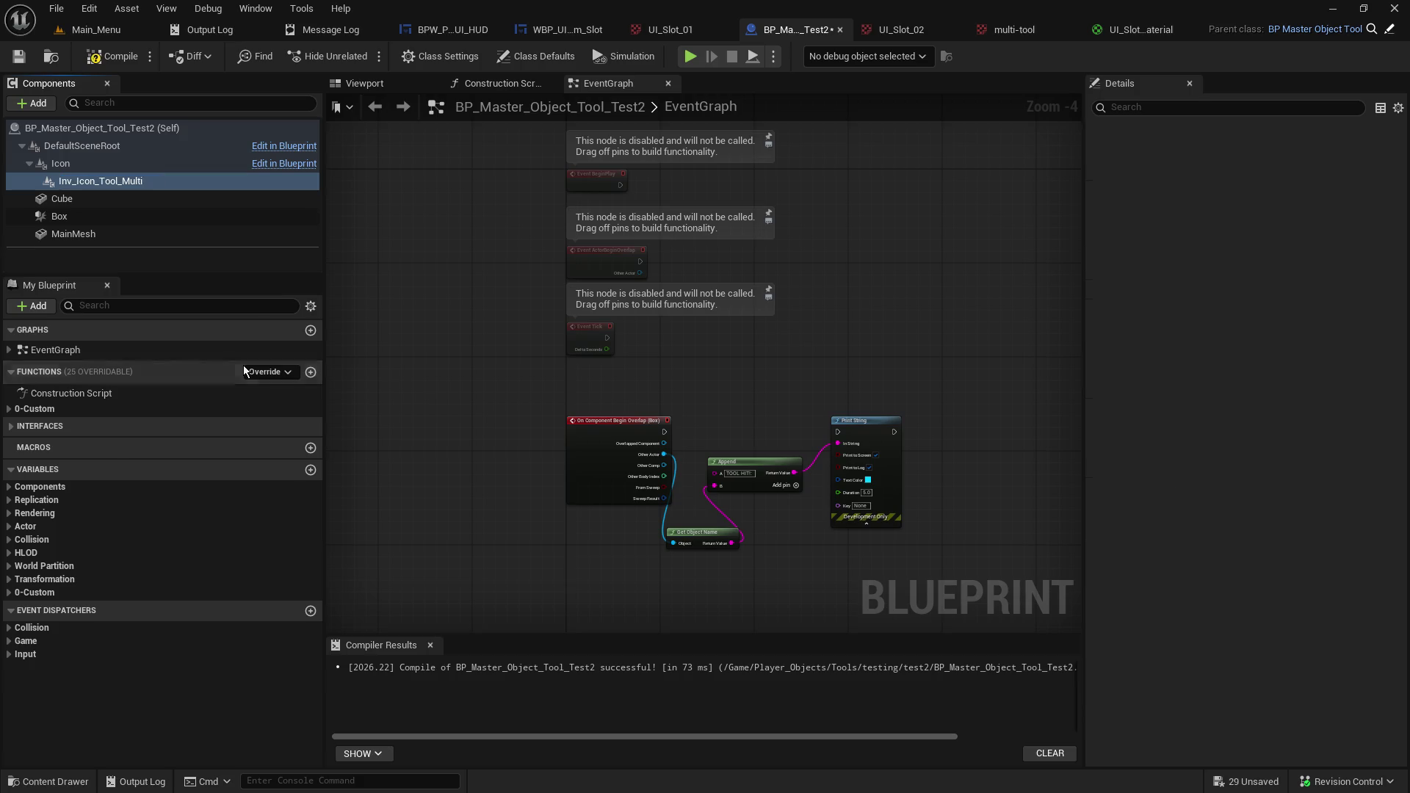
pyautogui.hotkey('ctrl', 's')
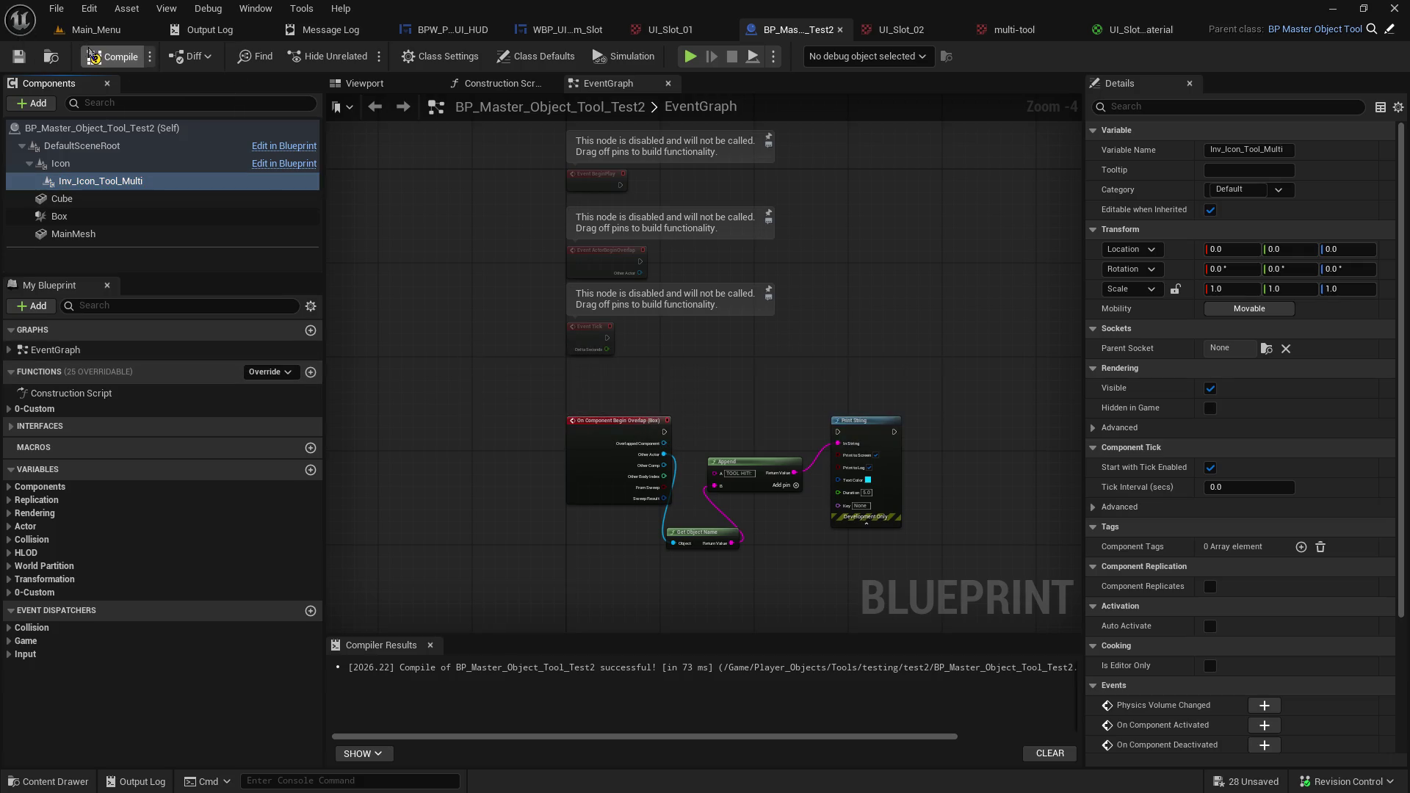
# Start a new test play from Main_Menu and host a game.
pyautogui.click(102, 33)
pyautogui.click(373, 64)
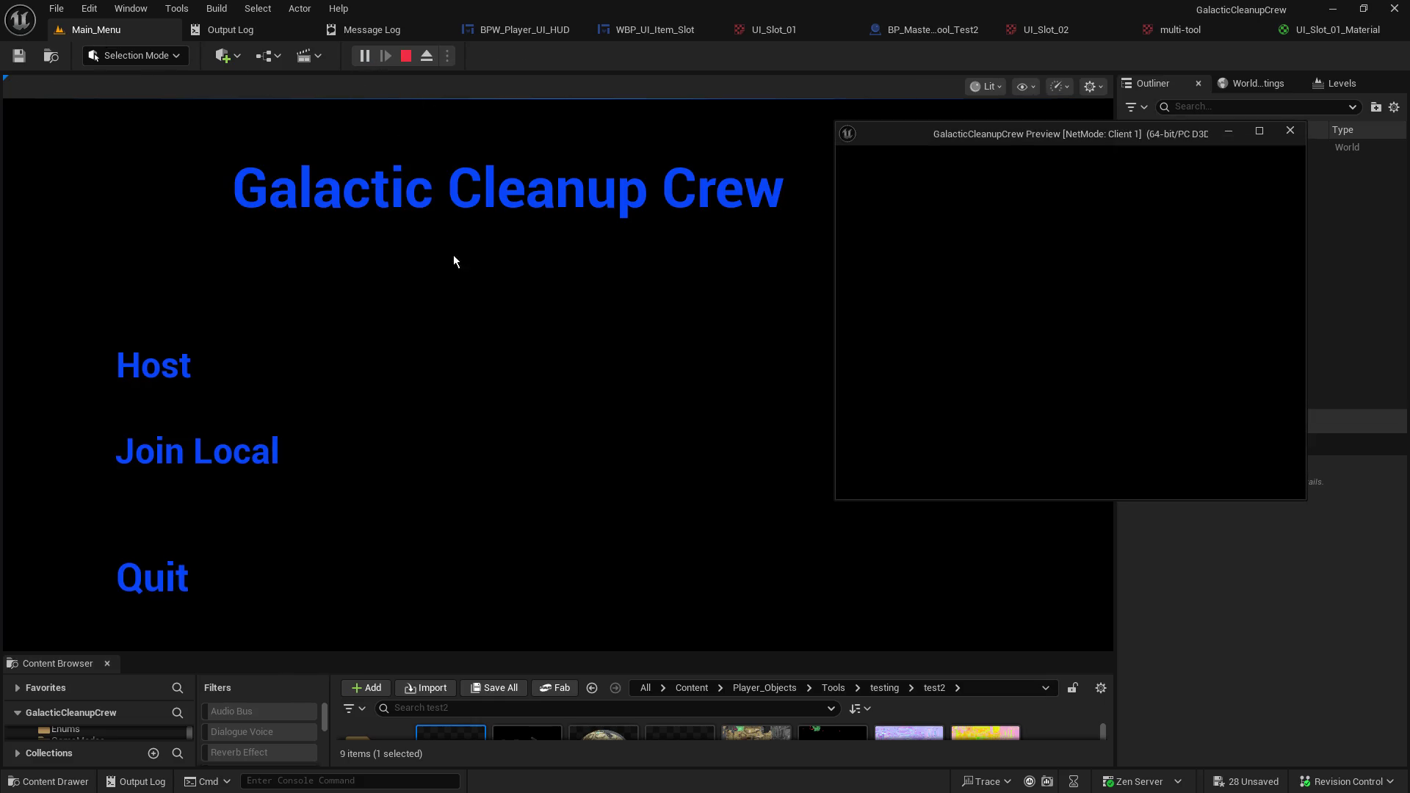
pyautogui.click(172, 371)
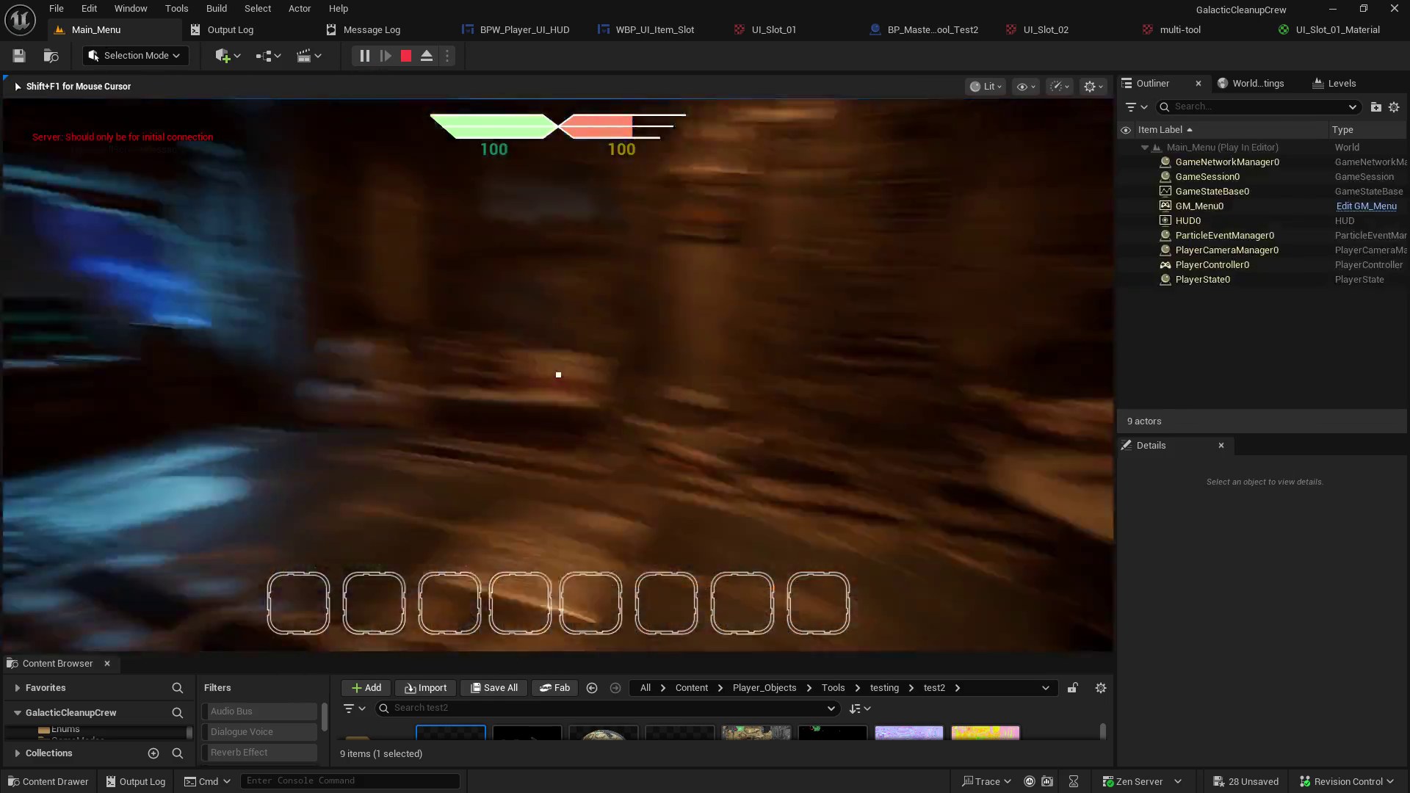
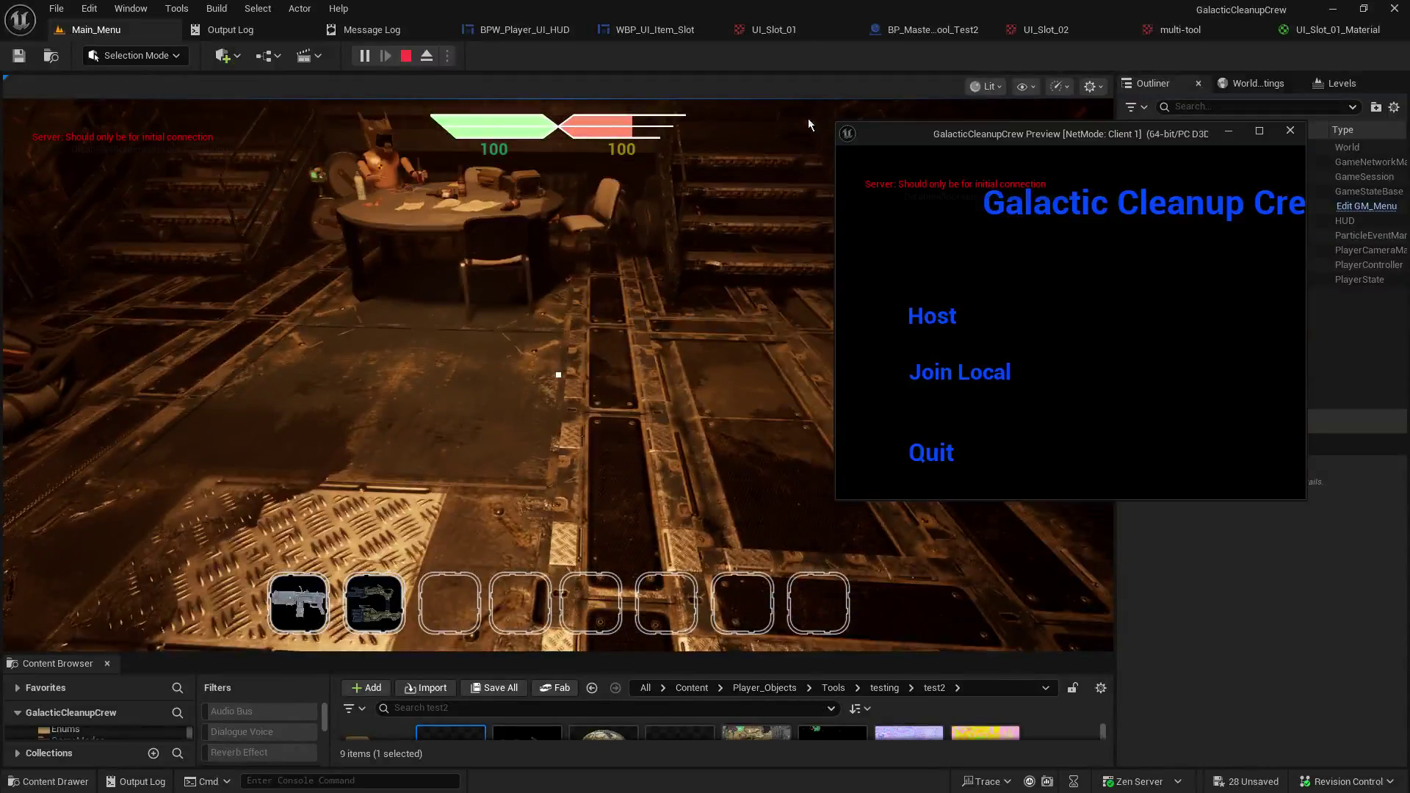
# Bring up the BPW_Player_UI_HUD event graph, glancing at the tab options and File menu without changes.
pyautogui.click(525, 29)
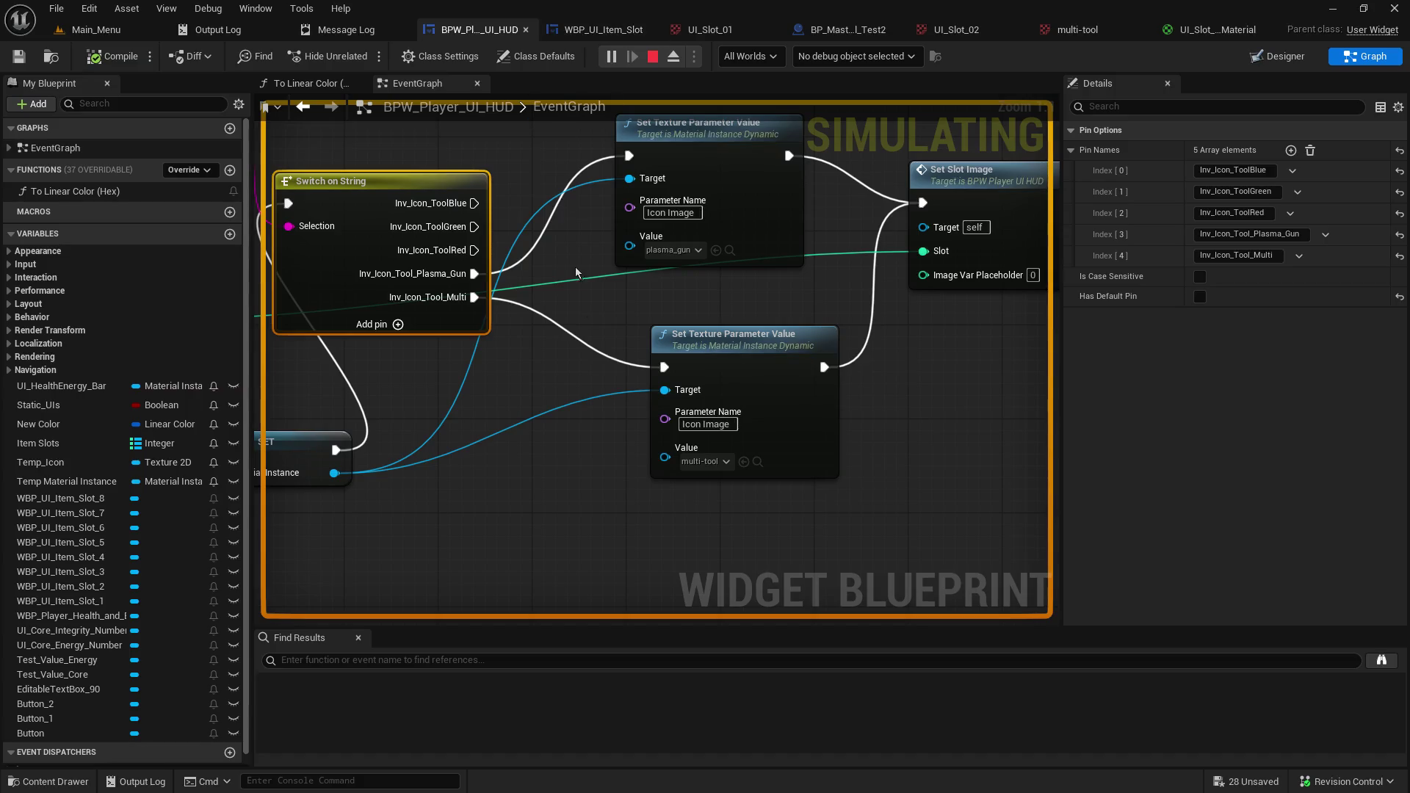
pyautogui.click(661, 341)
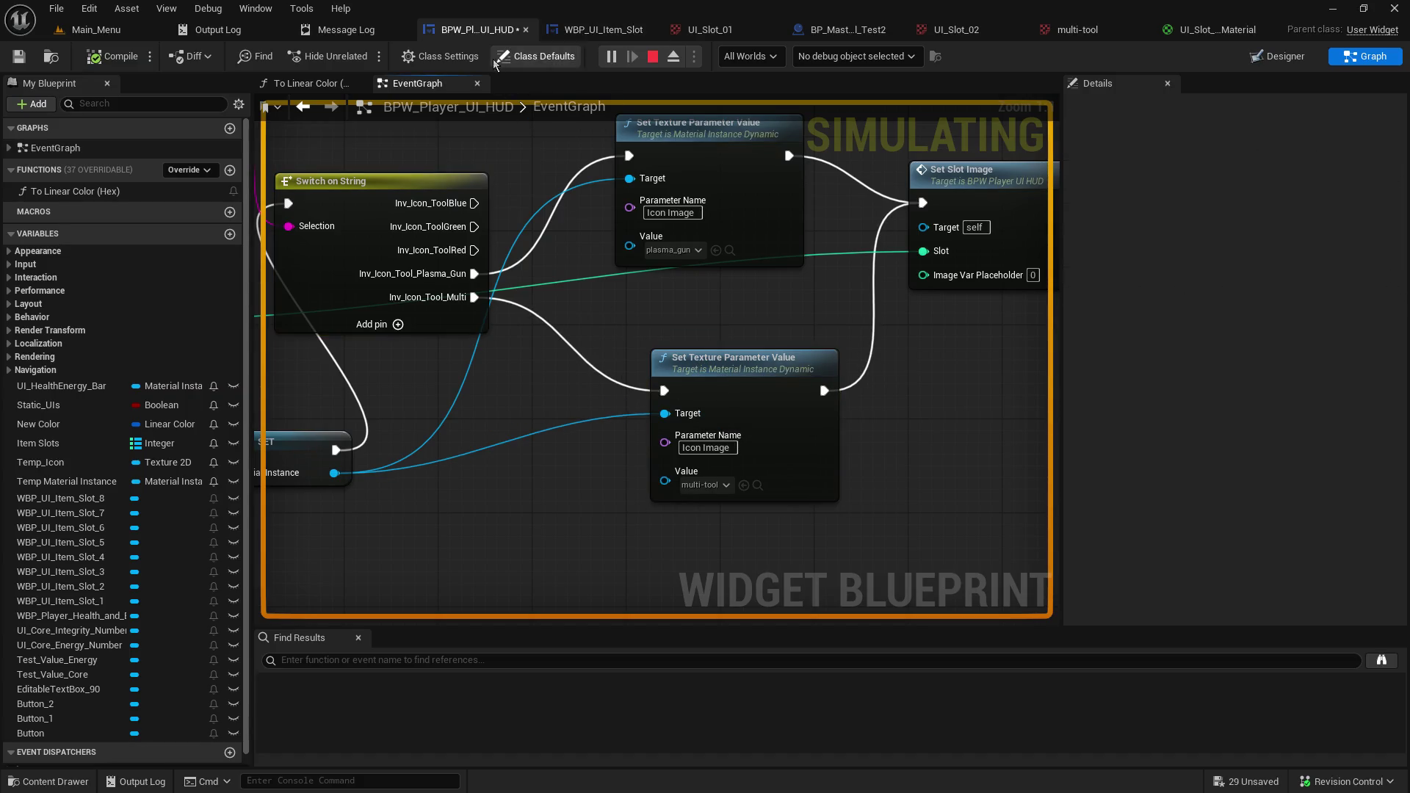
pyautogui.rightClick(490, 28)
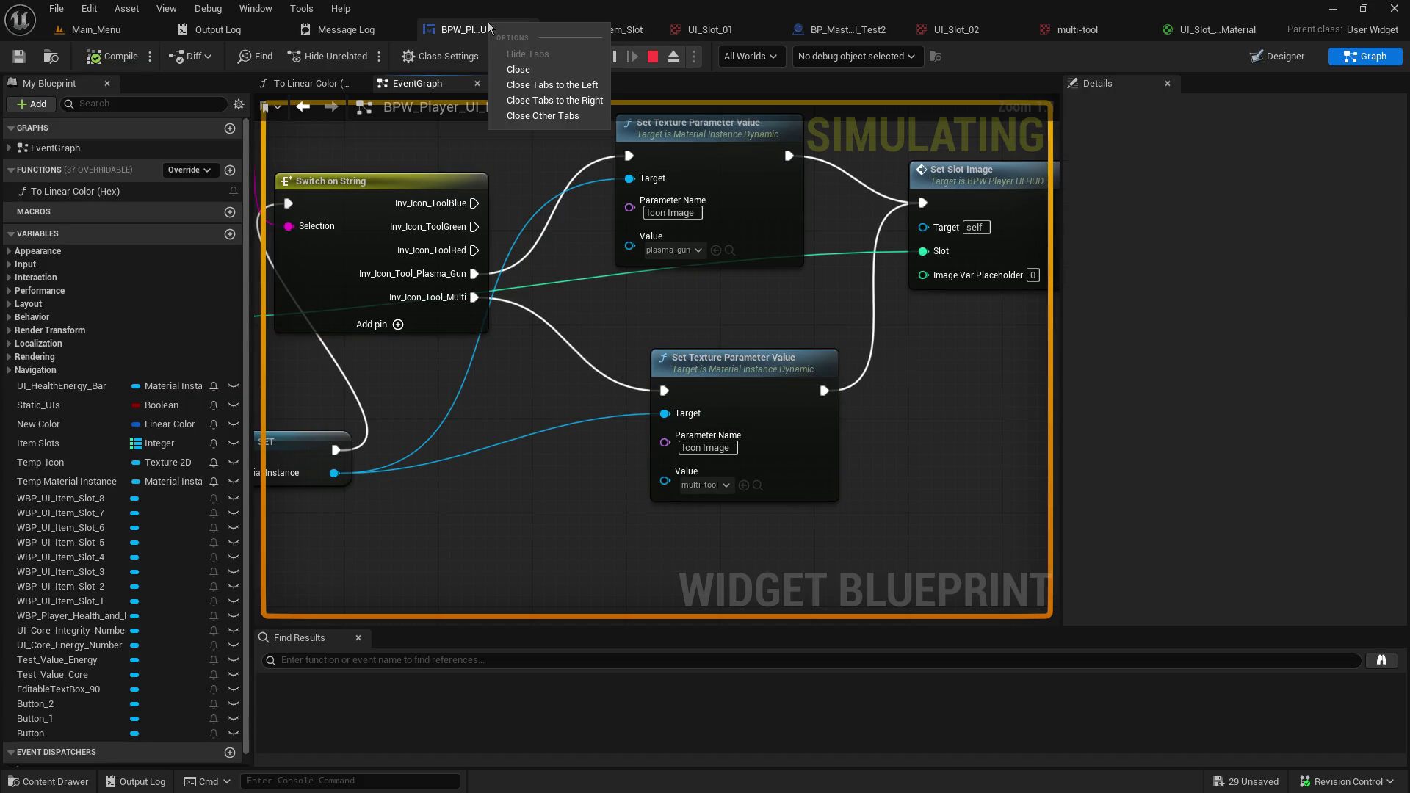
pyautogui.click(471, 165)
pyautogui.click(70, 7)
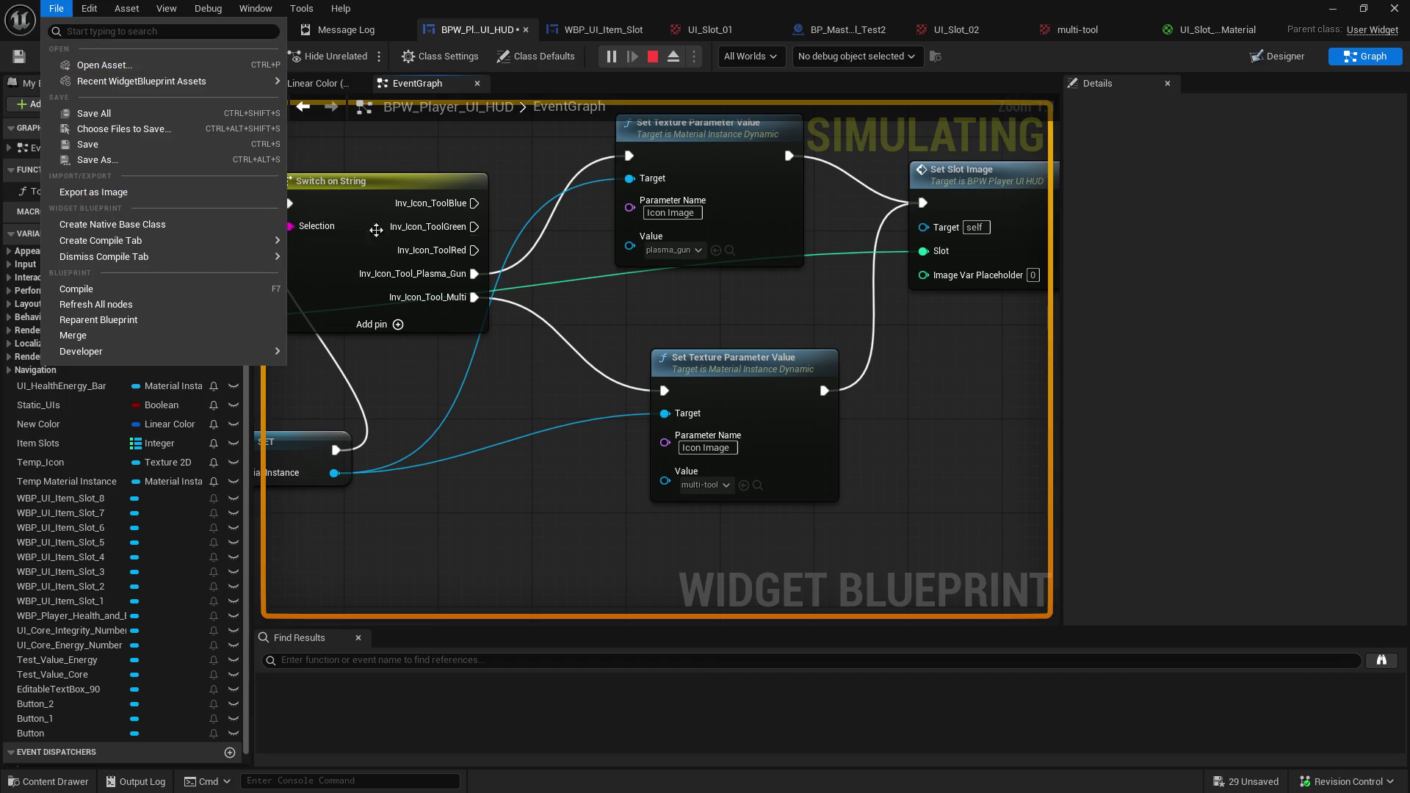
pyautogui.click(923, 367)
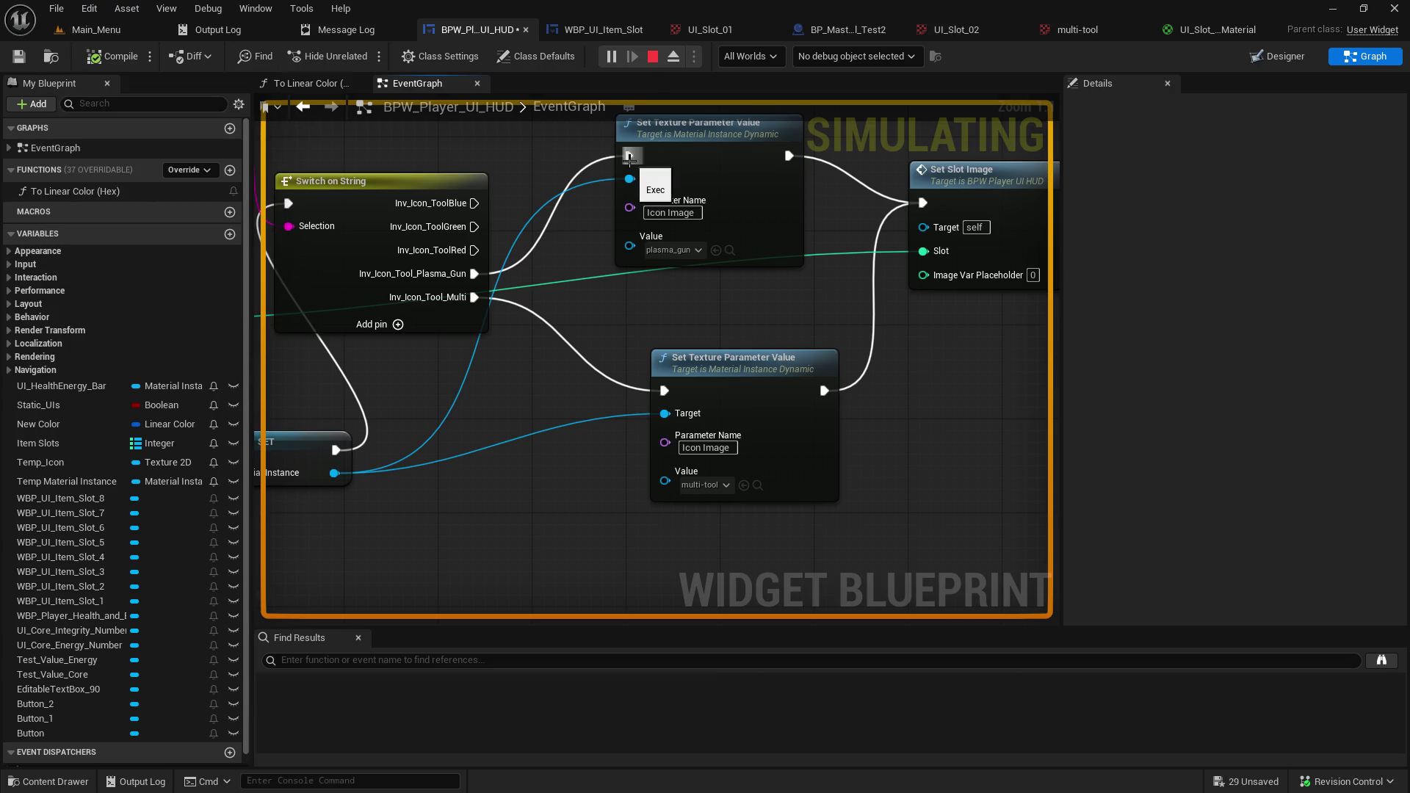
pyautogui.rightClick(490, 35)
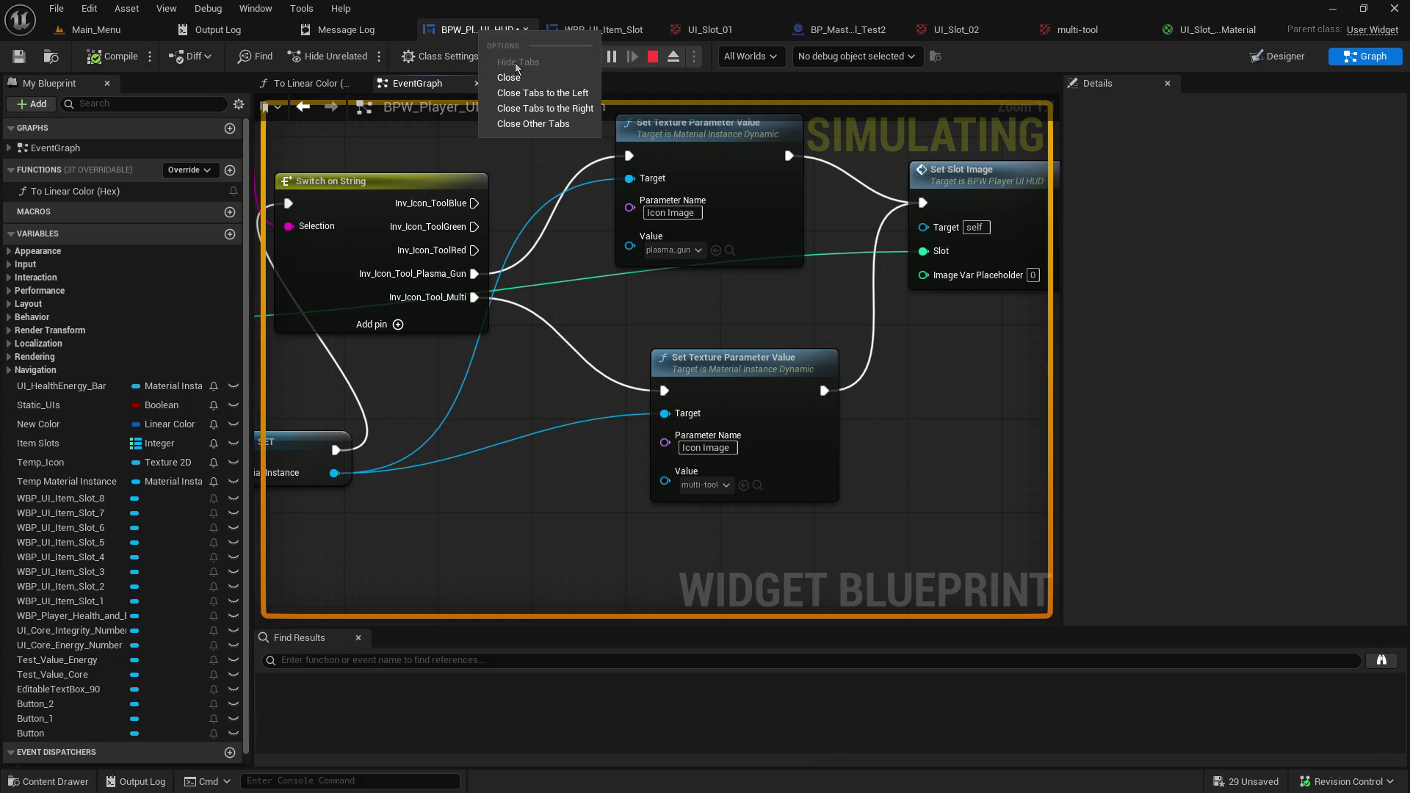
pyautogui.click(605, 258)
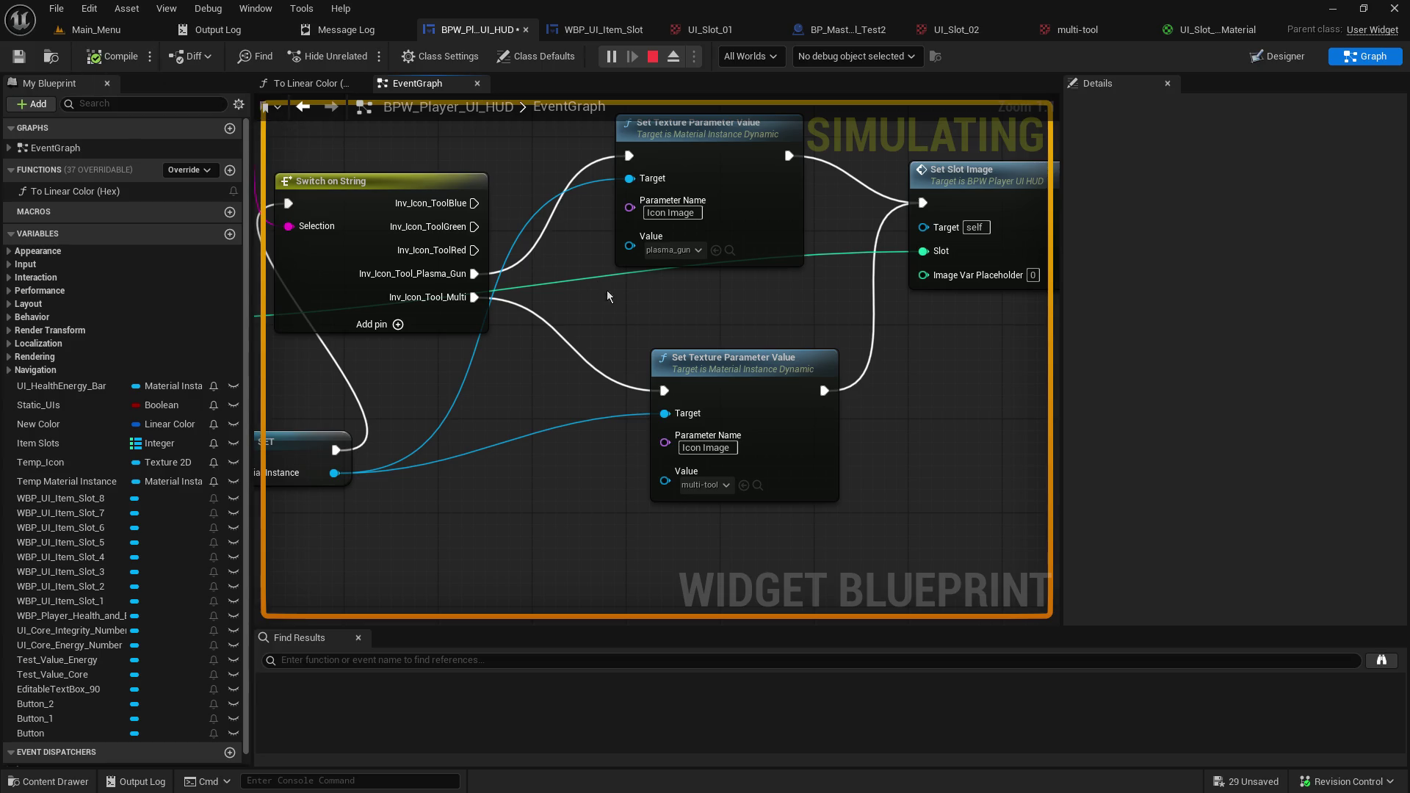
# Change the lower Set Texture Parameter Value node's Parameter Name to 'dfdfdfd'.
pyautogui.click(705, 447)
pyautogui.write('dfdfdfd')
pyautogui.press('Return')
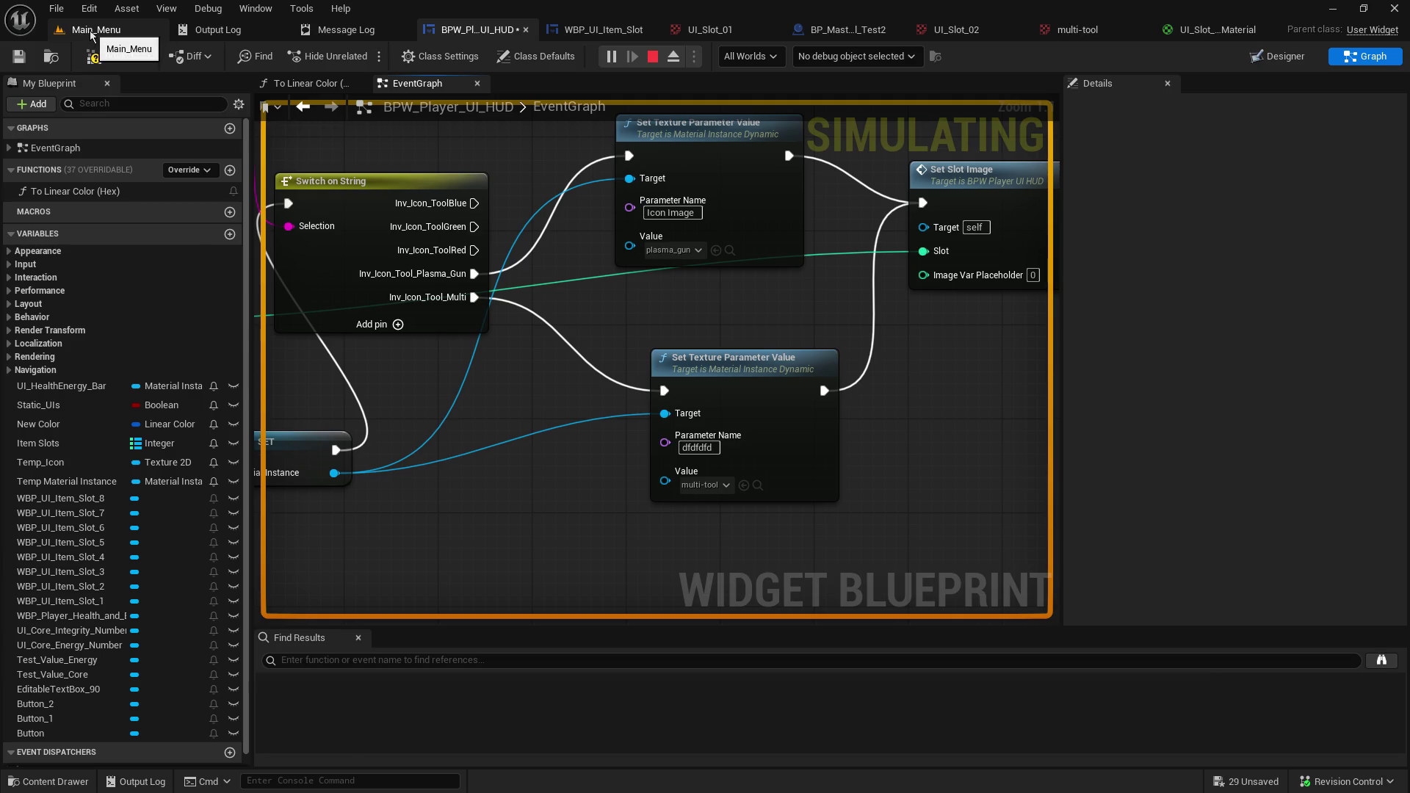
# Show the BPW_Player_UI_HUD asset in an enlarged Content Browser beside the Main_Menu level.
pyautogui.click(92, 33)
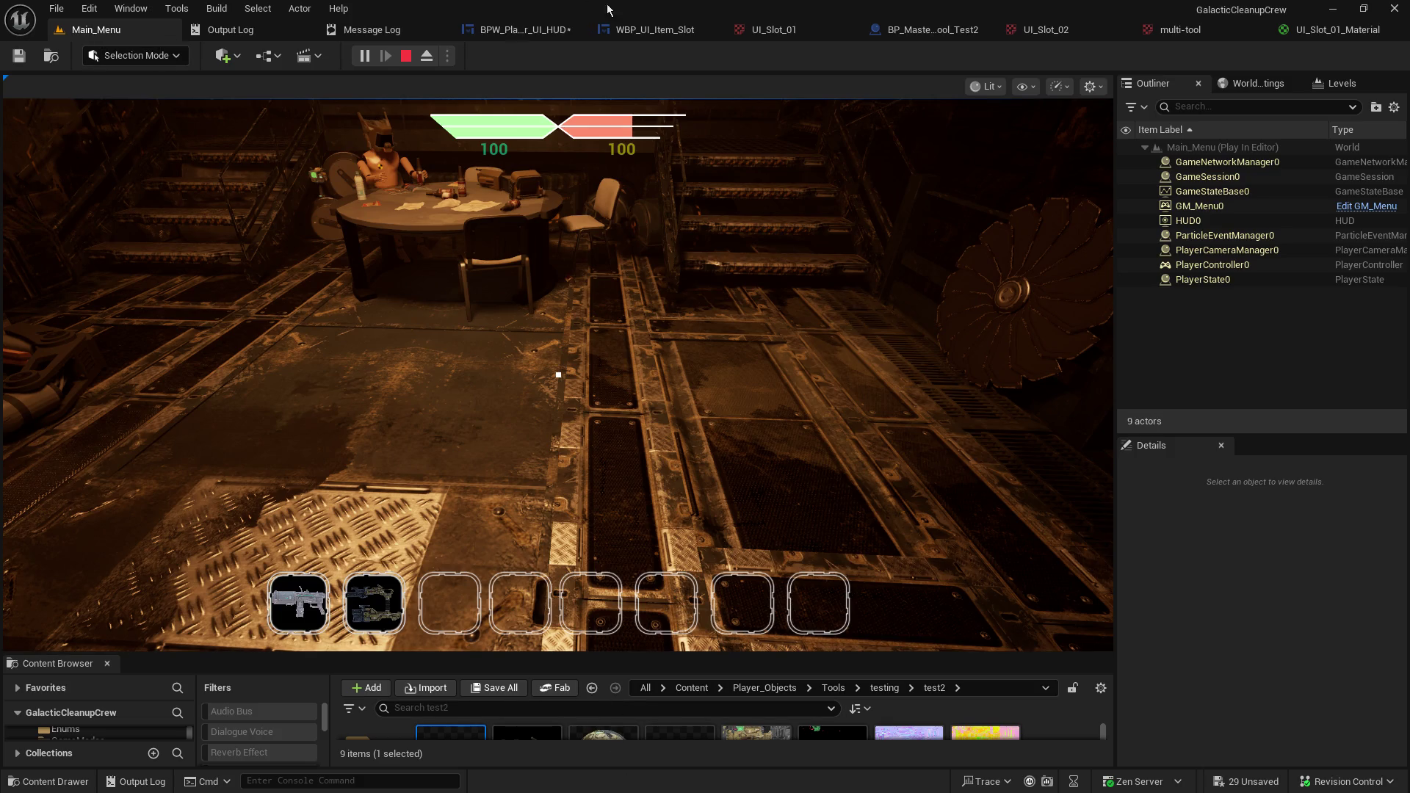
pyautogui.click(518, 30)
pyautogui.click(51, 57)
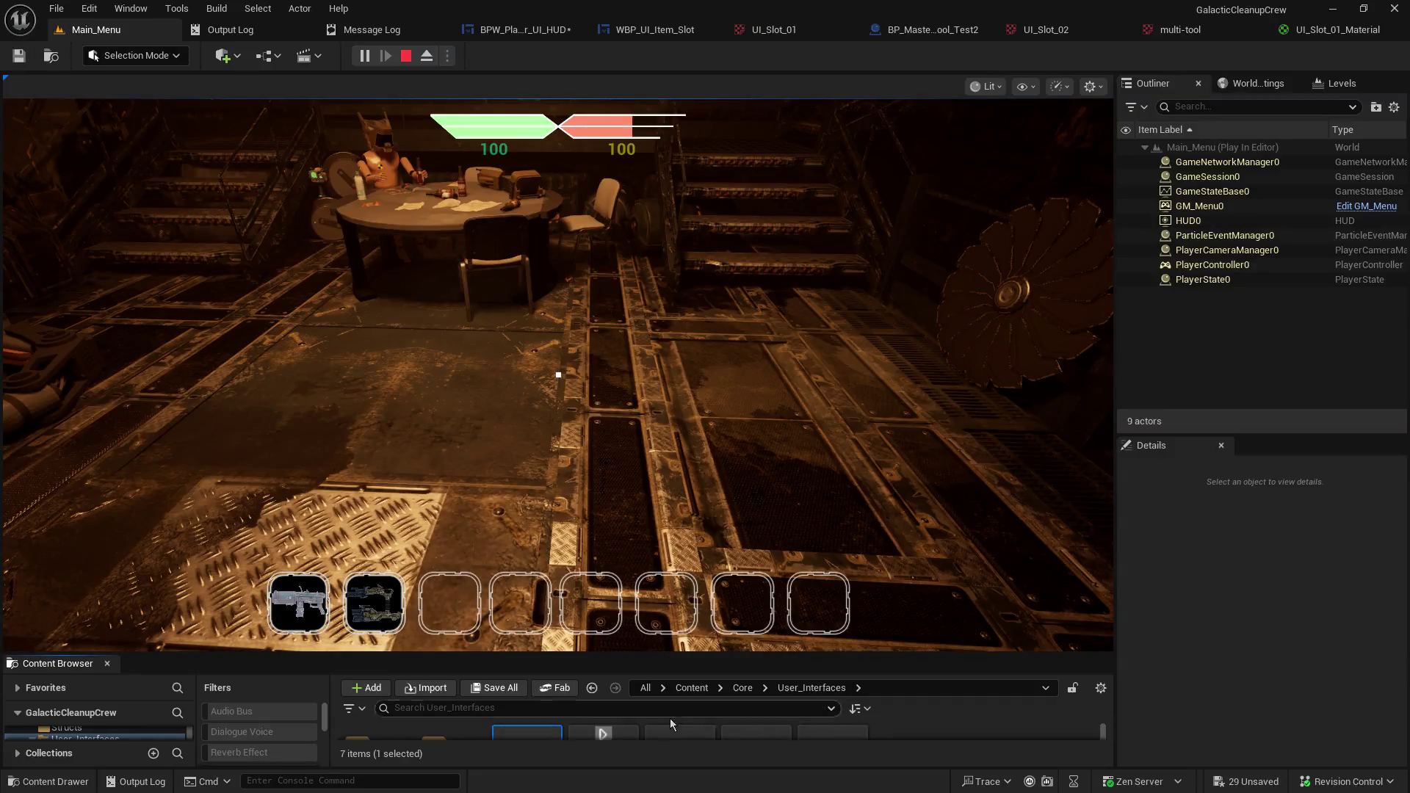
pyautogui.moveTo(678, 655); pyautogui.dragTo(647, 368)
# Try Asset Actions > Reload on BPW_Player_UI_HUD, refused during PIE, then stop the game session.
pyautogui.rightClick(508, 474)
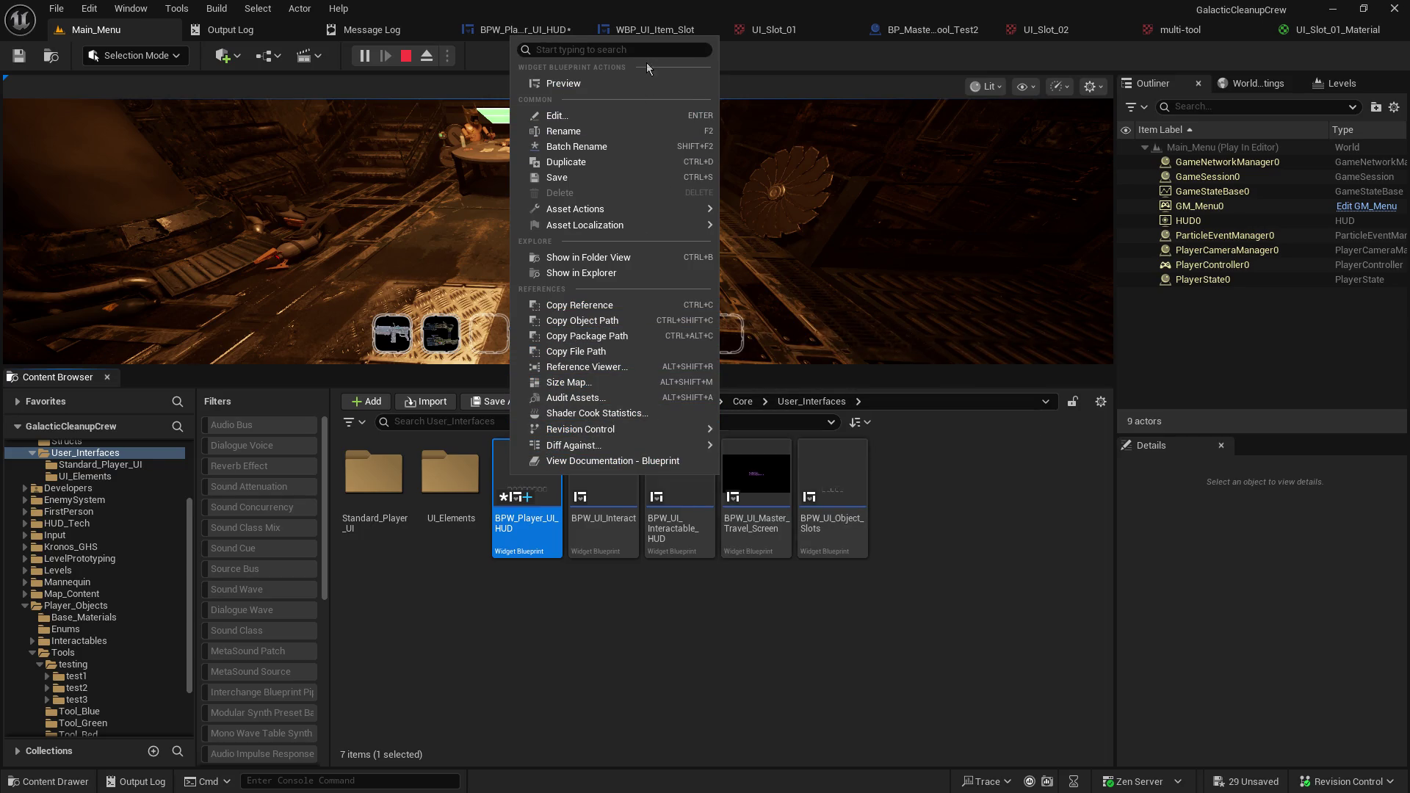
pyautogui.moveTo(640, 211)
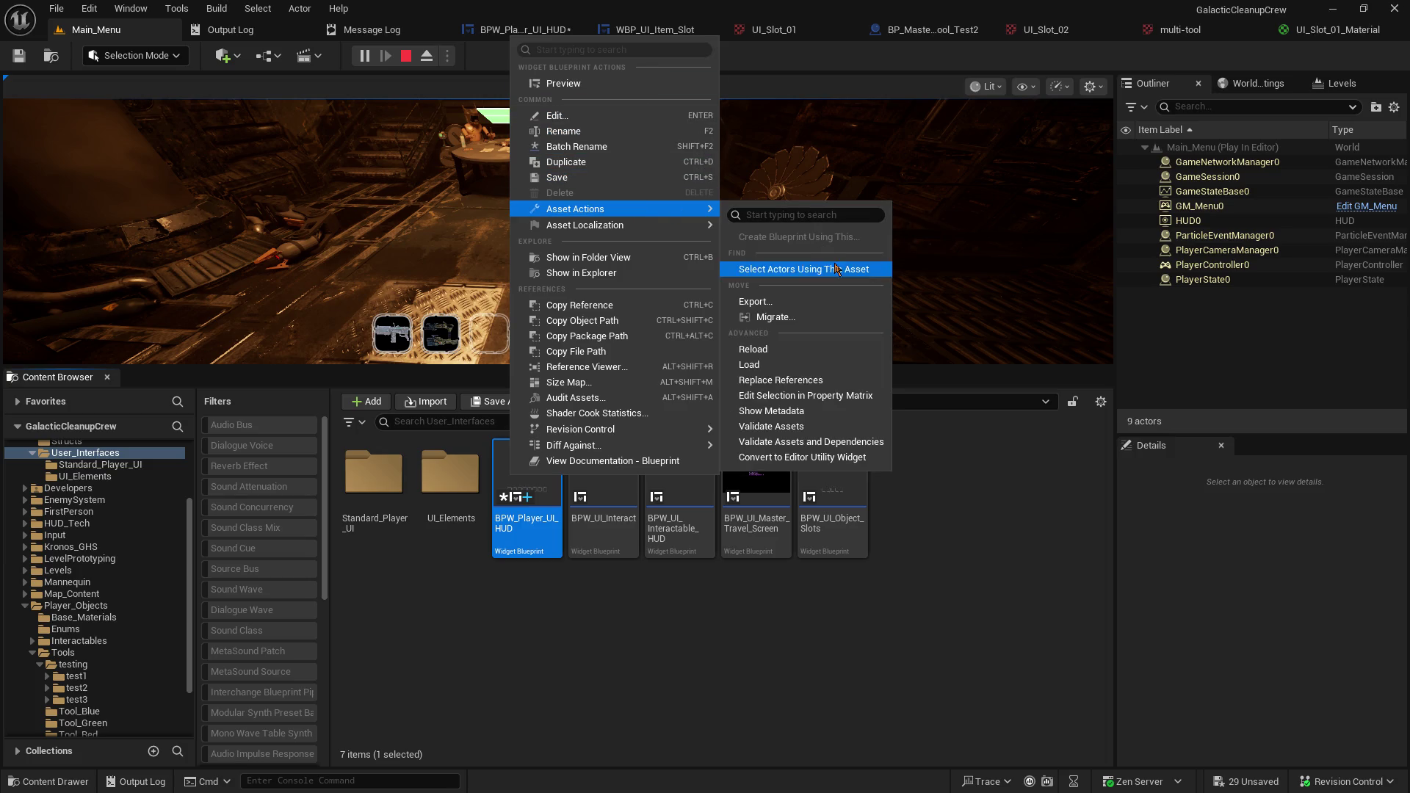
pyautogui.click(830, 350)
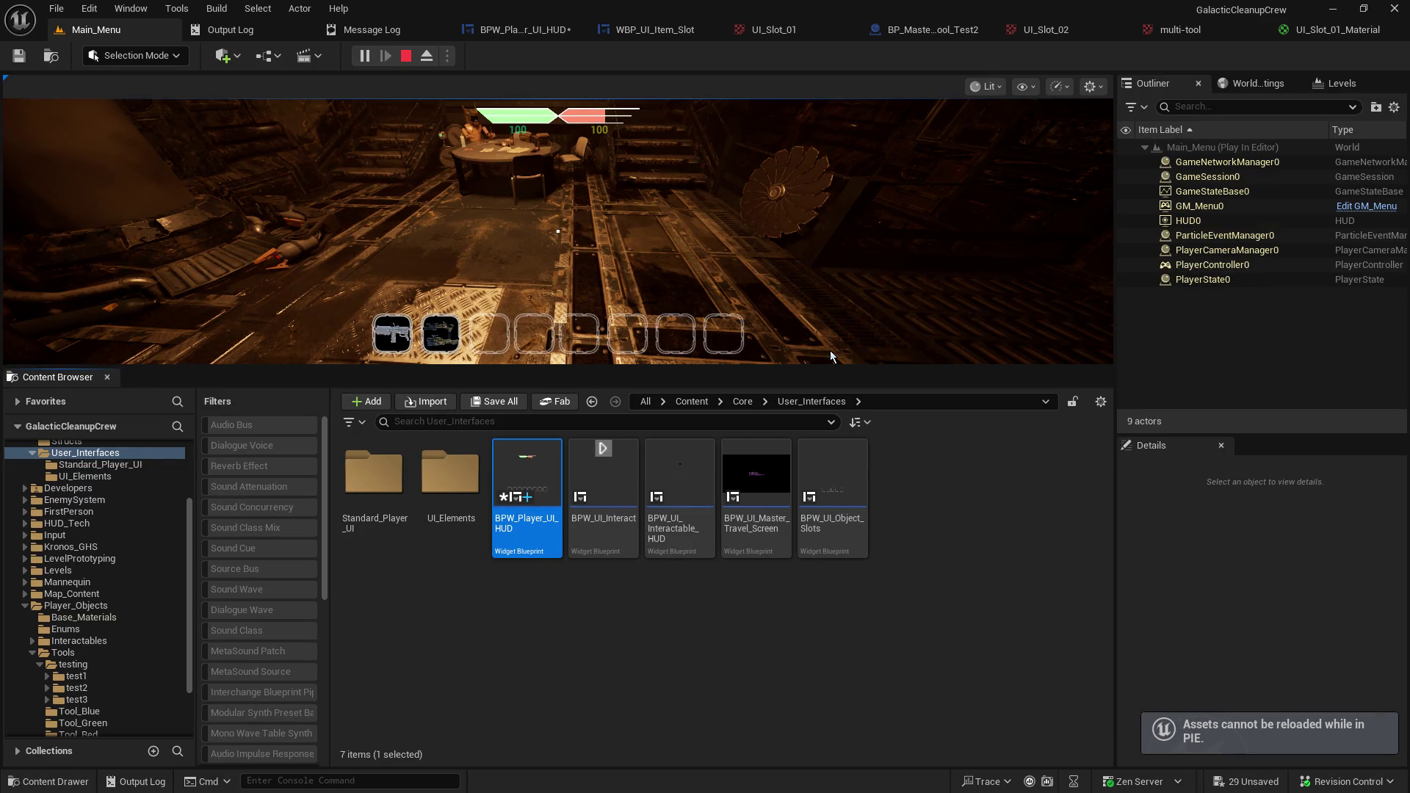
pyautogui.click(405, 56)
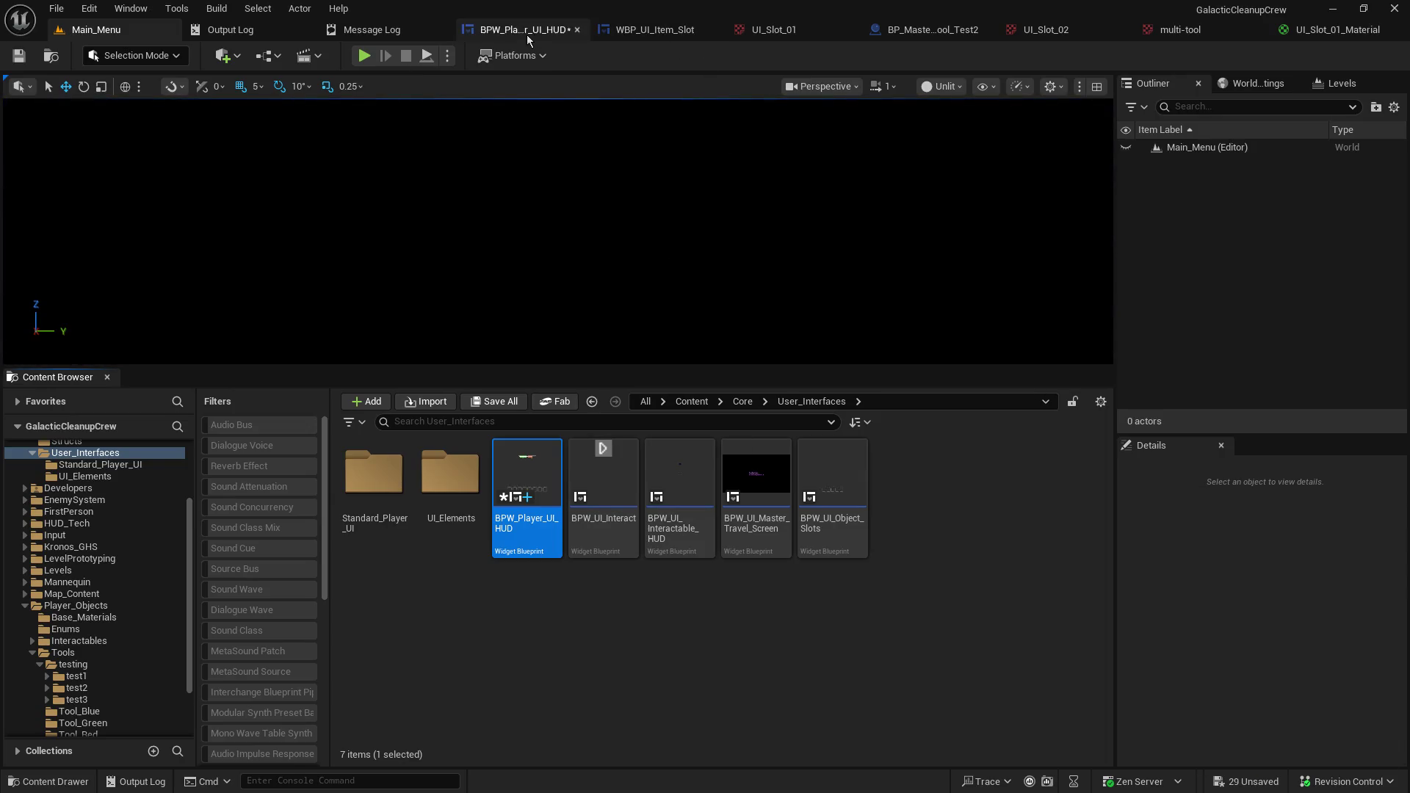
# Reload BPW_Player_UI_HUD via Asset Actions > Reload and confirm Yes to revert unsaved changes.
pyautogui.click(527, 33)
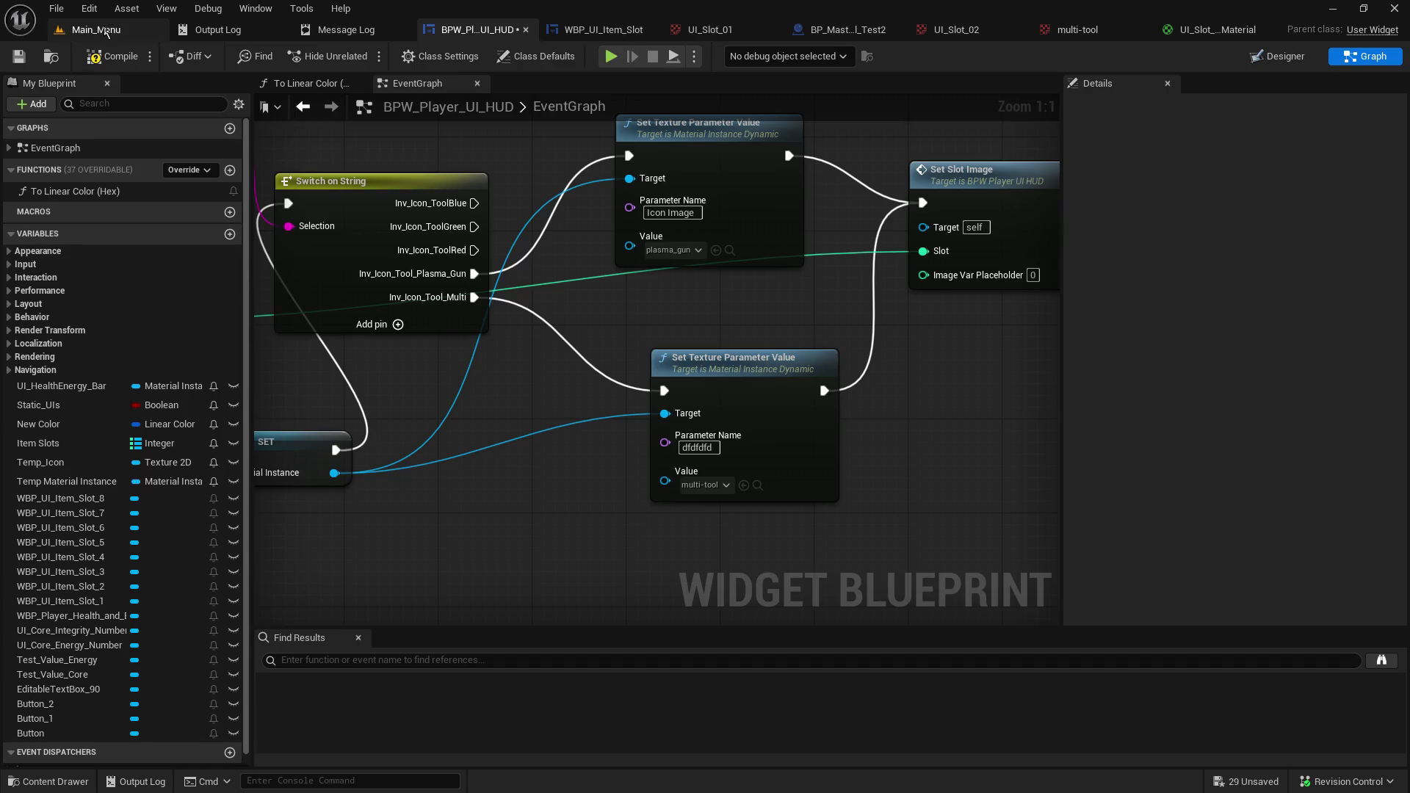
pyautogui.click(96, 29)
pyautogui.rightClick(564, 489)
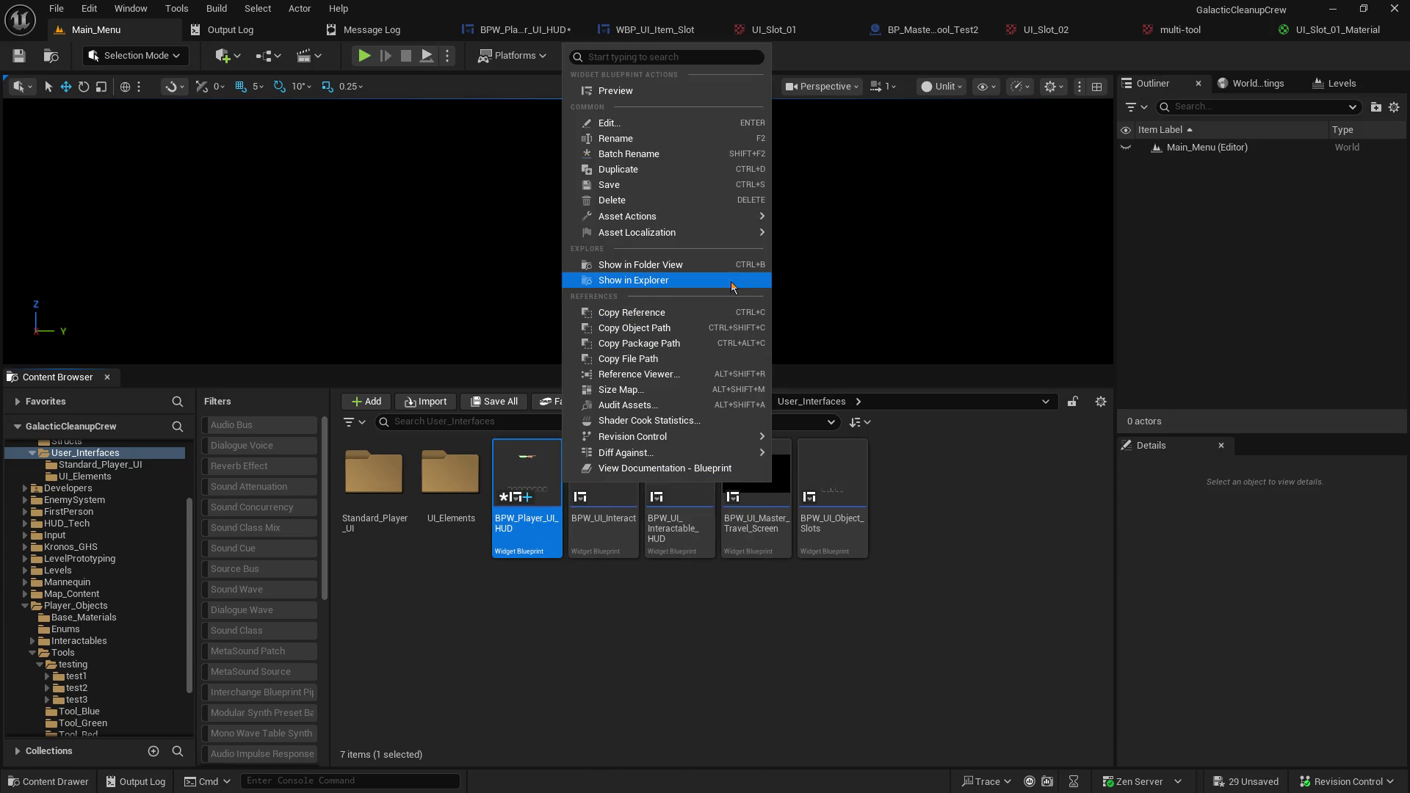
pyautogui.moveTo(735, 232)
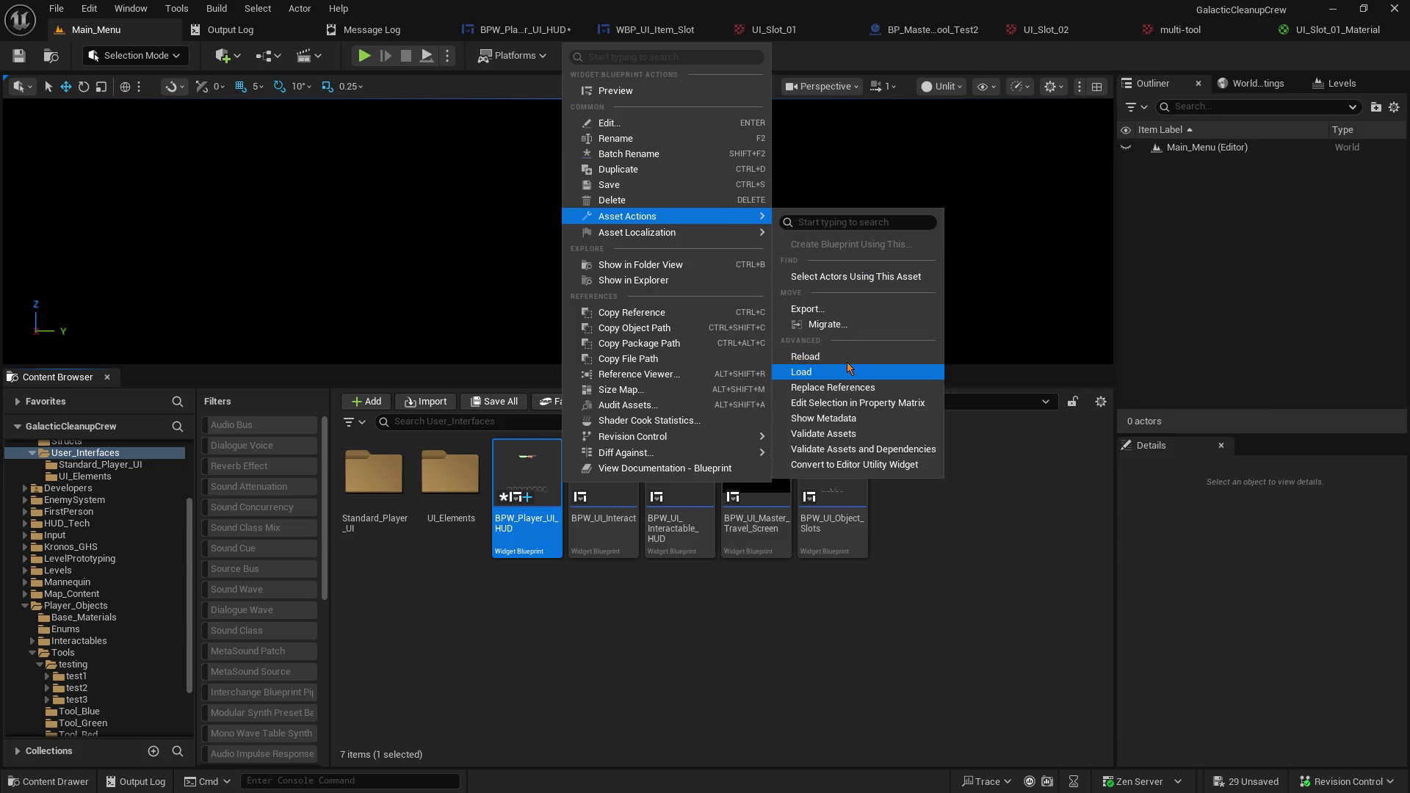
pyautogui.click(844, 359)
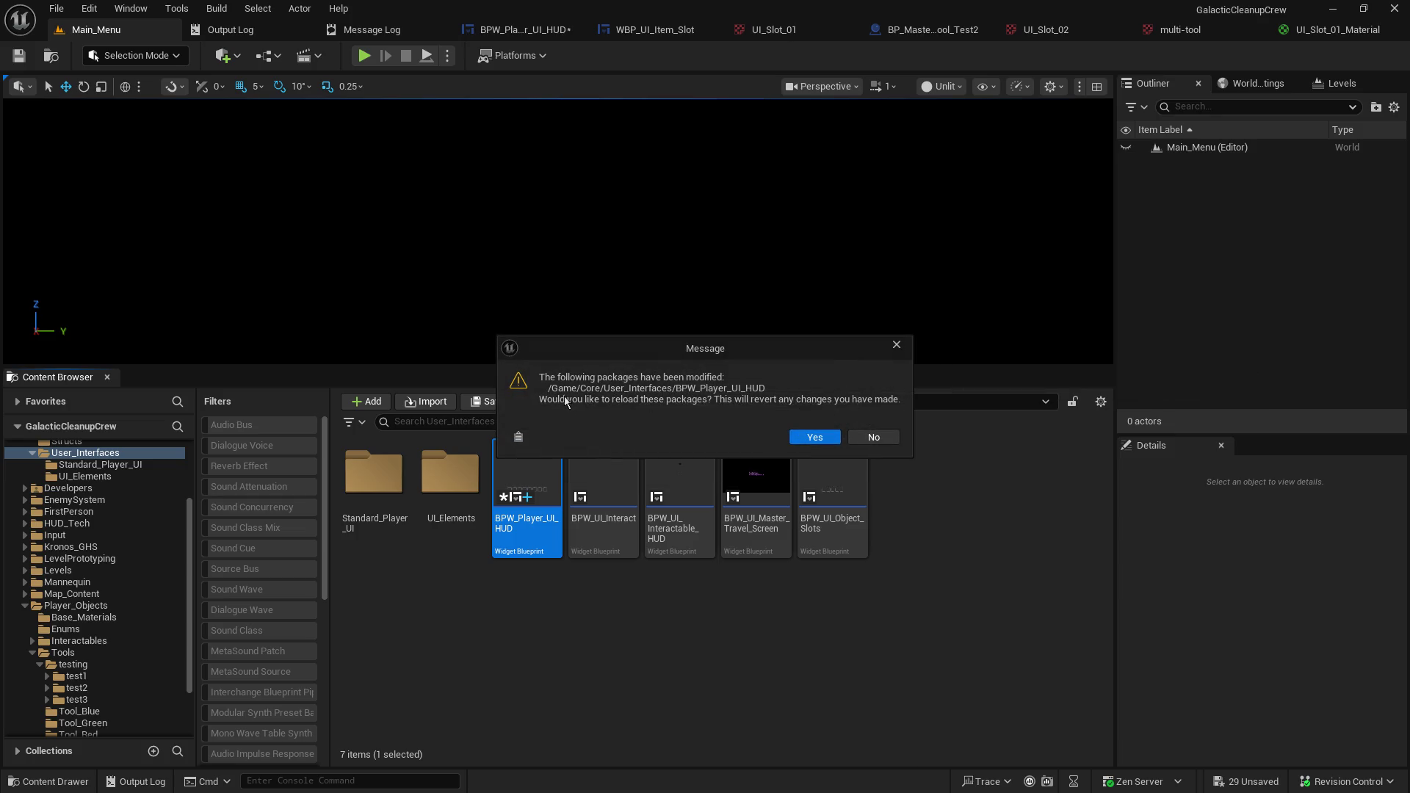
pyautogui.click(815, 437)
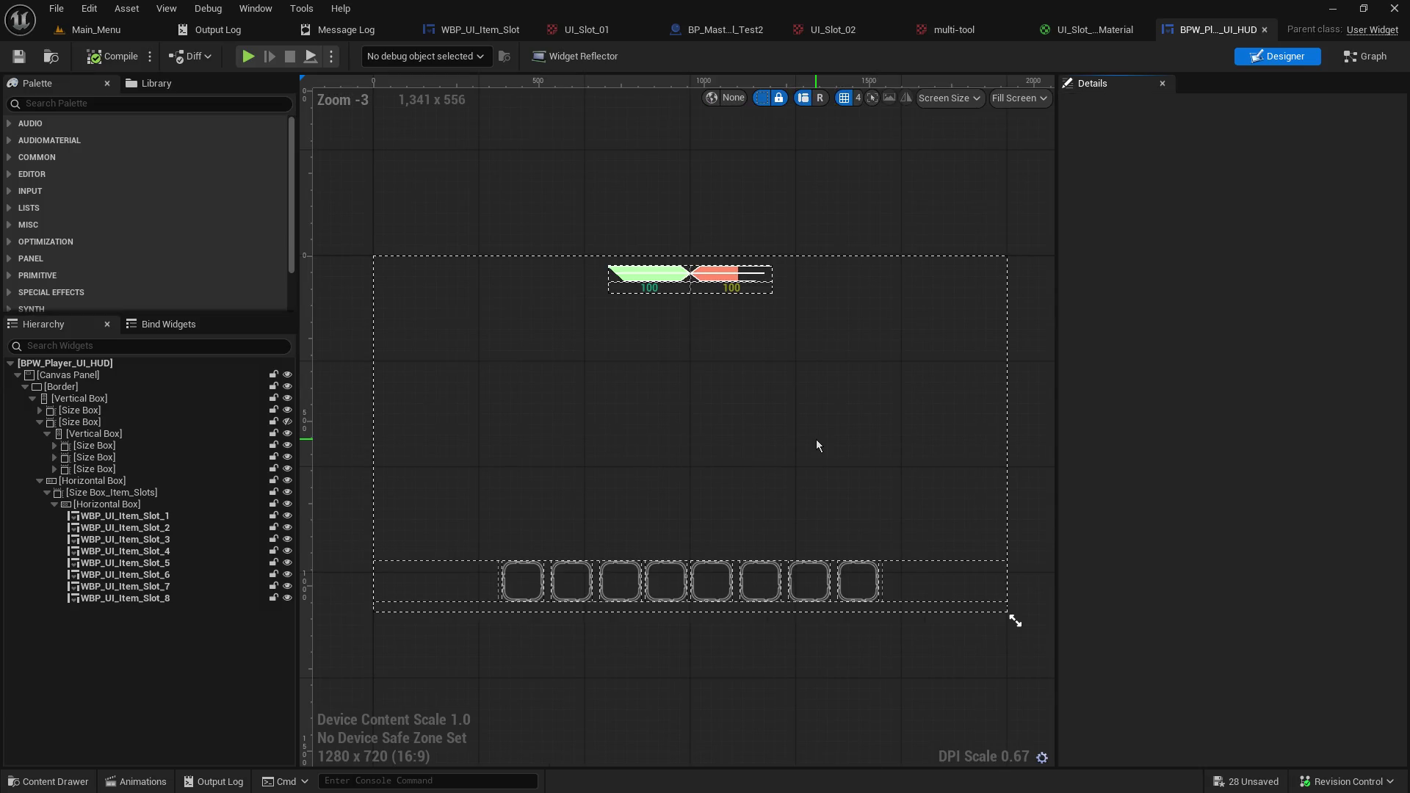
# Pan the HUD EventGraph to verify the lower texture node's Parameter Name reads 'Icon Image'.
pyautogui.click(1364, 56)
pyautogui.moveTo(964, 298); pyautogui.dragTo(710, 225)
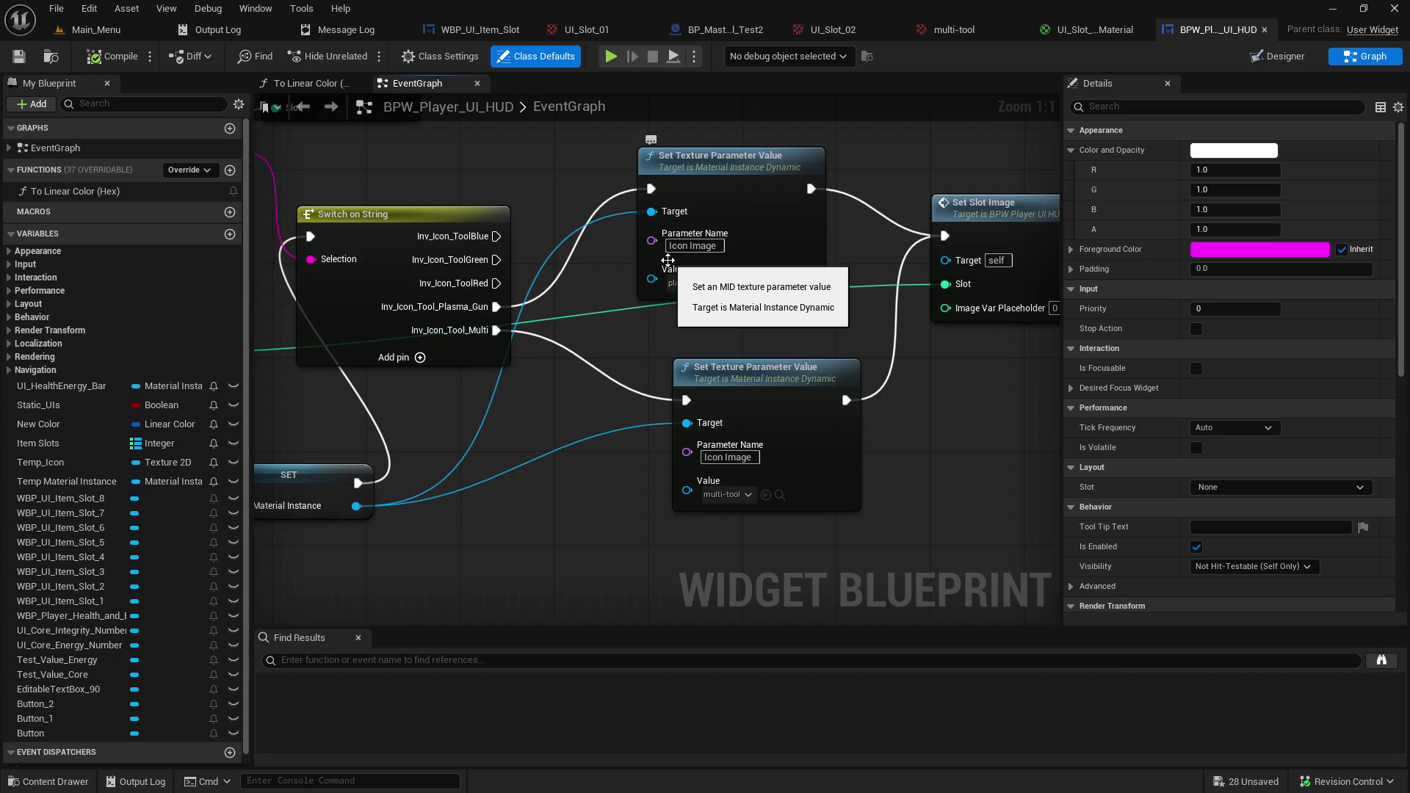
pyautogui.moveTo(588, 221); pyautogui.dragTo(601, 266)
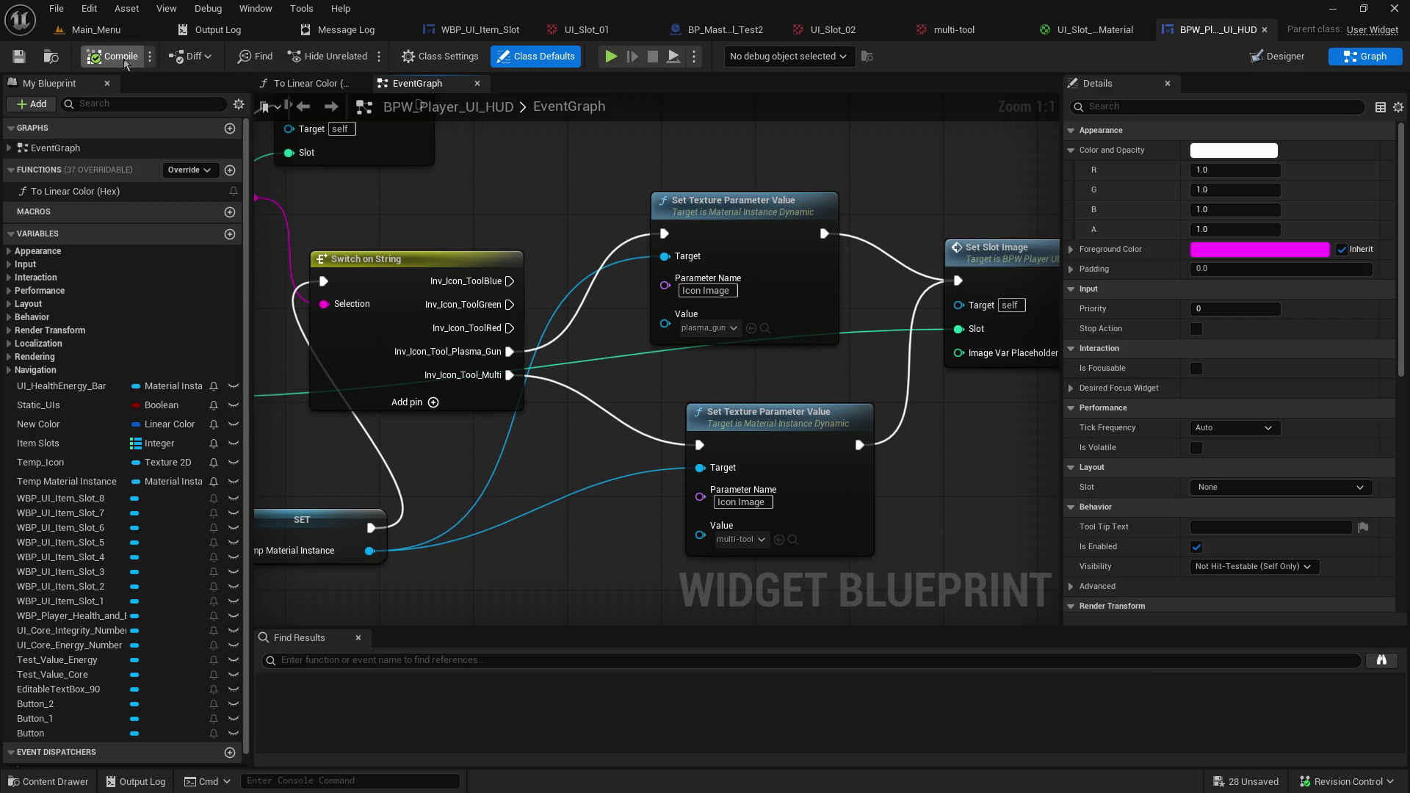
pyautogui.click(57, 9)
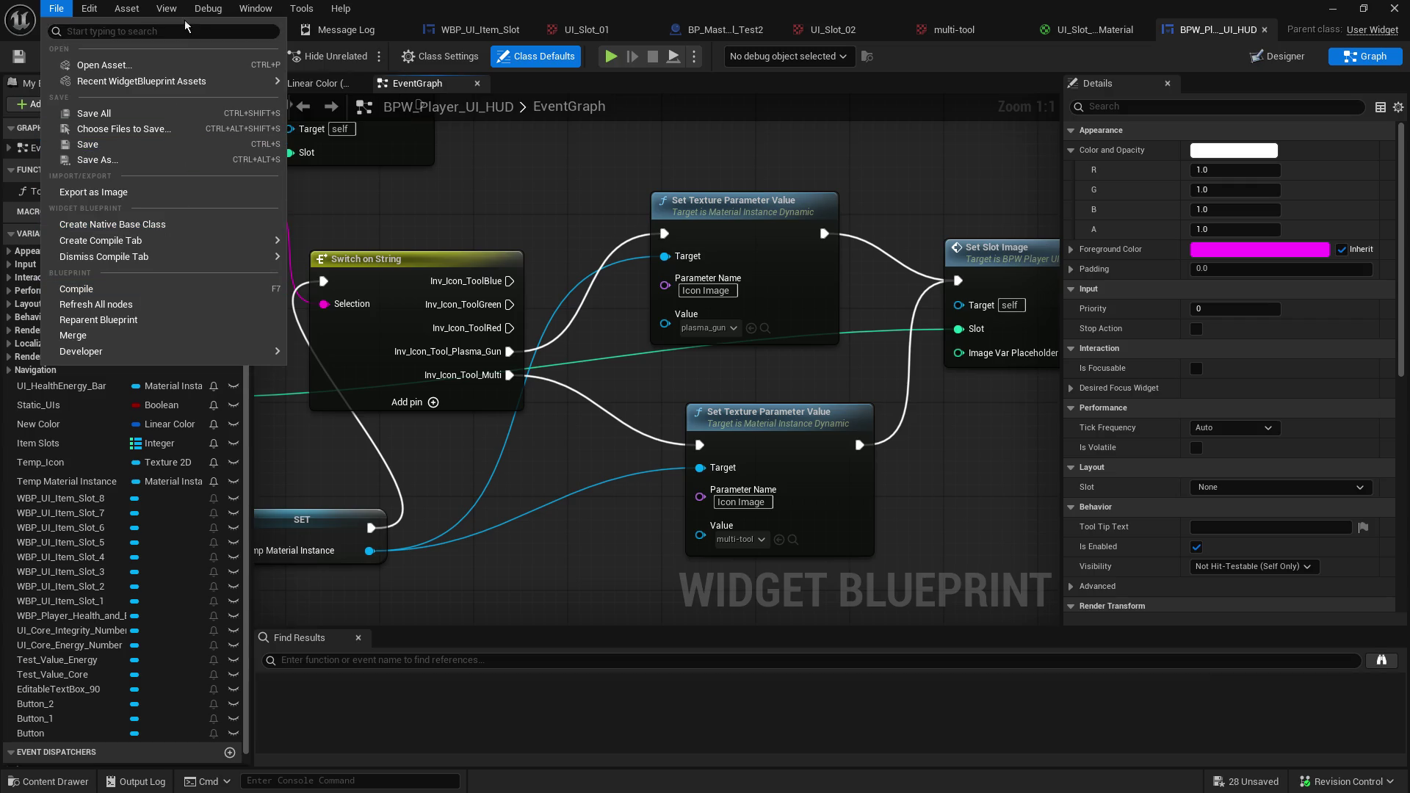
pyautogui.click(127, 8)
pyautogui.click(127, 9)
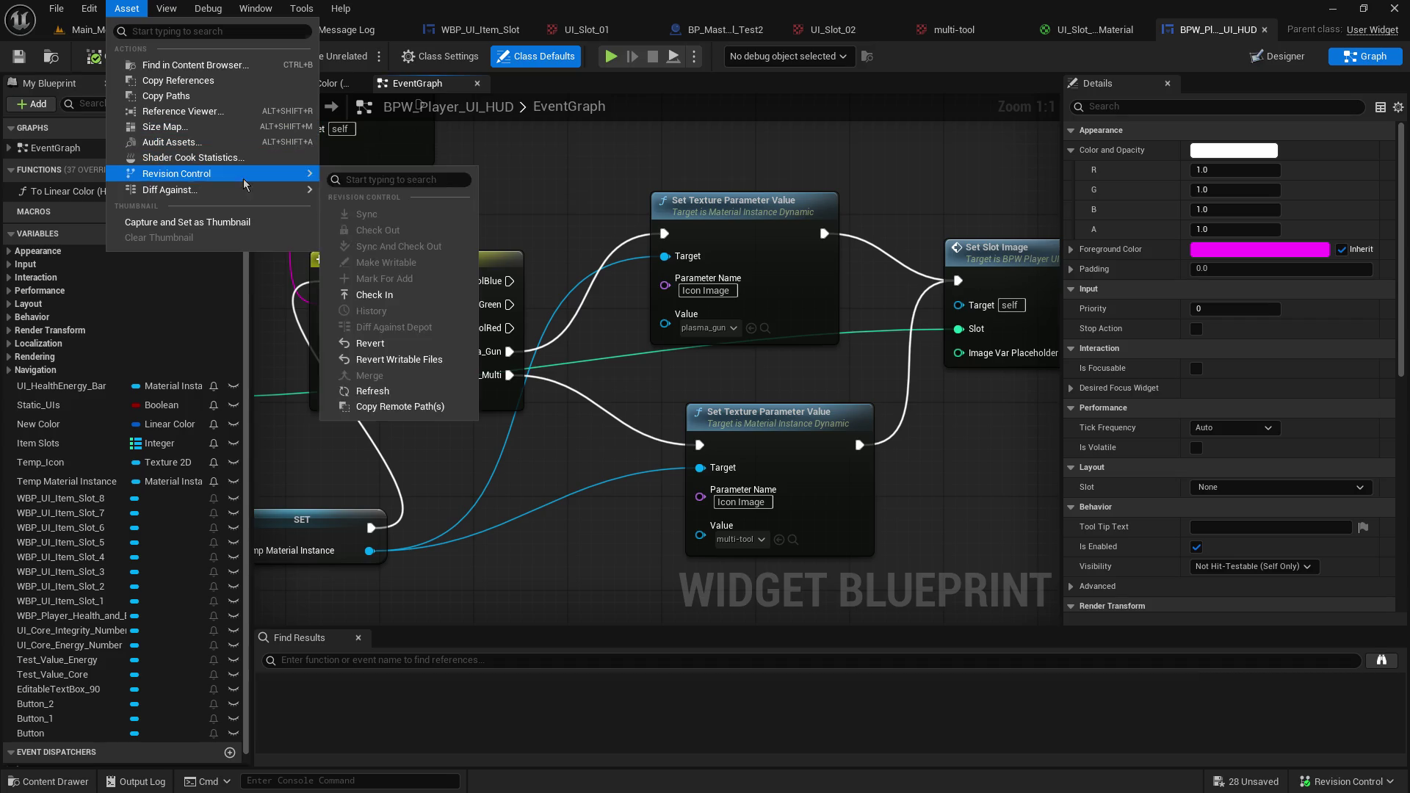
pyautogui.moveTo(242, 192)
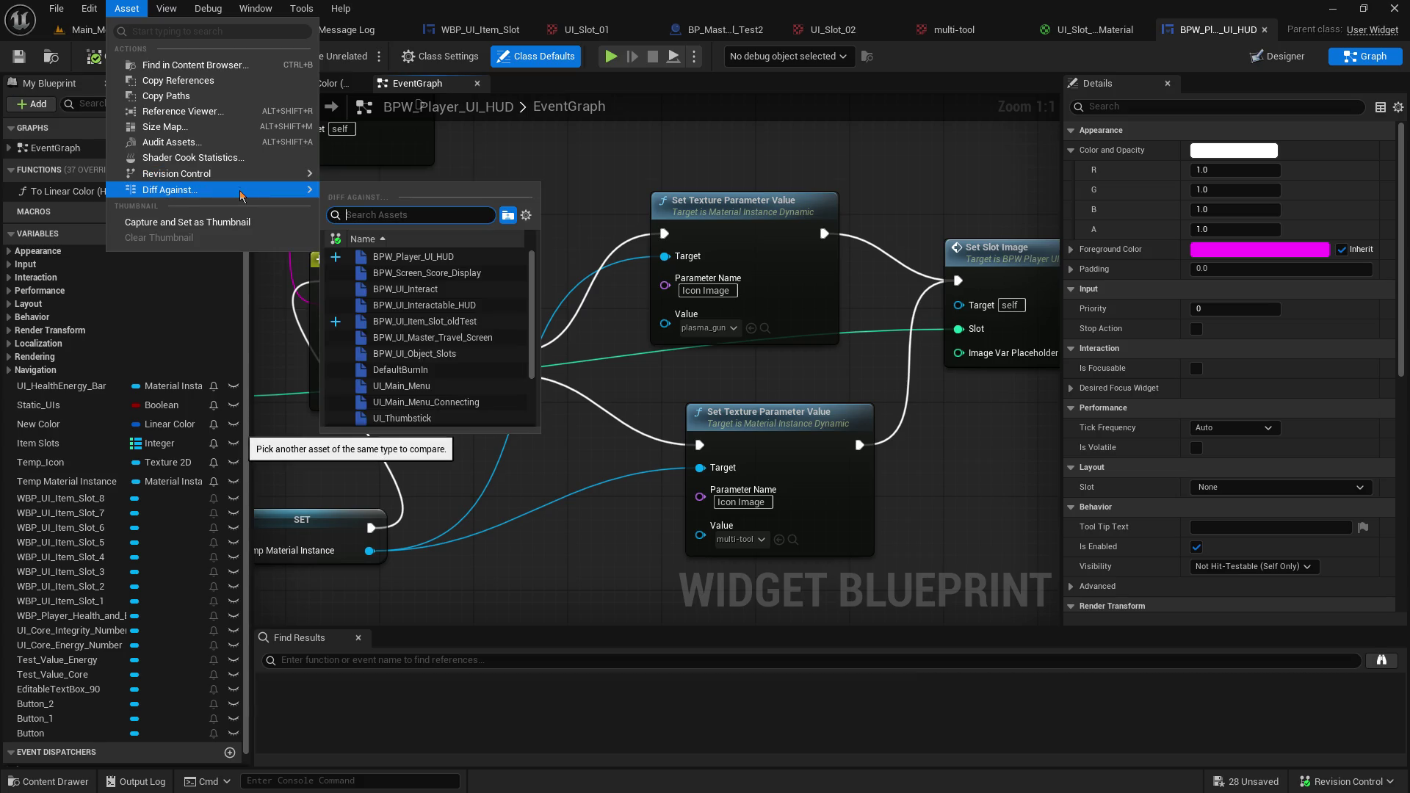
pyautogui.moveTo(241, 18)
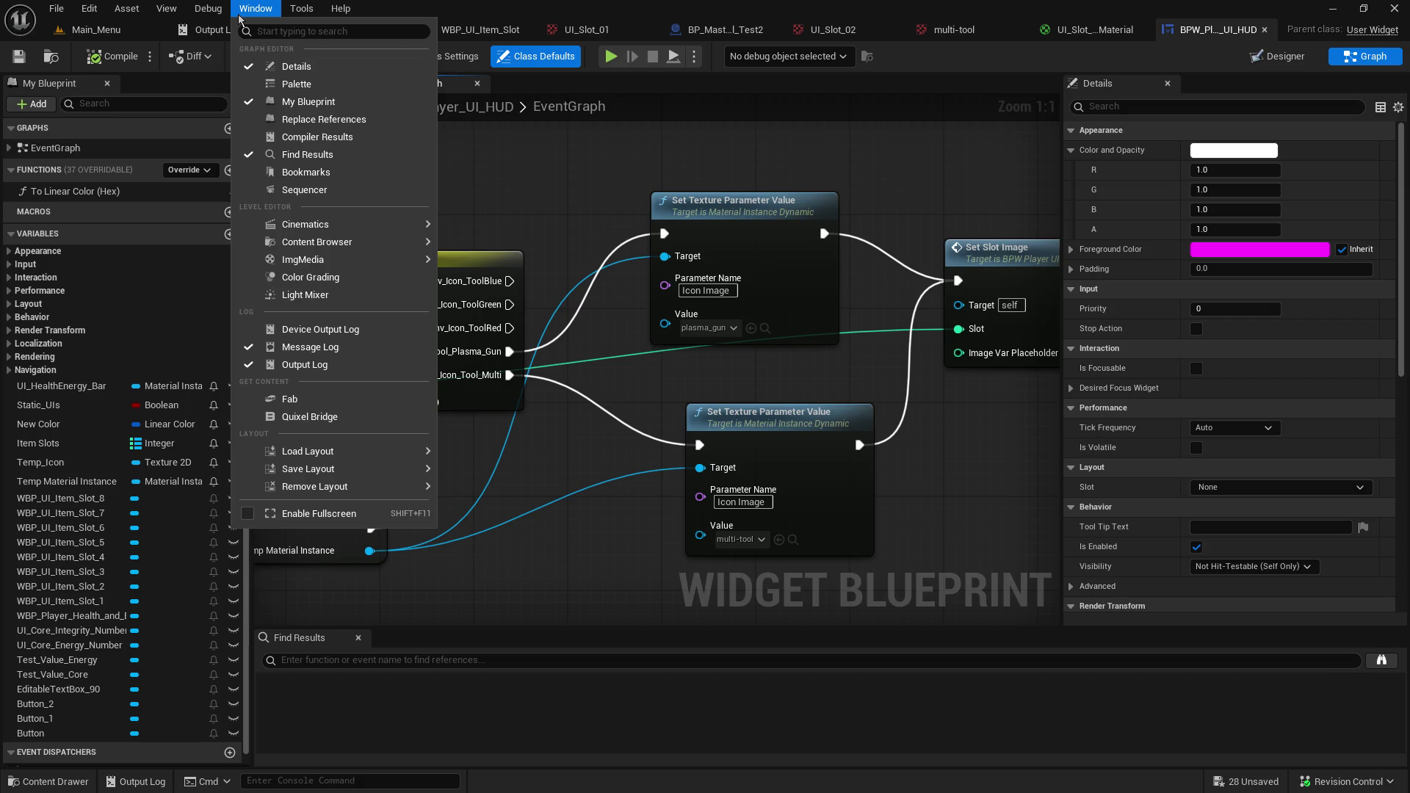
pyautogui.moveTo(308, 9)
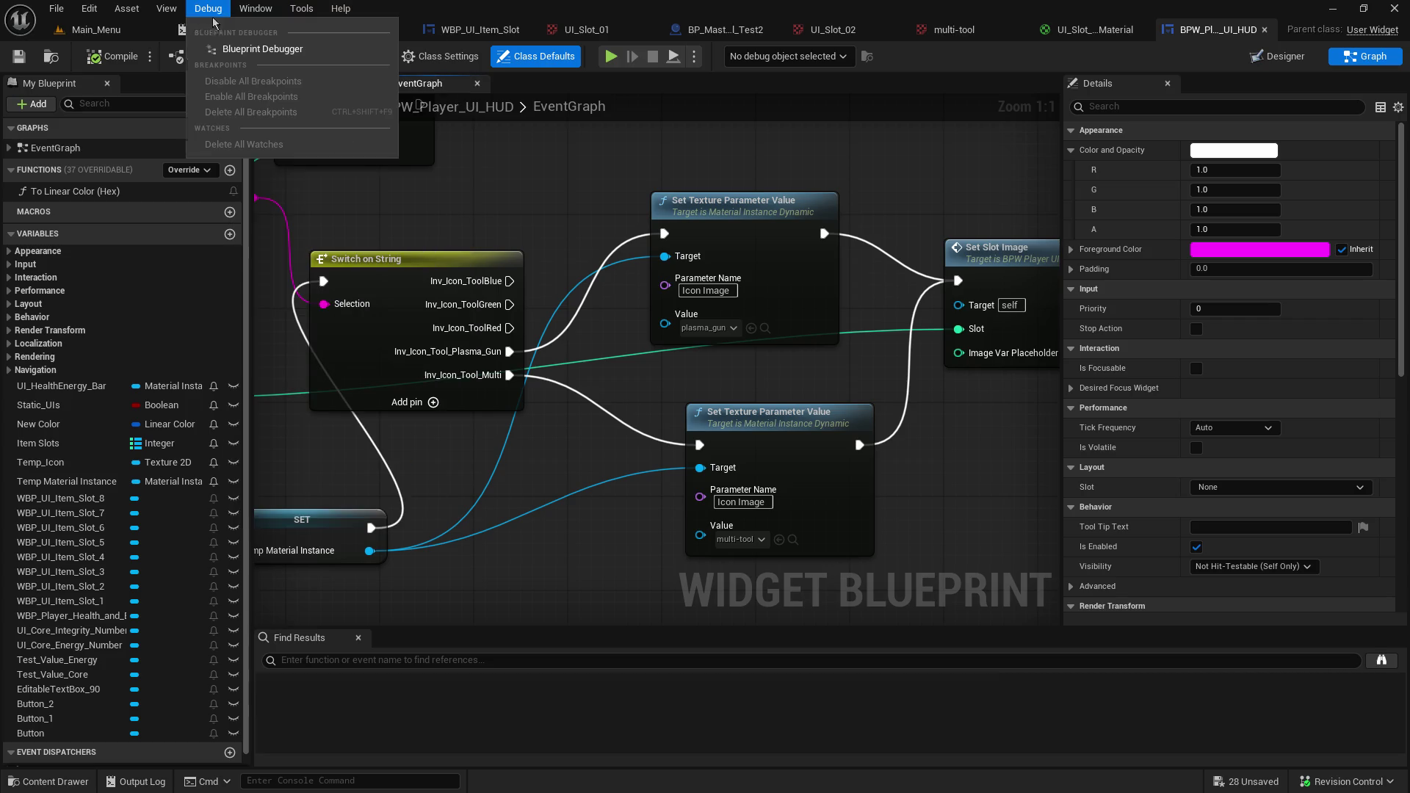
pyautogui.moveTo(151, 20)
pyautogui.moveTo(106, 22)
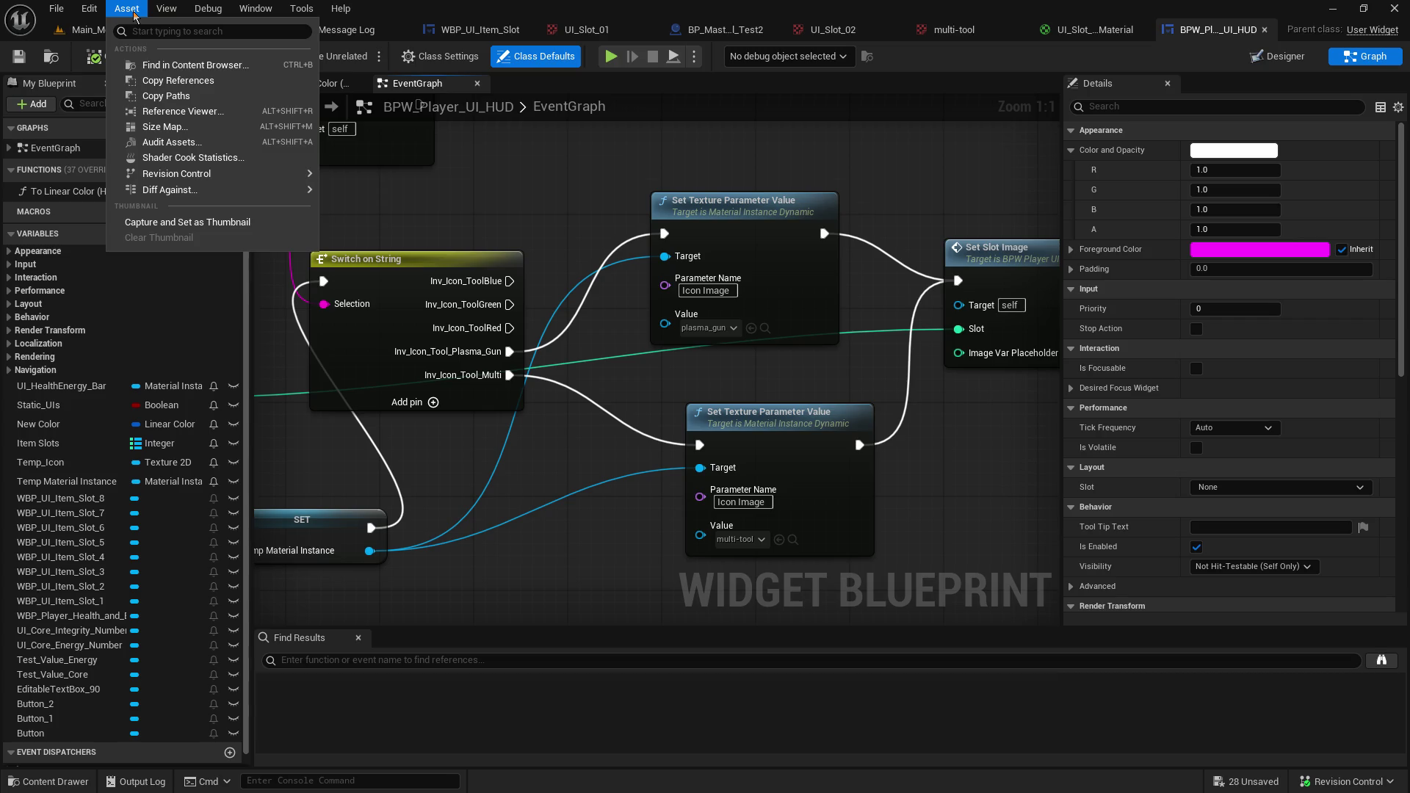
pyautogui.click(166, 9)
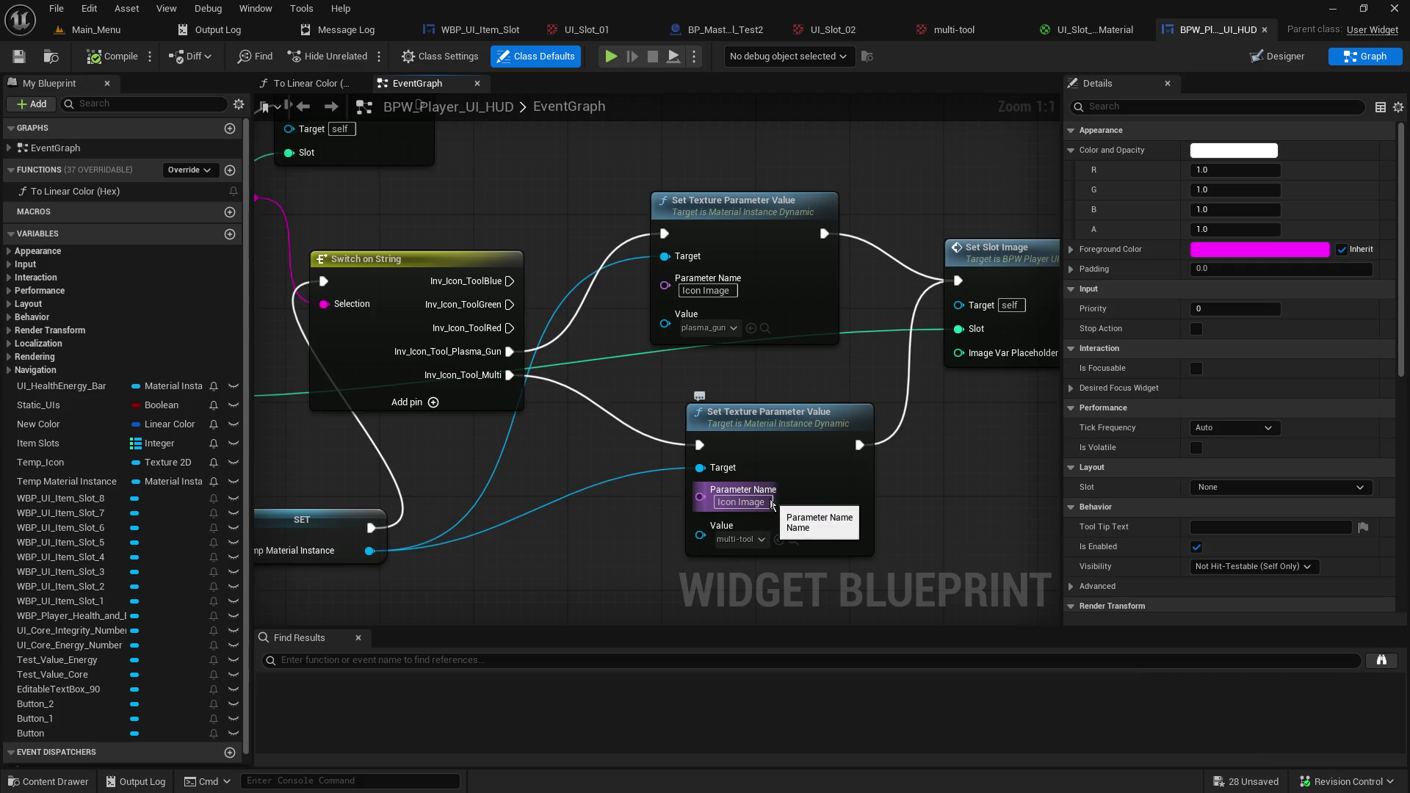
# Set the lower texture node's Parameter Name to 'gfgfgdrgdrgrg', then right-click BPW_Player_UI_HUD in Main_Menu.
pyautogui.click(731, 502)
pyautogui.write('gfgfgdrgd')
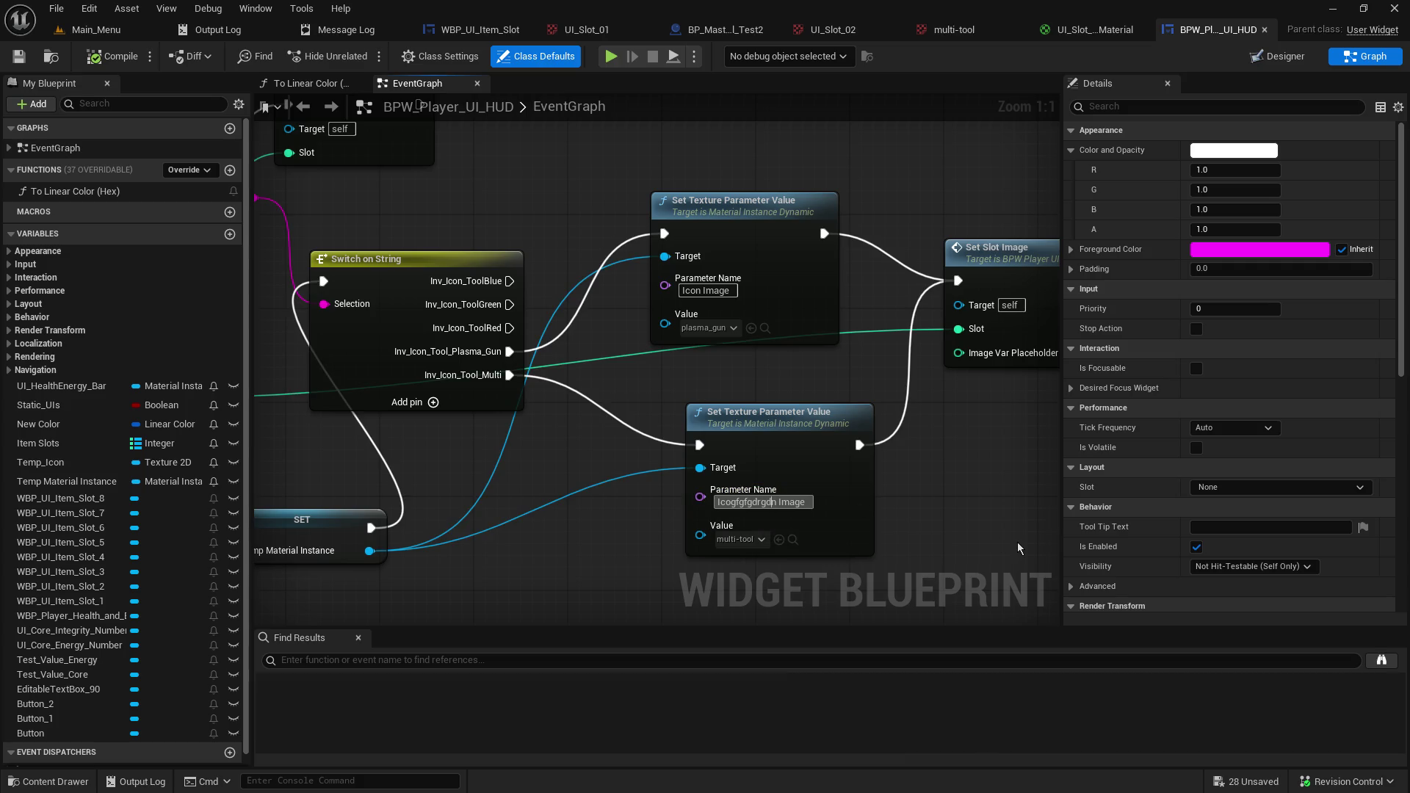
pyautogui.write('rgrg')
pyautogui.press('Return')
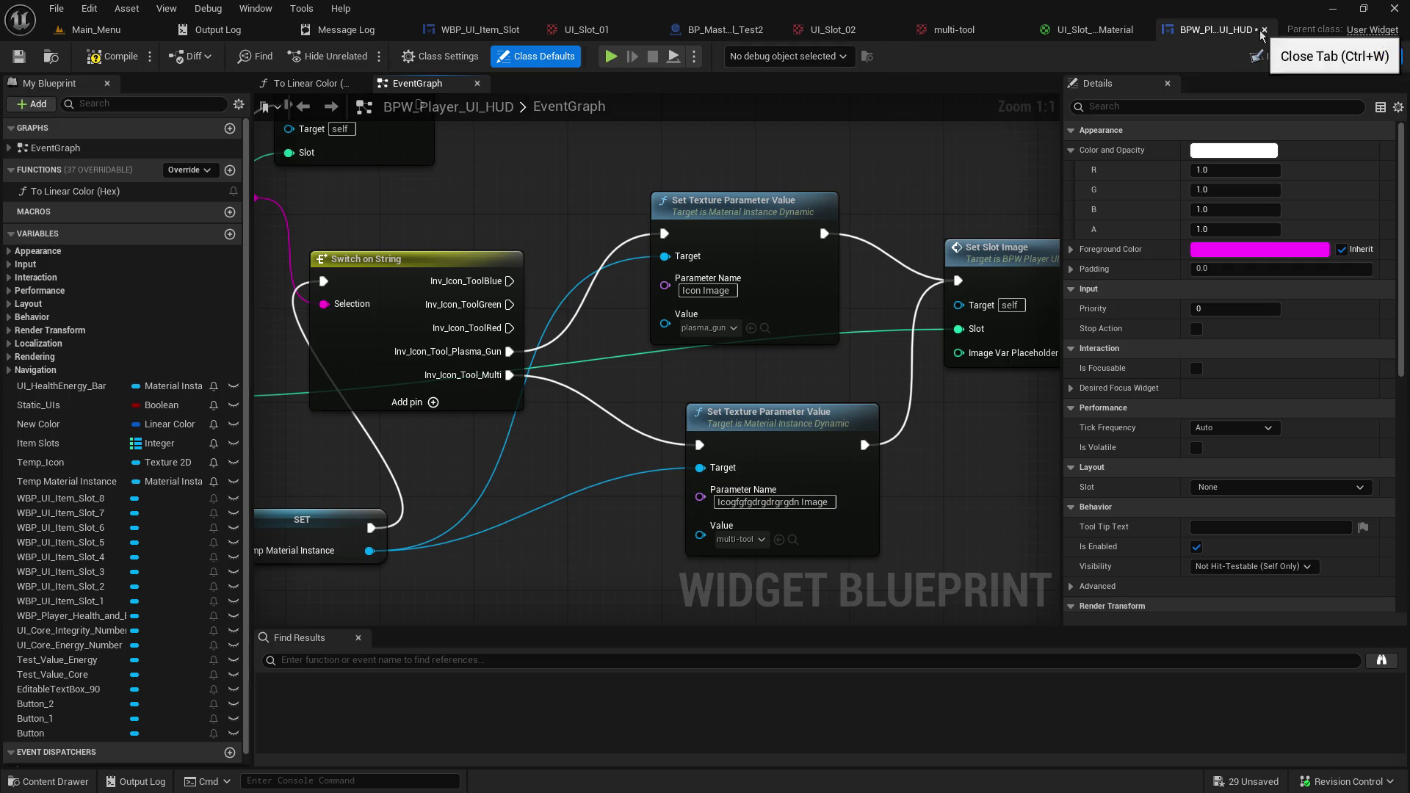
pyautogui.click(110, 31)
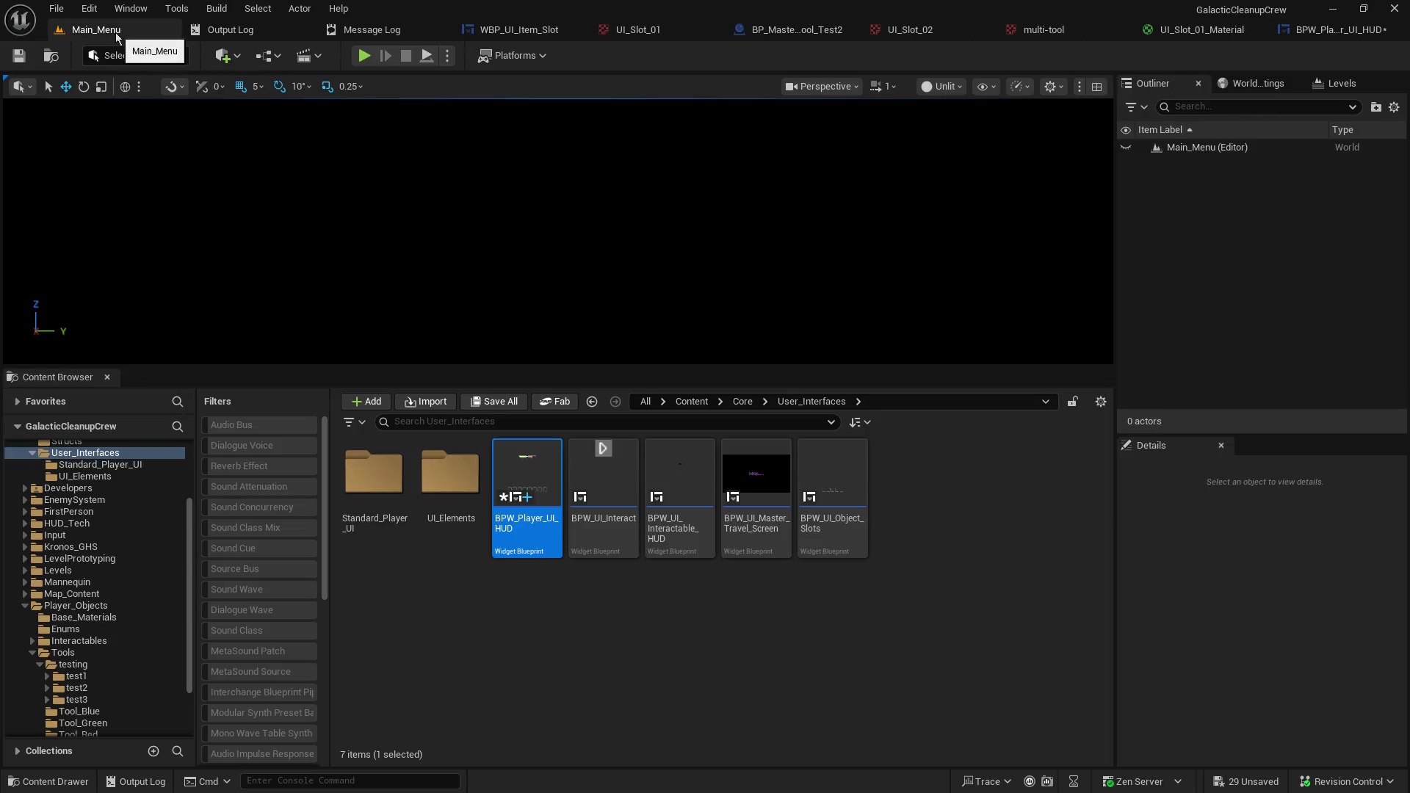
pyautogui.rightClick(548, 527)
# Reload BPW_Player_UI_HUD via Asset Actions > Reload, confirming Yes to discard the throwaway edit.
pyautogui.moveTo(699, 212)
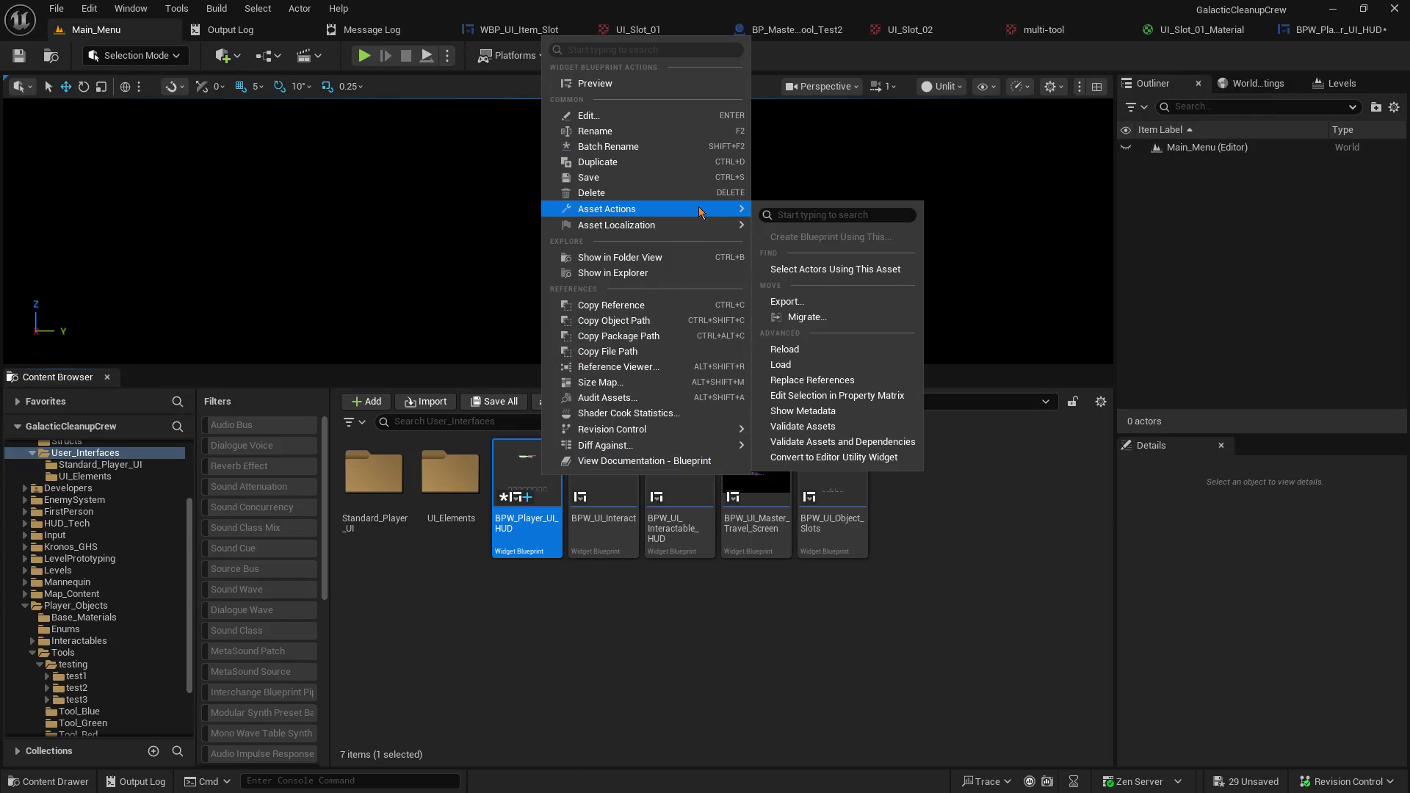
pyautogui.click(858, 348)
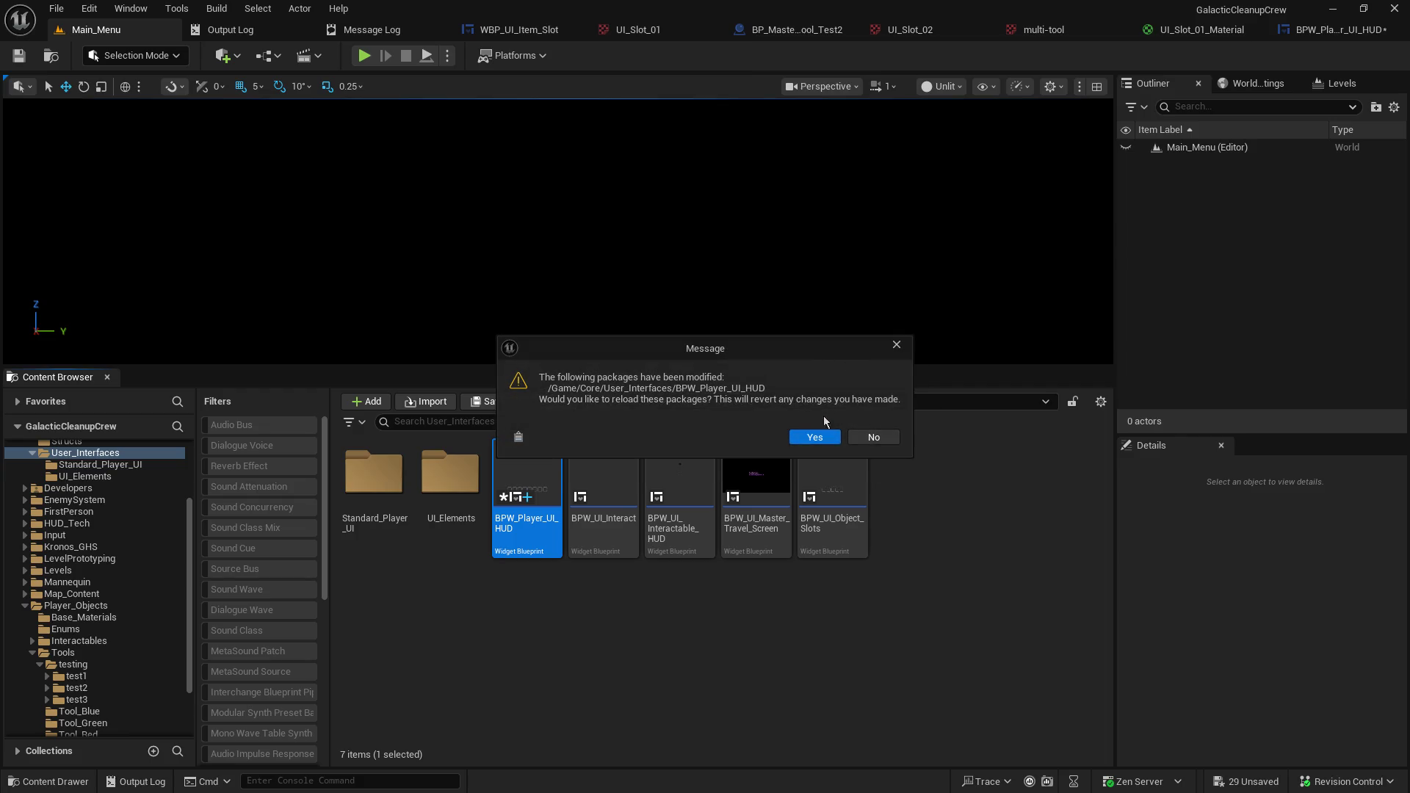
pyautogui.click(822, 443)
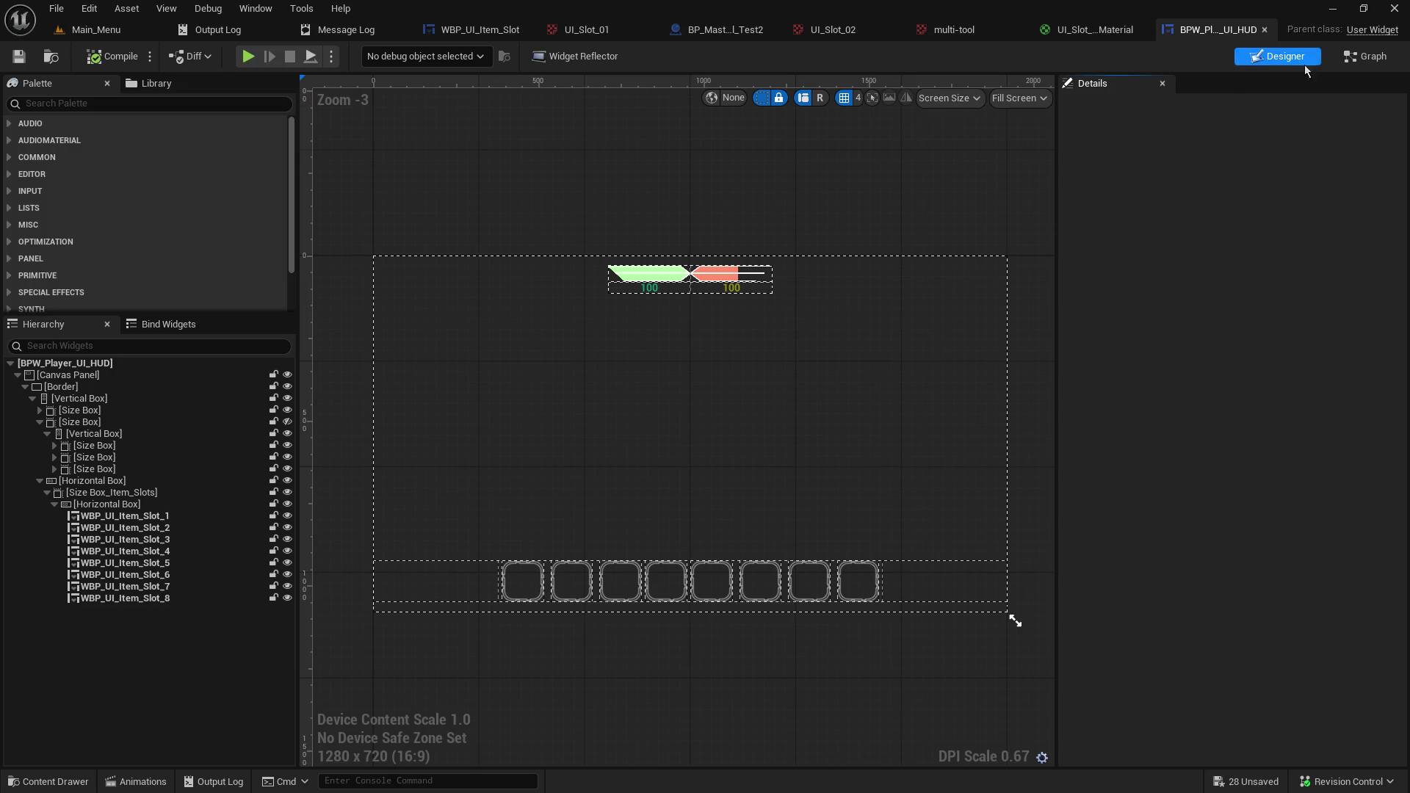
# Check the HUD EventGraph's multi-tool node reads 'Icon Image', then return to the Main_Menu level.
pyautogui.click(1360, 58)
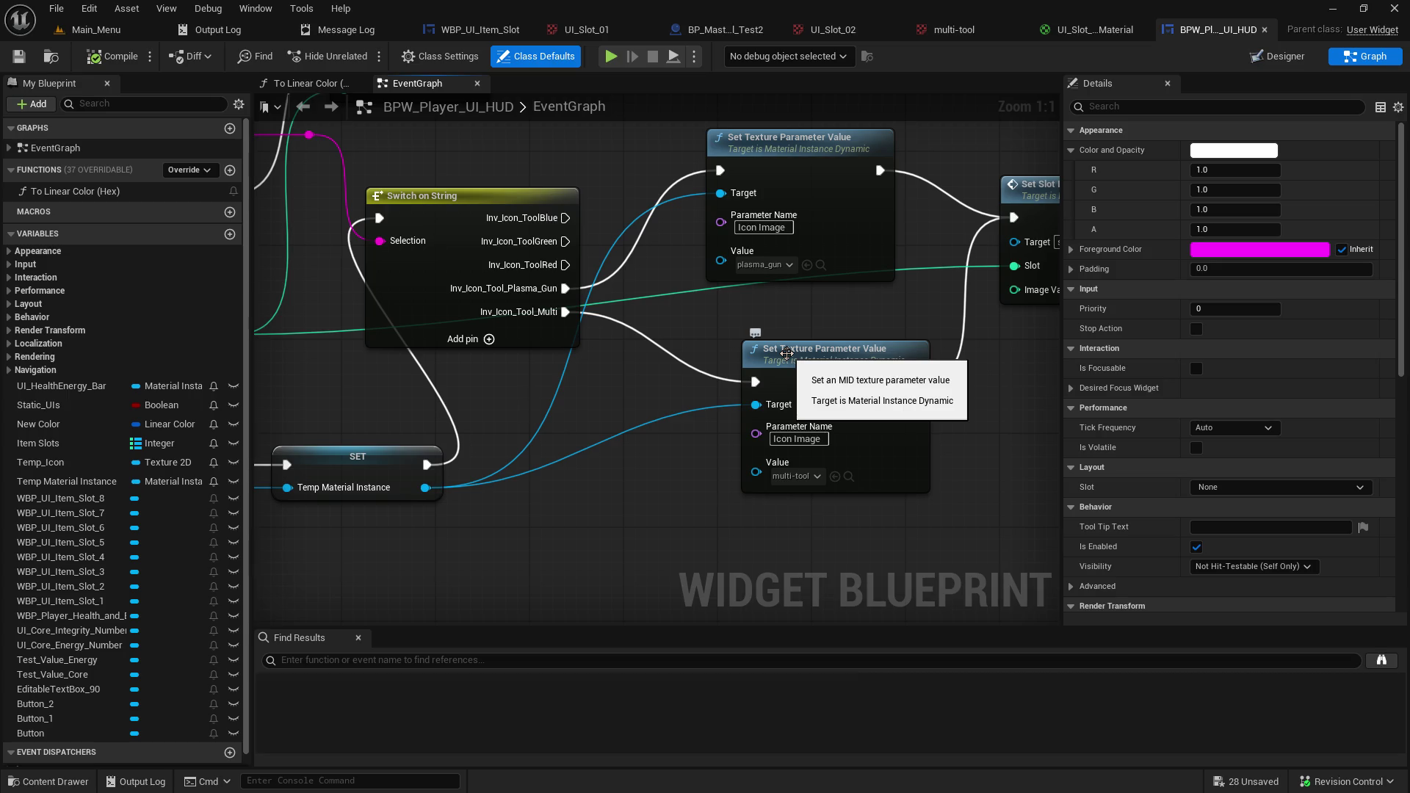
pyautogui.click(81, 29)
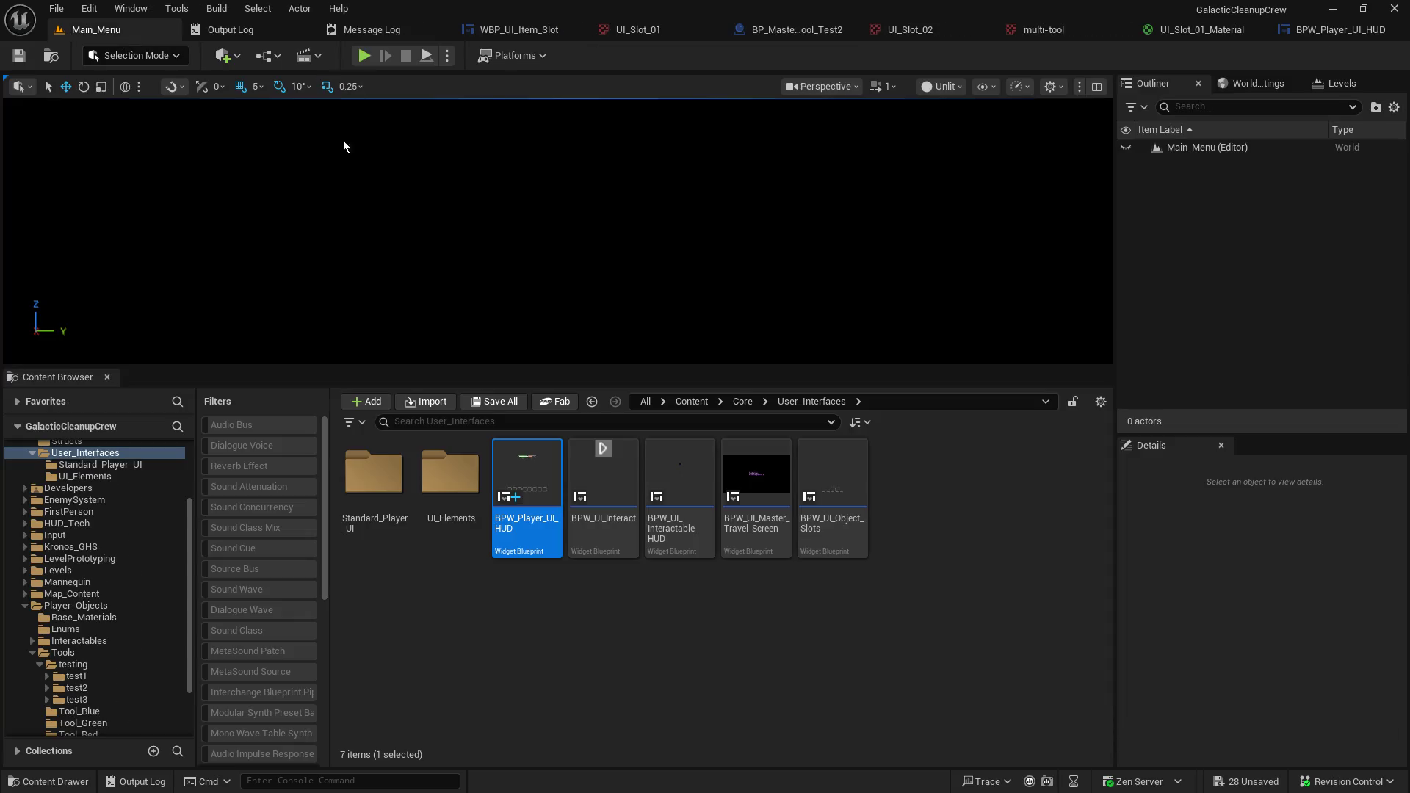
# Enlarge the viewport, start Play, Host from the main menu and Join Local from the client window.
pyautogui.moveTo(413, 363); pyautogui.dragTo(413, 365)
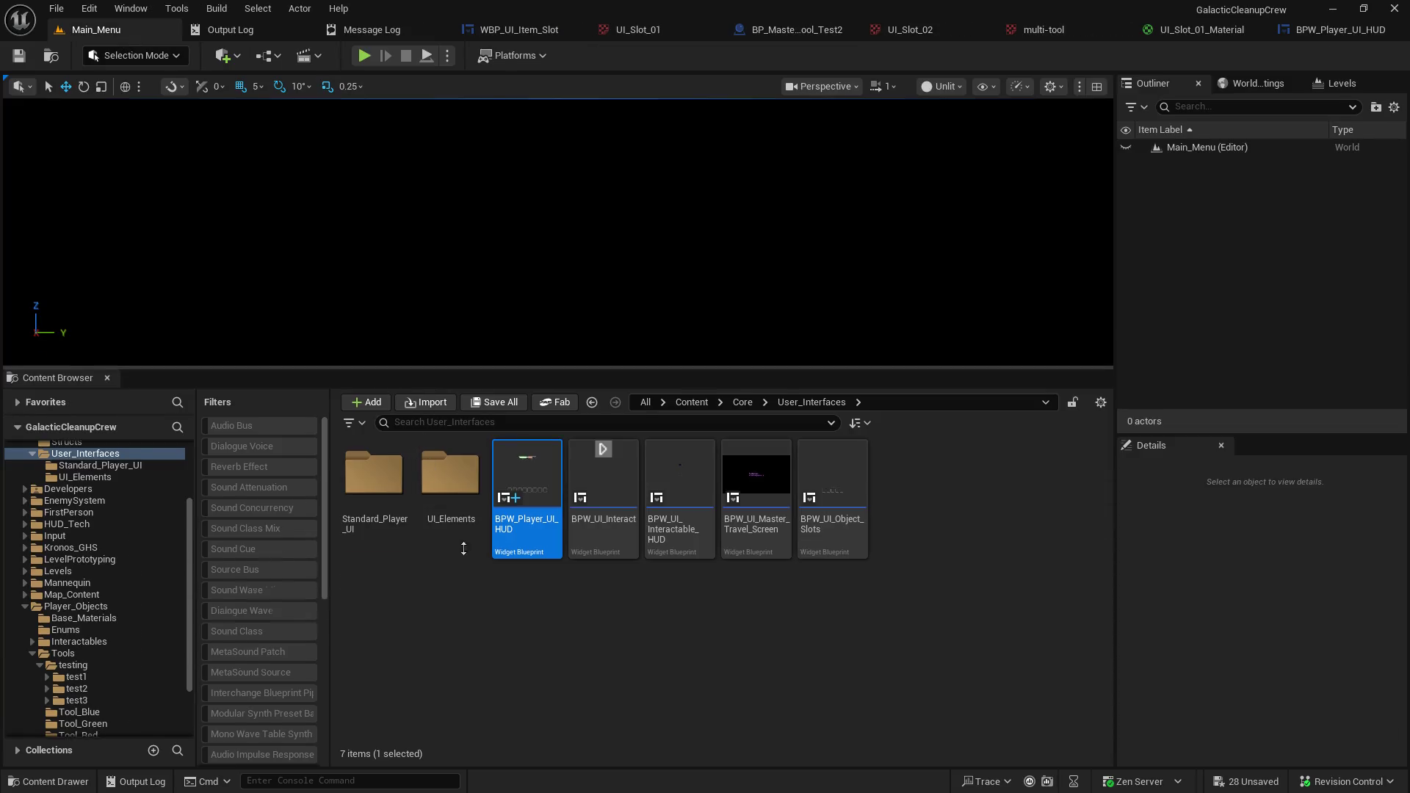
pyautogui.moveTo(450, 522); pyautogui.dragTo(495, 630)
pyautogui.click(364, 56)
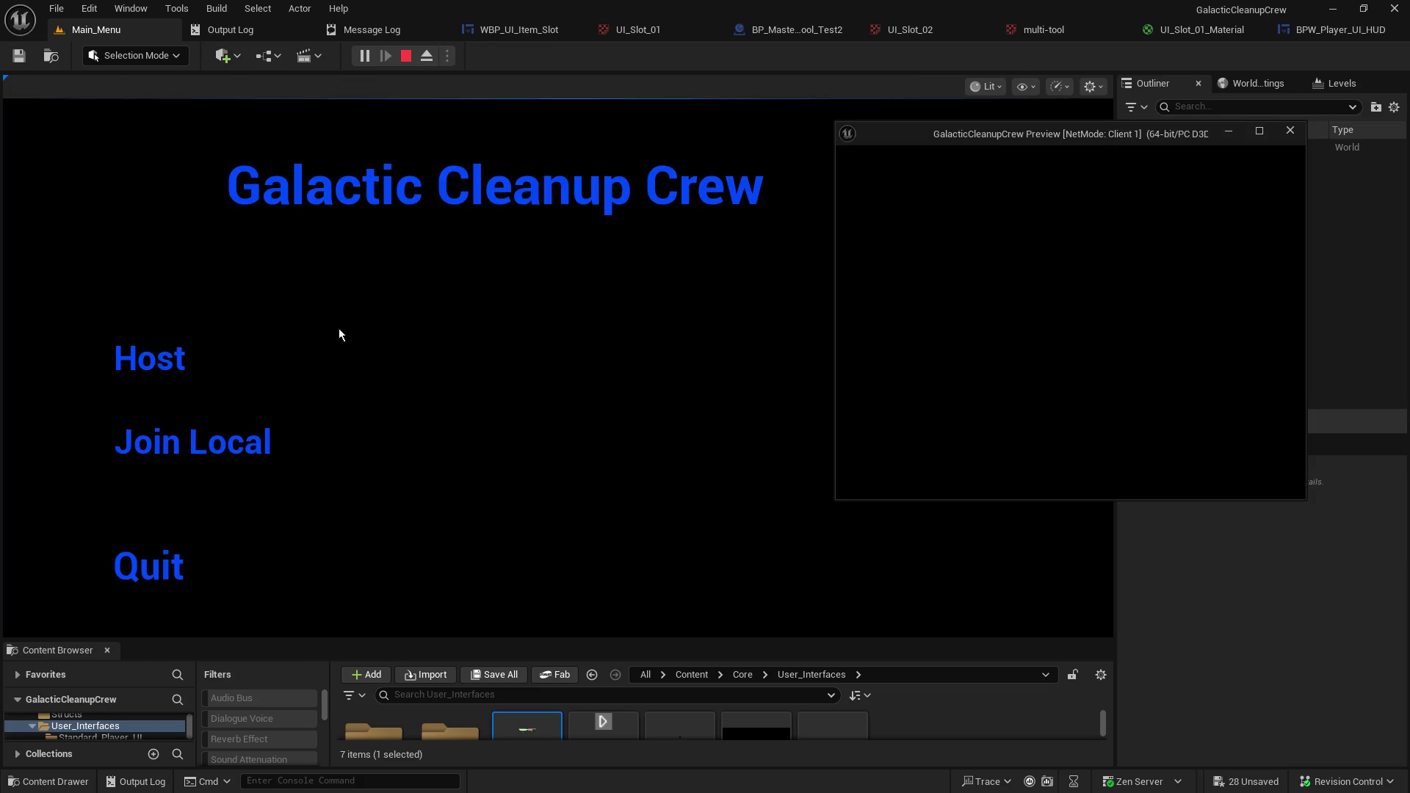
pyautogui.click(144, 369)
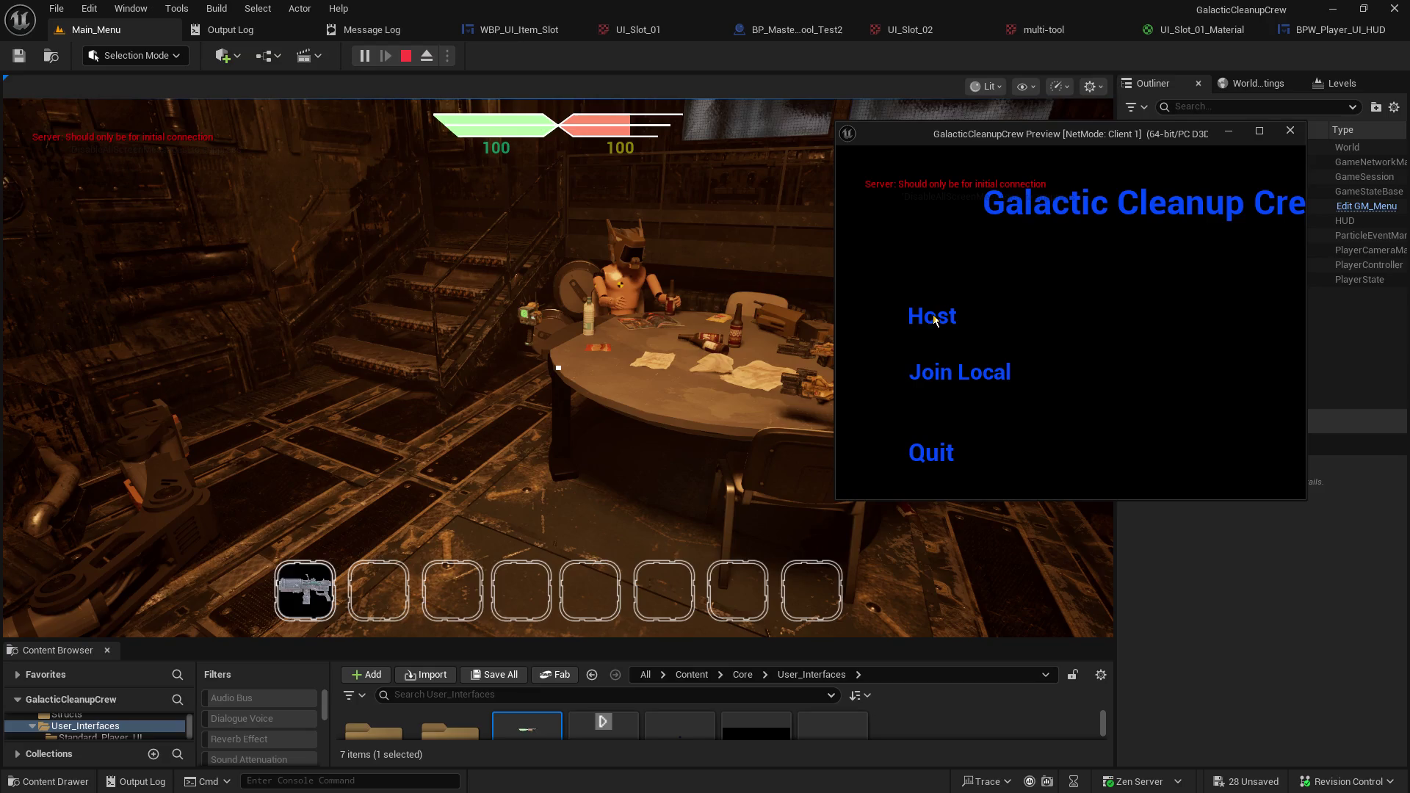
pyautogui.click(929, 374)
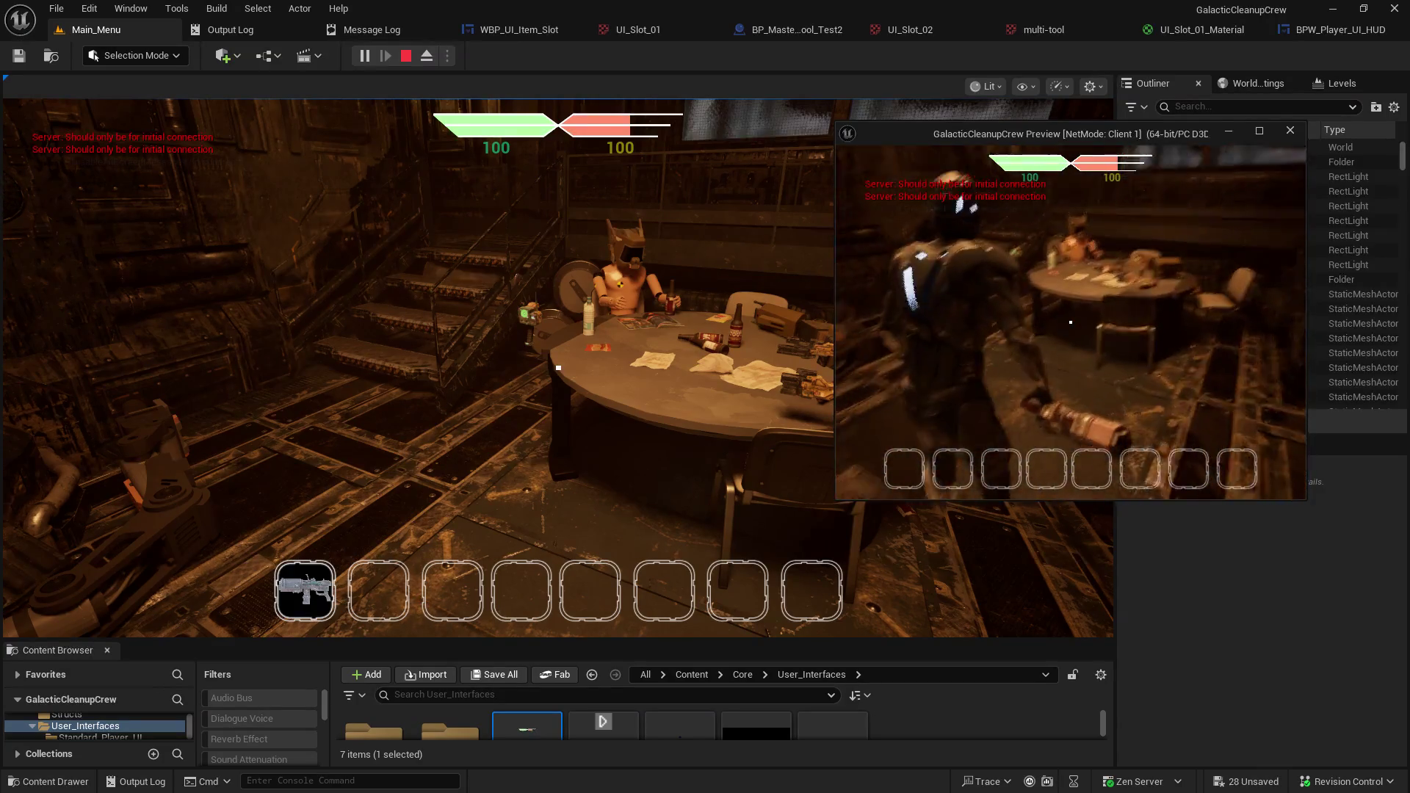
# Reposition the client window and switch pointer control between server and client with Shift+F1.
pyautogui.hotkey('shift', 'F1')
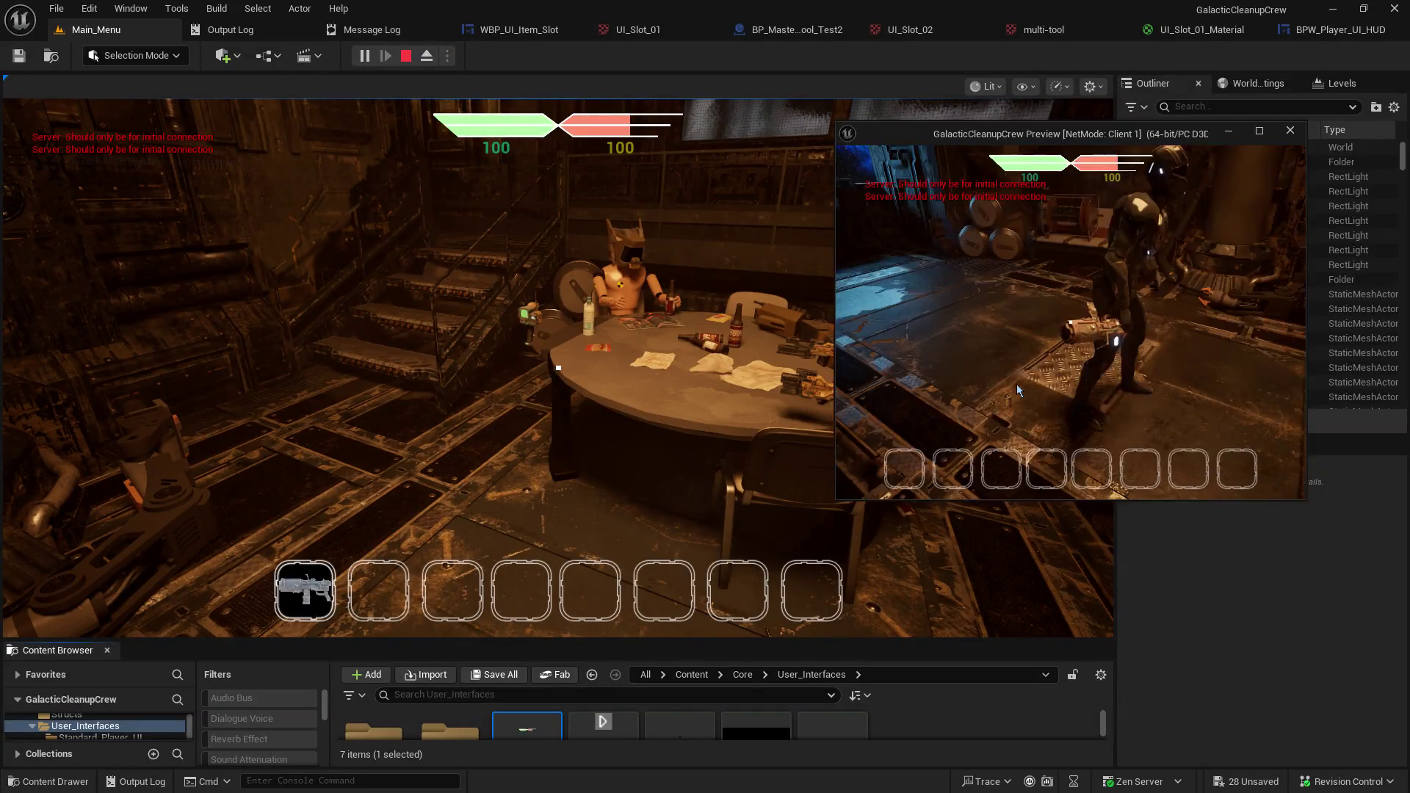
pyautogui.moveTo(1057, 145)
pyautogui.mouseDown()
pyautogui.moveTo(1307, 146)
pyautogui.moveTo(960, 182)
pyautogui.mouseUp()
pyautogui.click(607, 308)
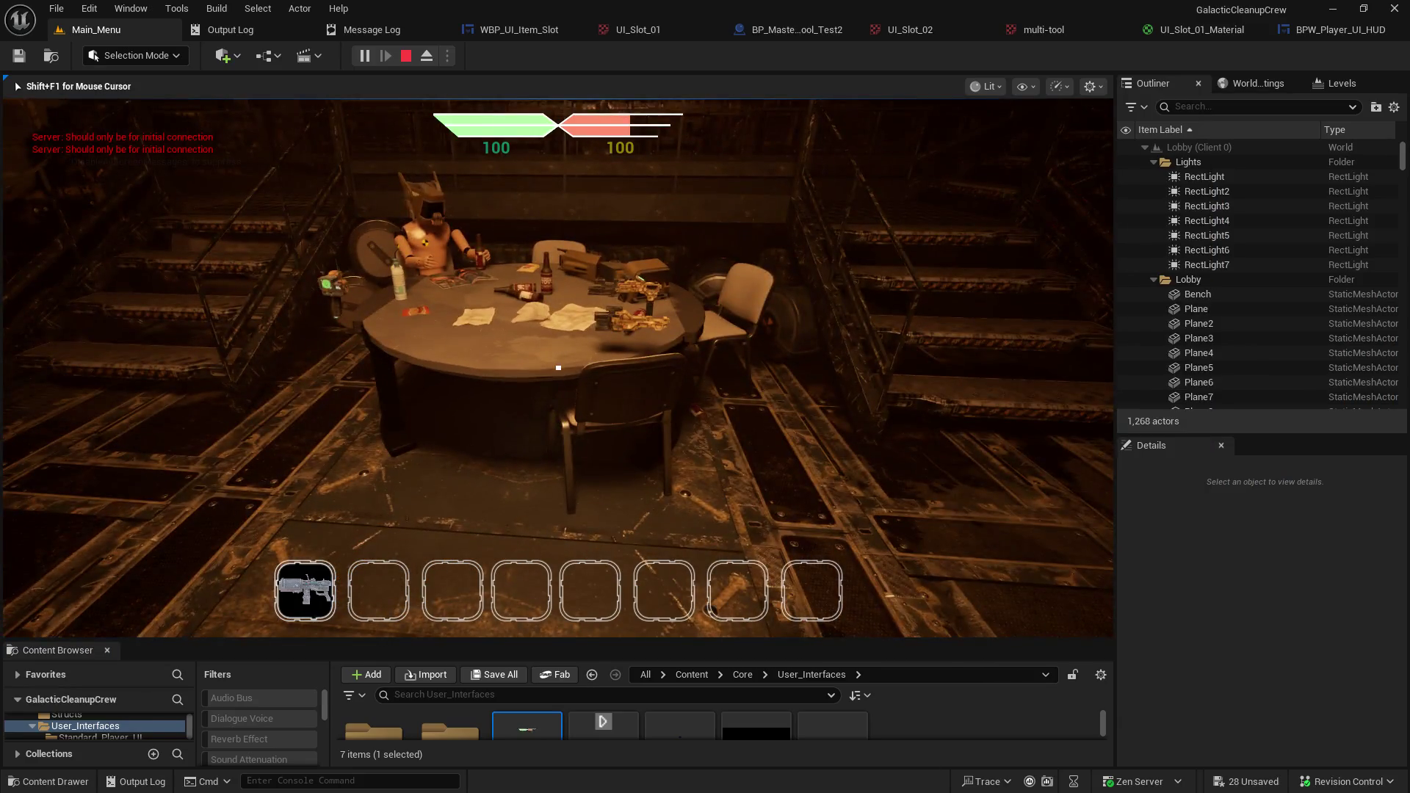
pyautogui.hotkey('shift', 'F1')
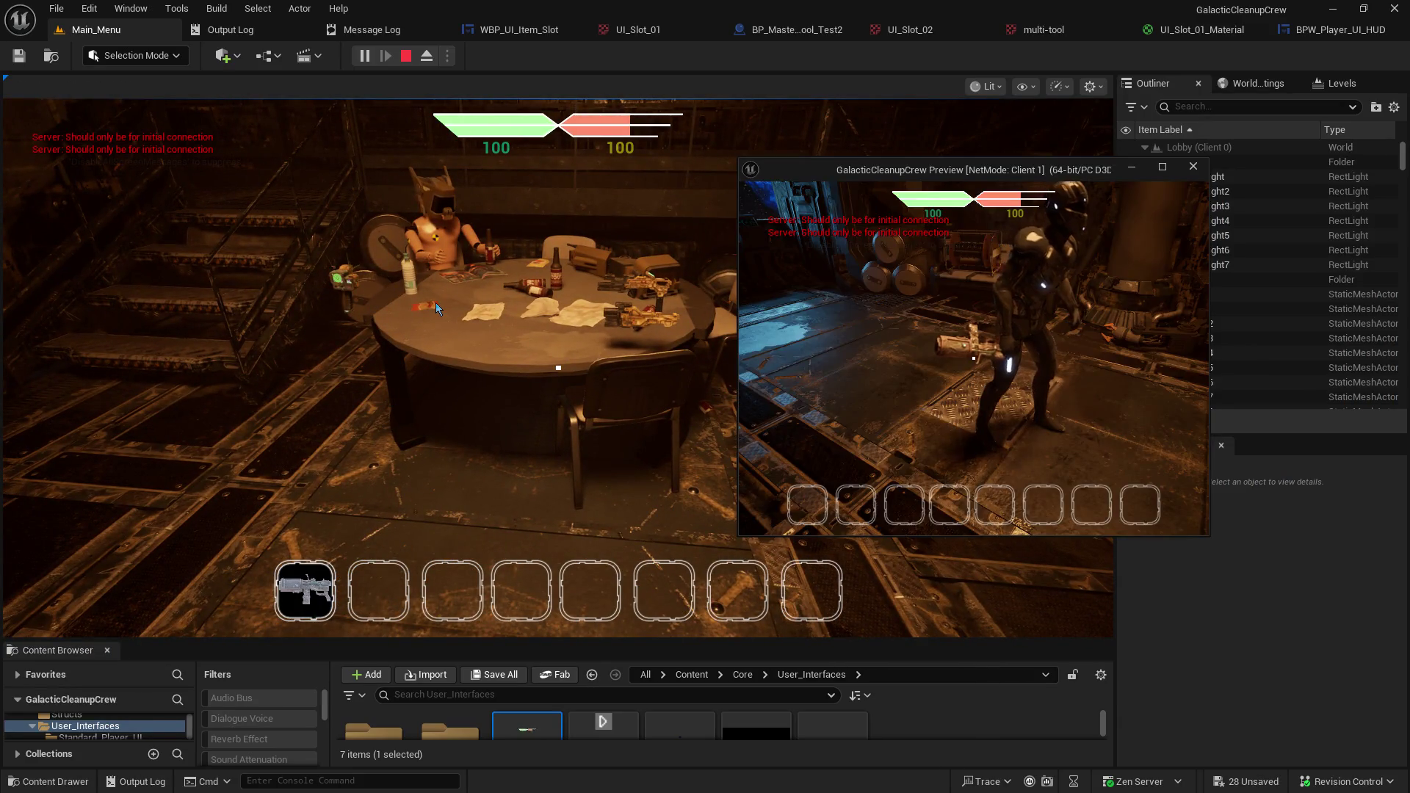
pyautogui.click(387, 344)
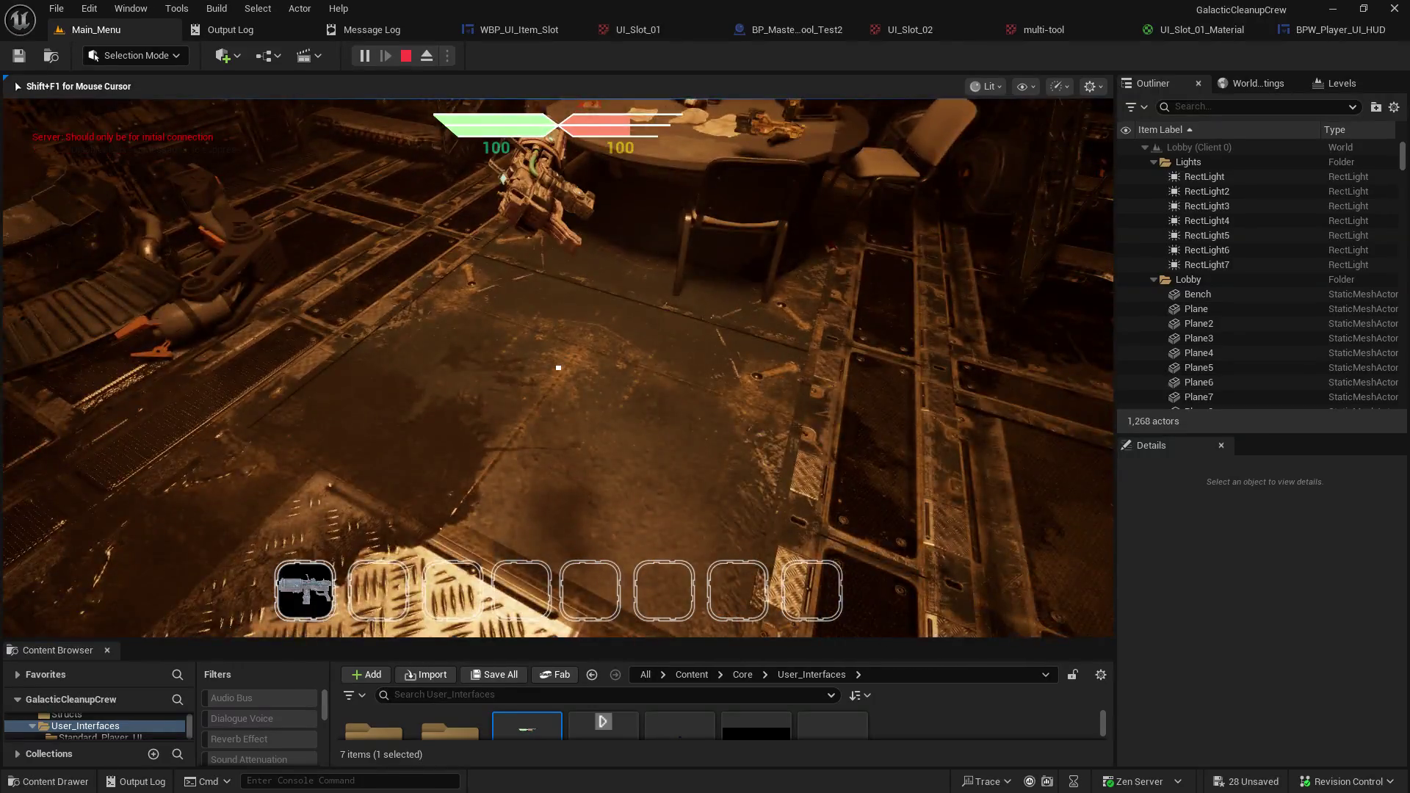
pyautogui.hotkey('shift', 'F1')
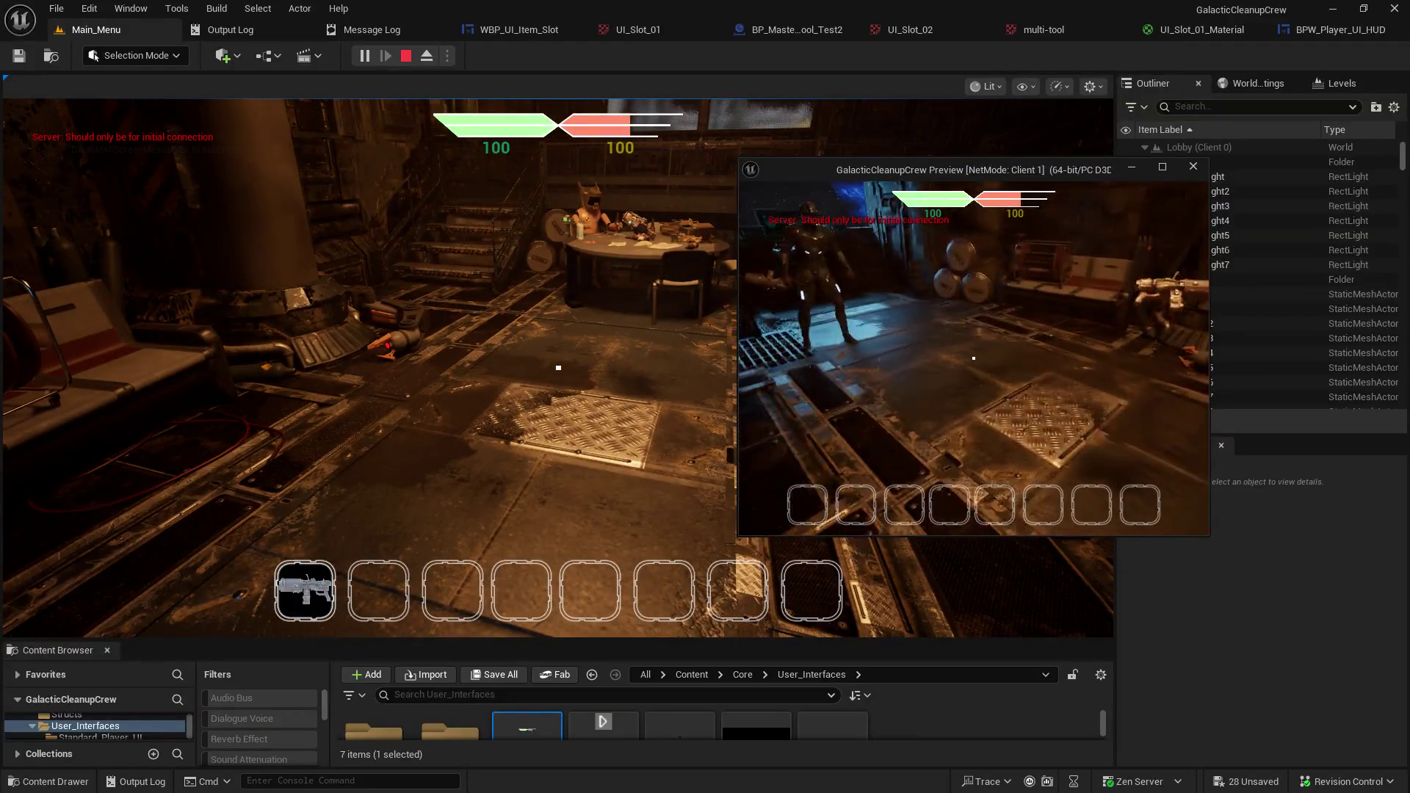
# Walk the client around the lobby, picking up the multi-tool into slot 1 and another tool into slot 3.
pyautogui.press('w')
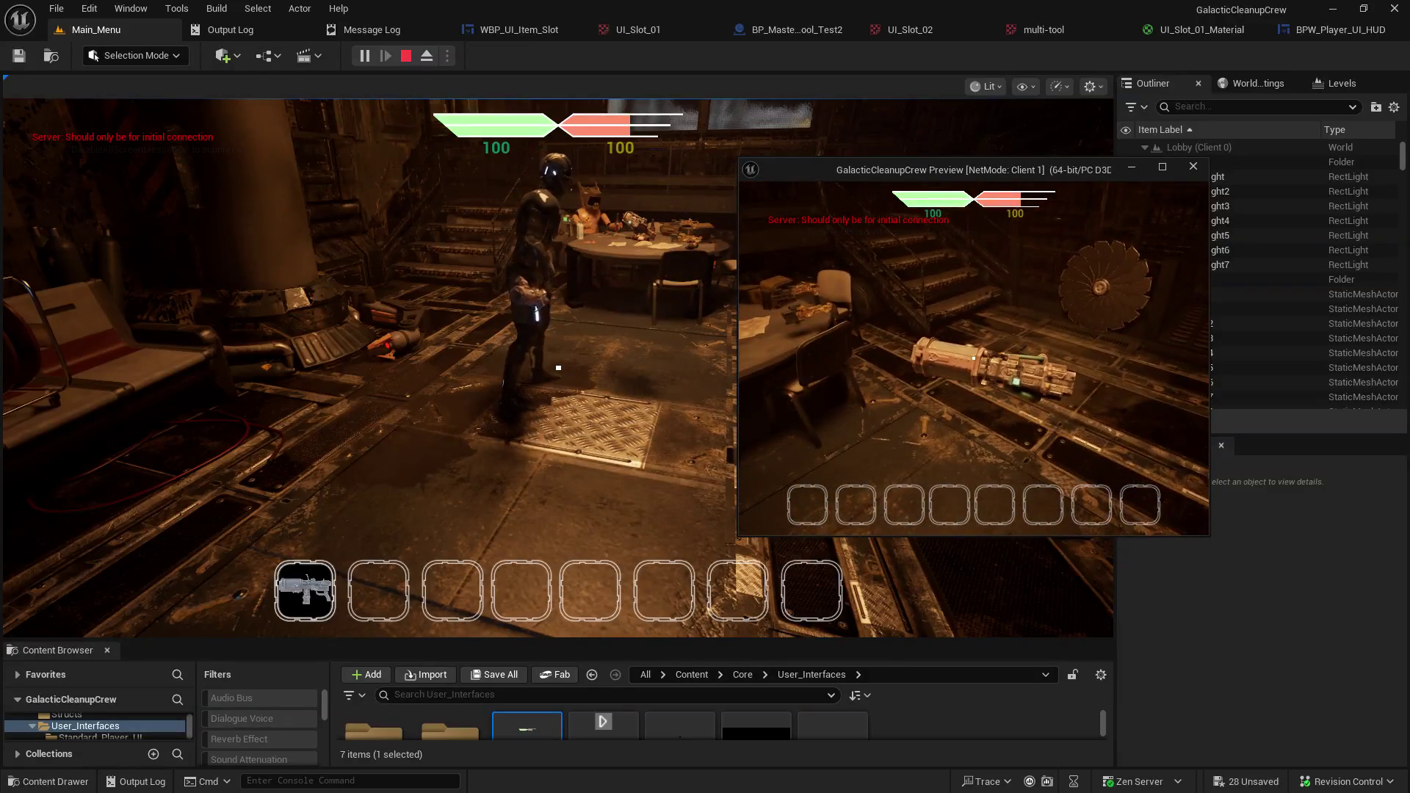
pyautogui.press('e')
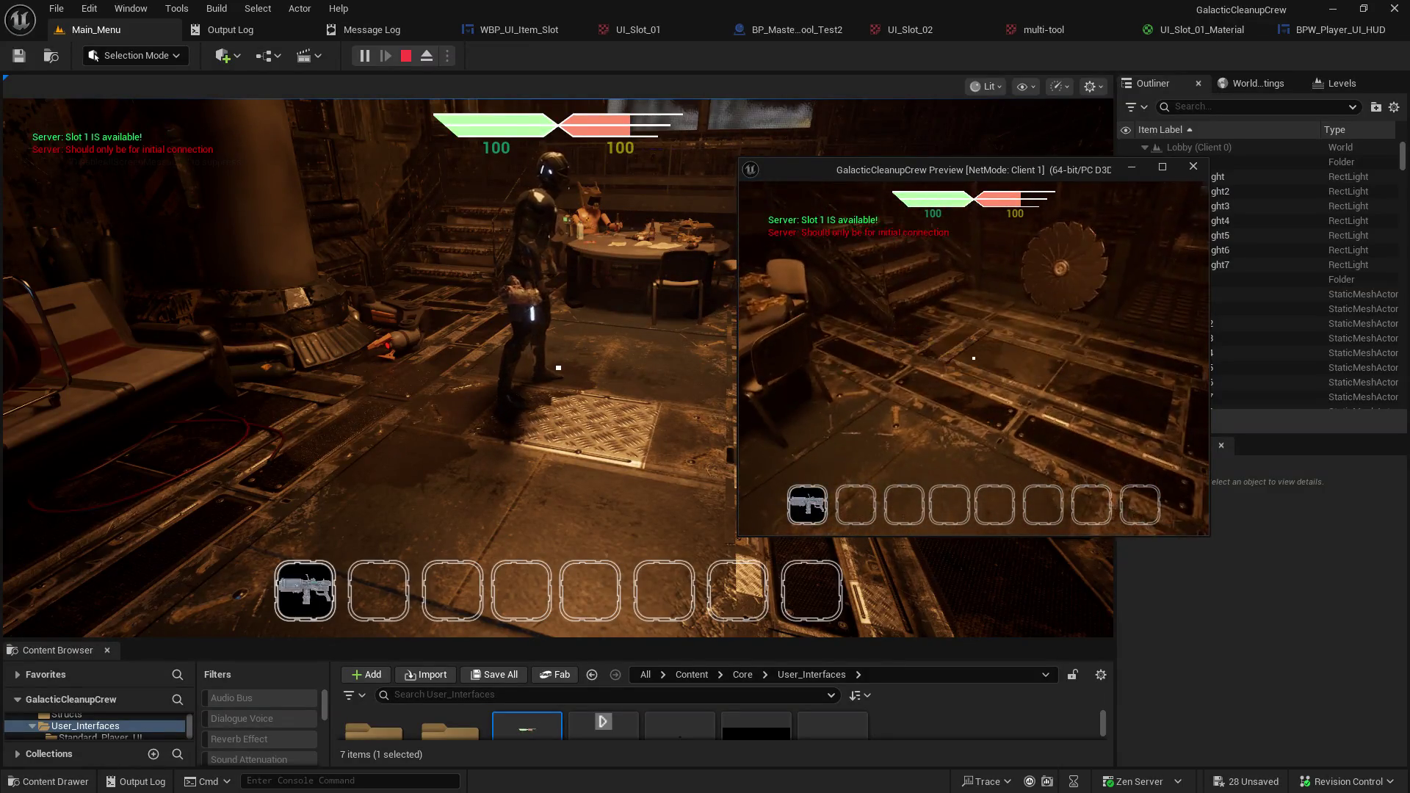
pyautogui.press('w')
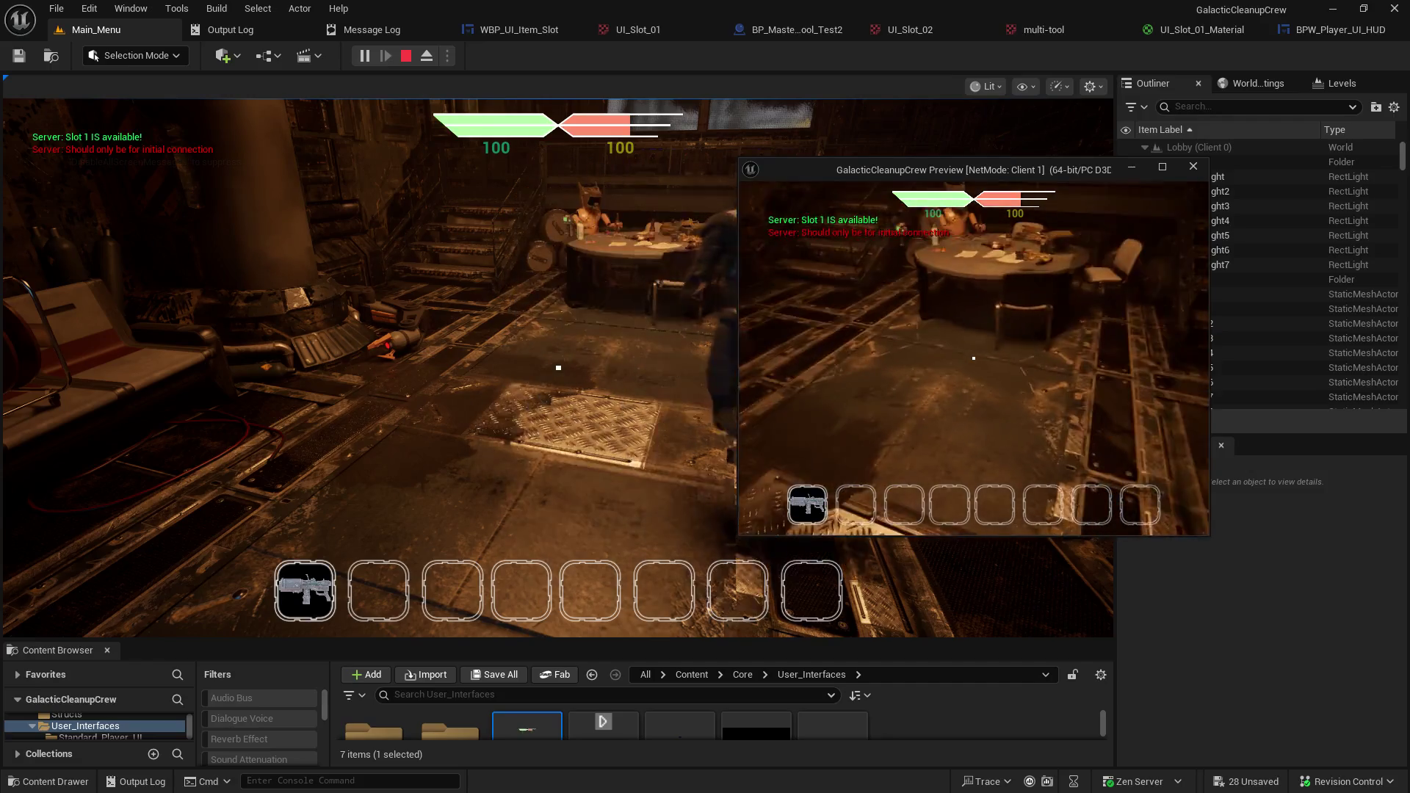
pyautogui.press('w')
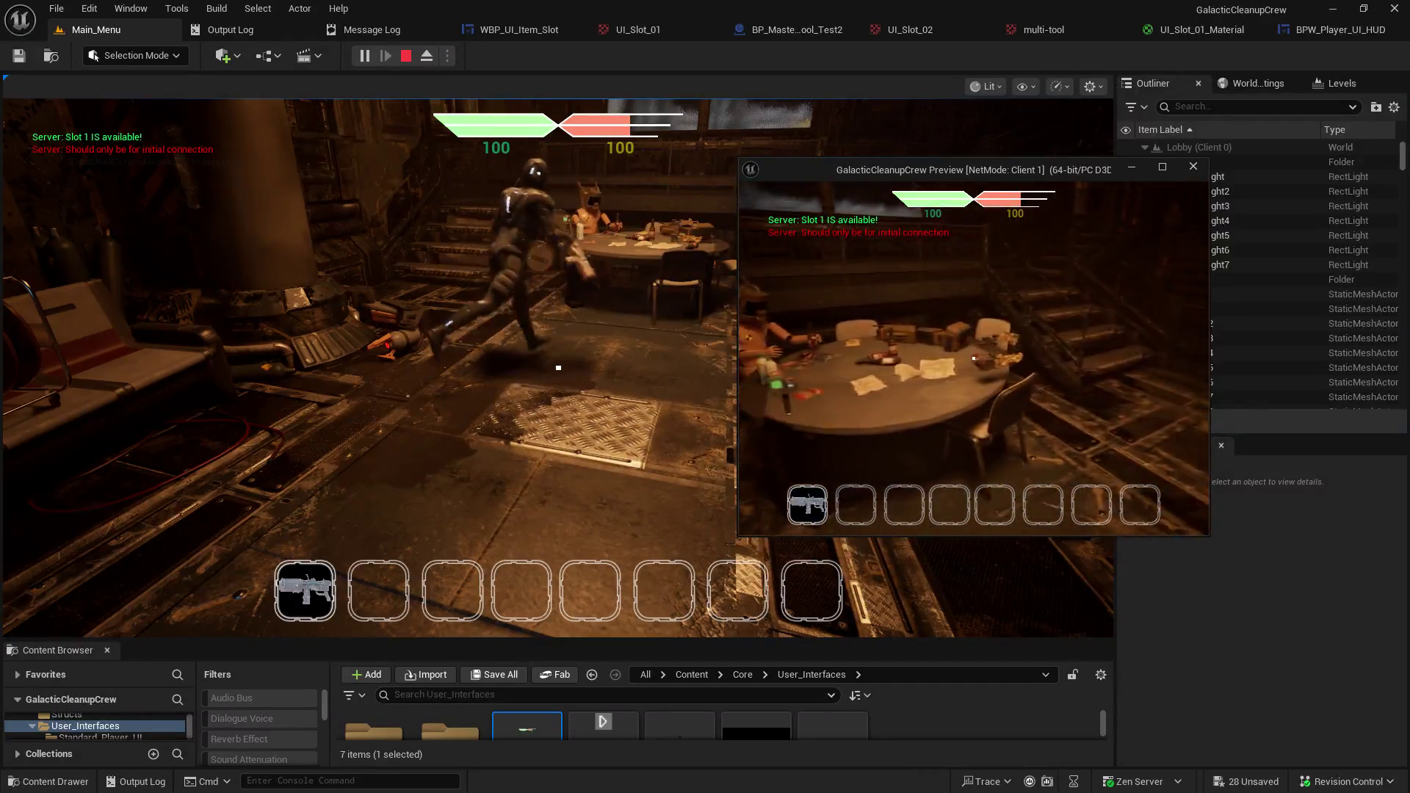
pyautogui.press('w')
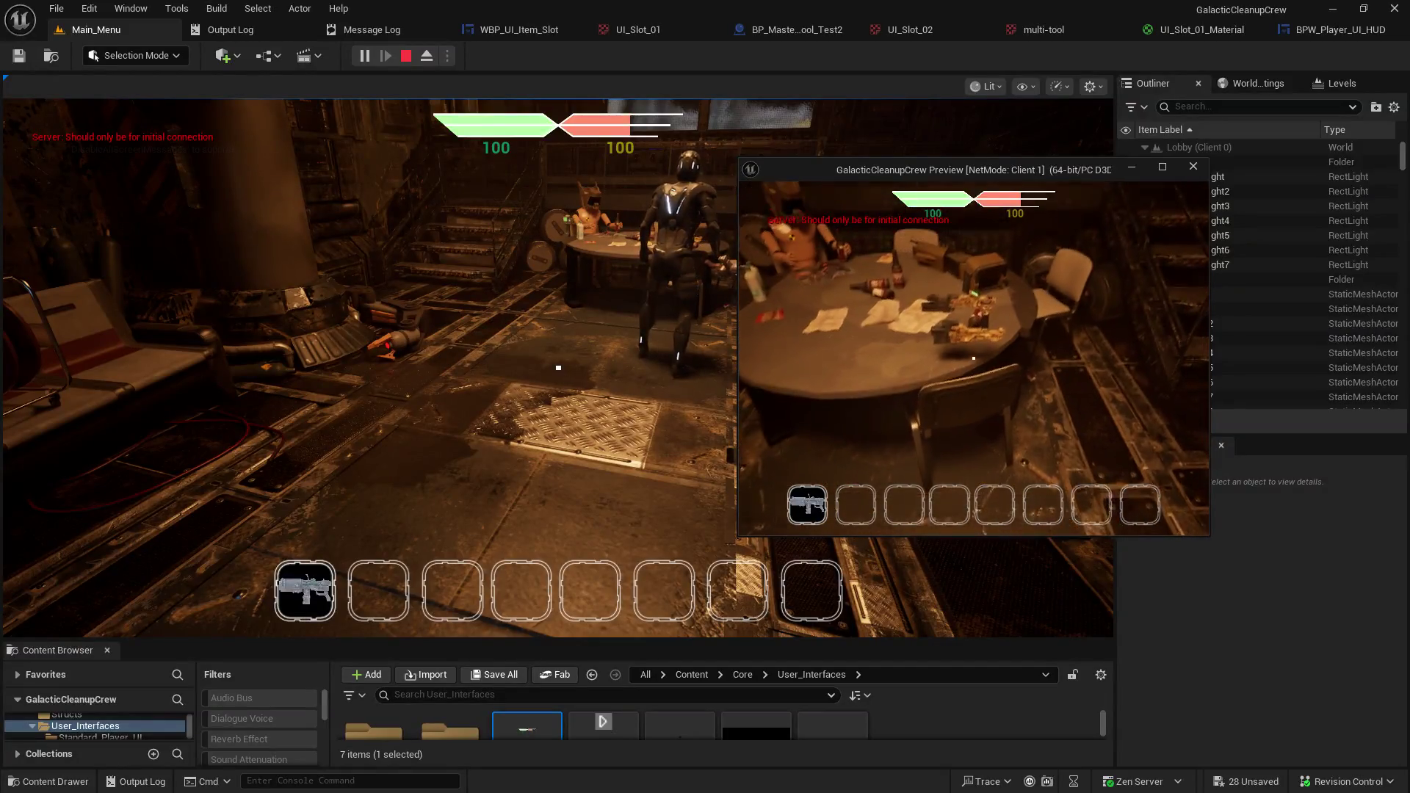
pyautogui.press('e')
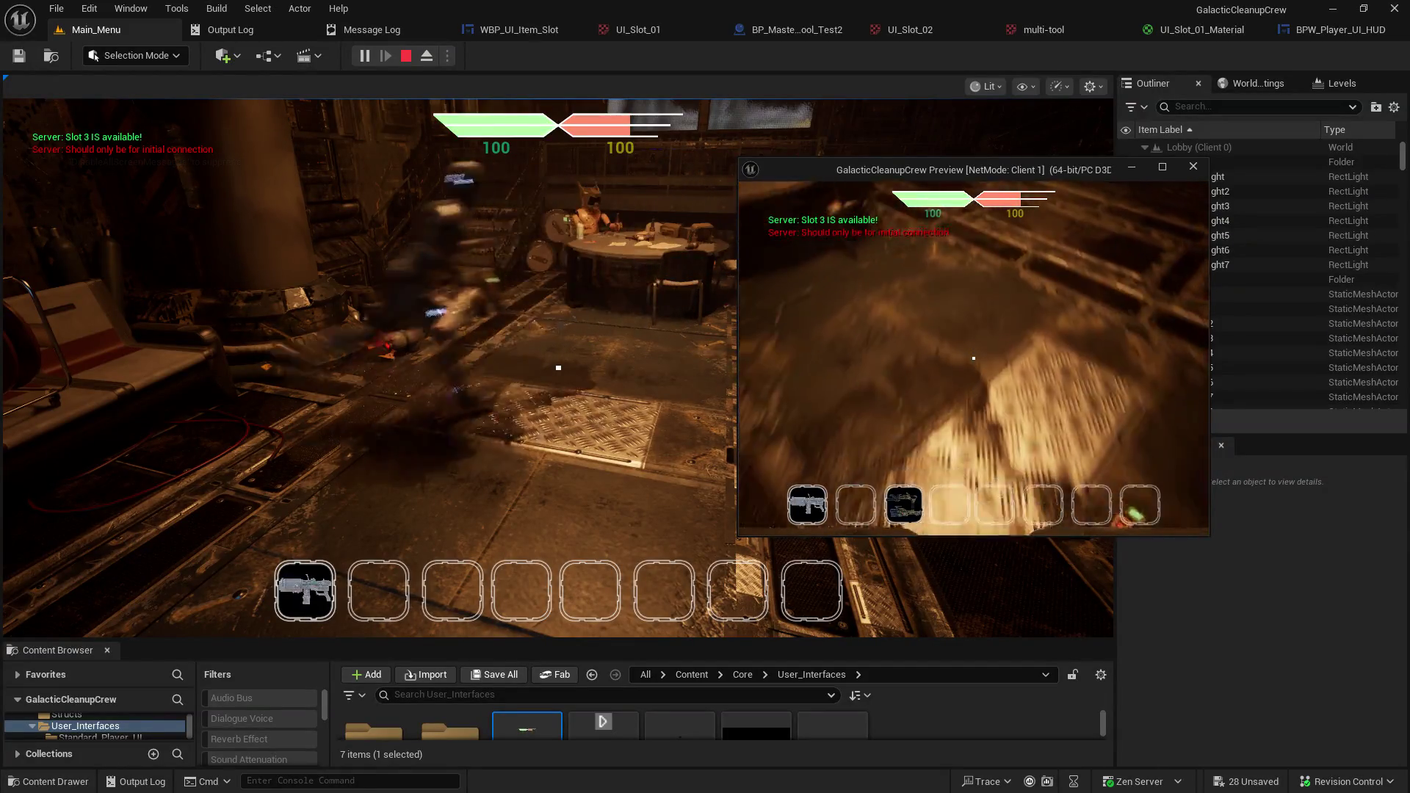
pyautogui.press('w')
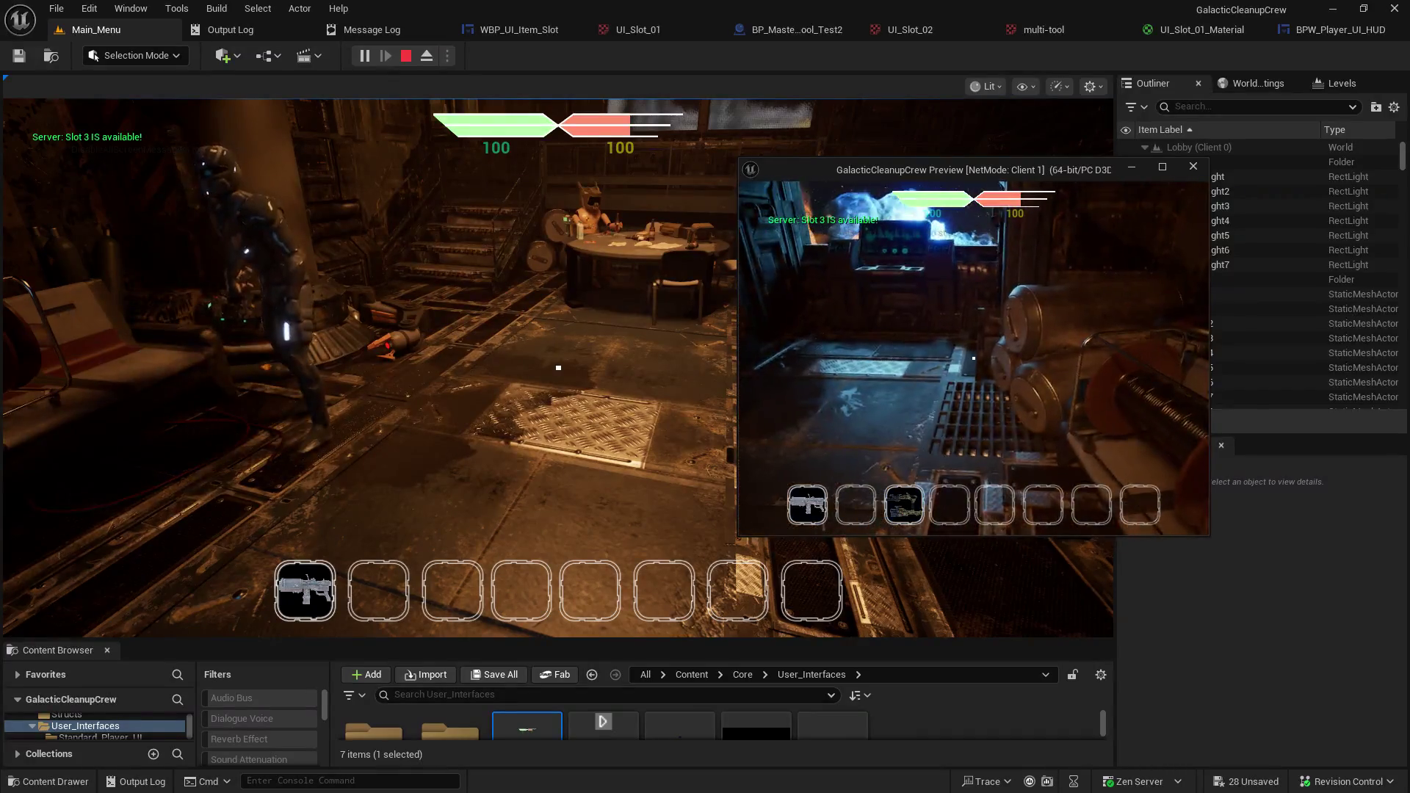
pyautogui.press('w')
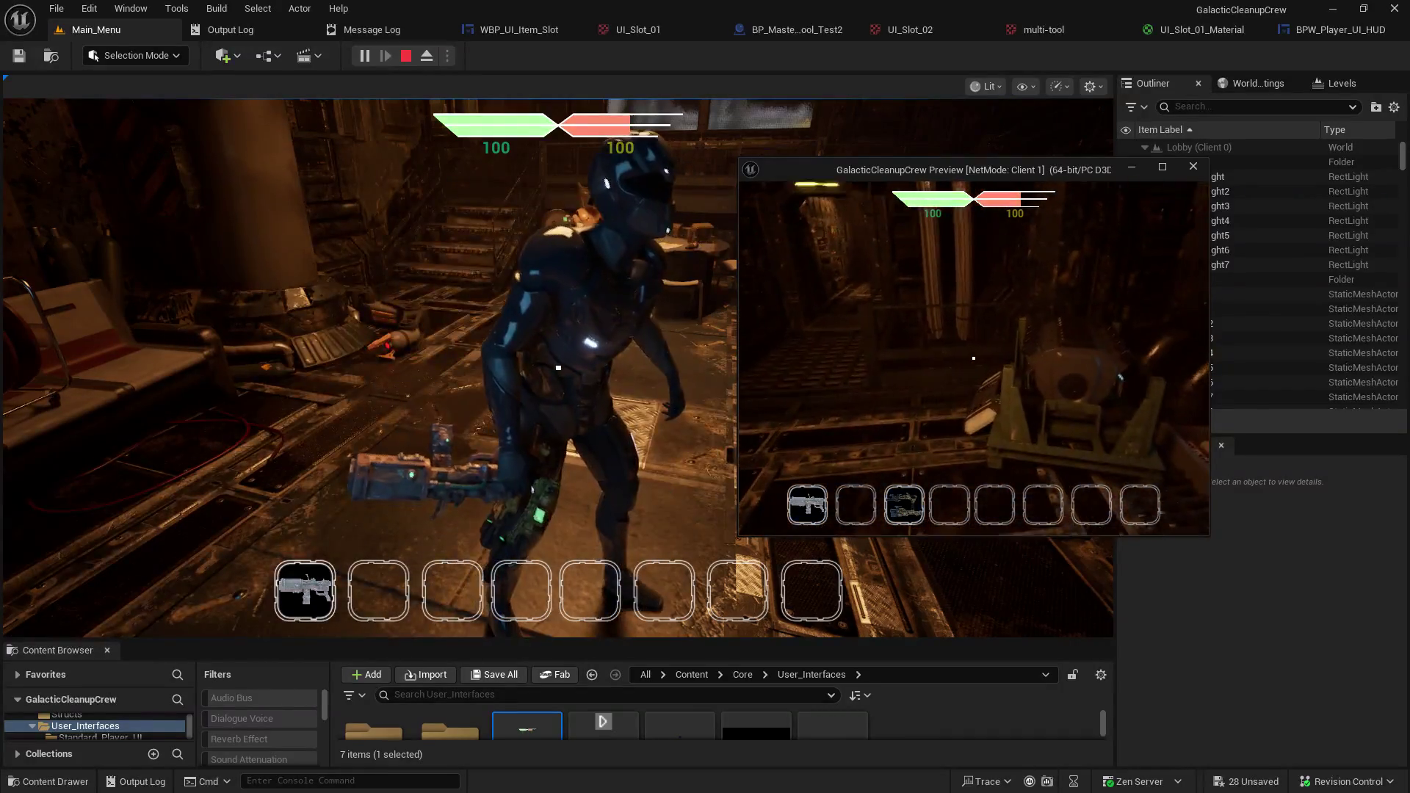
pyautogui.press('w')
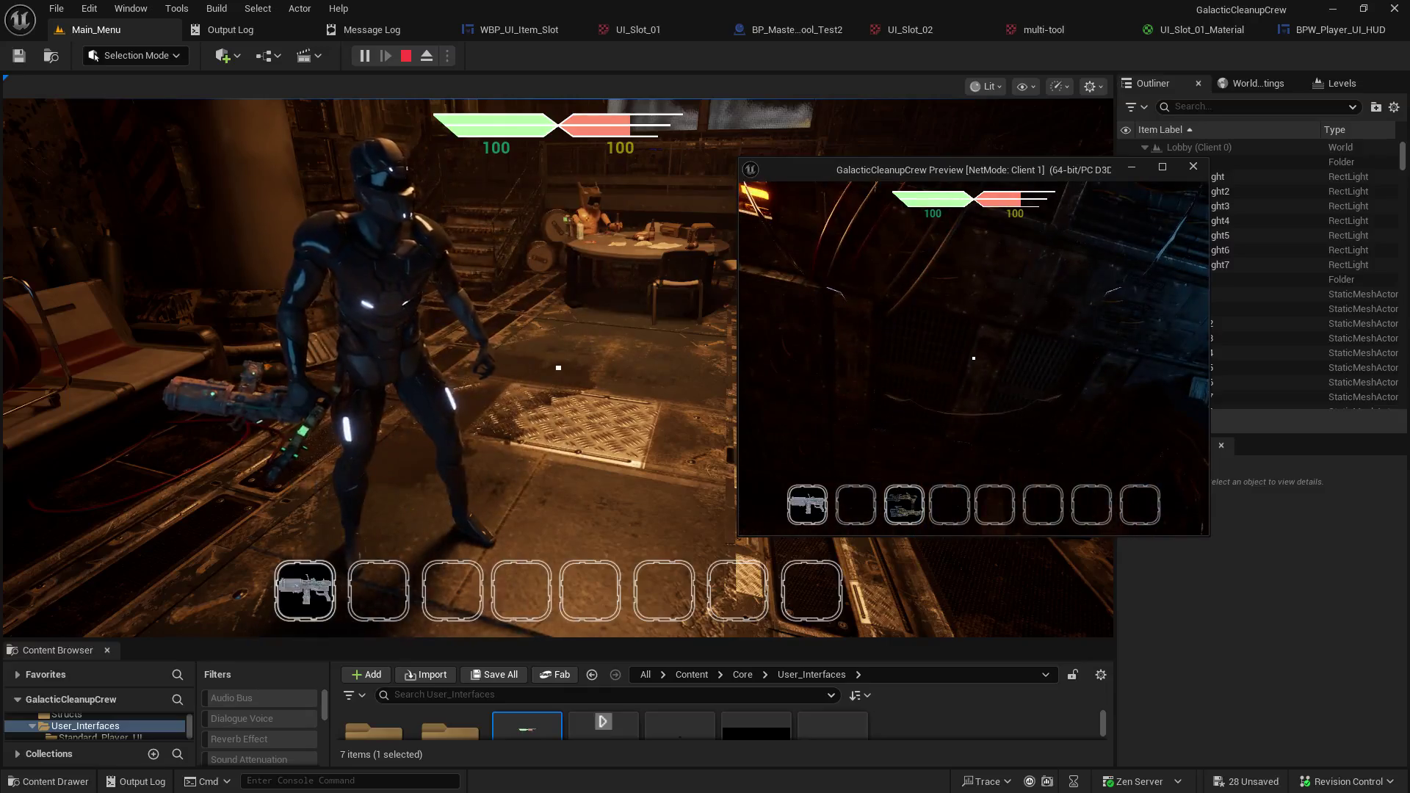
pyautogui.press('w')
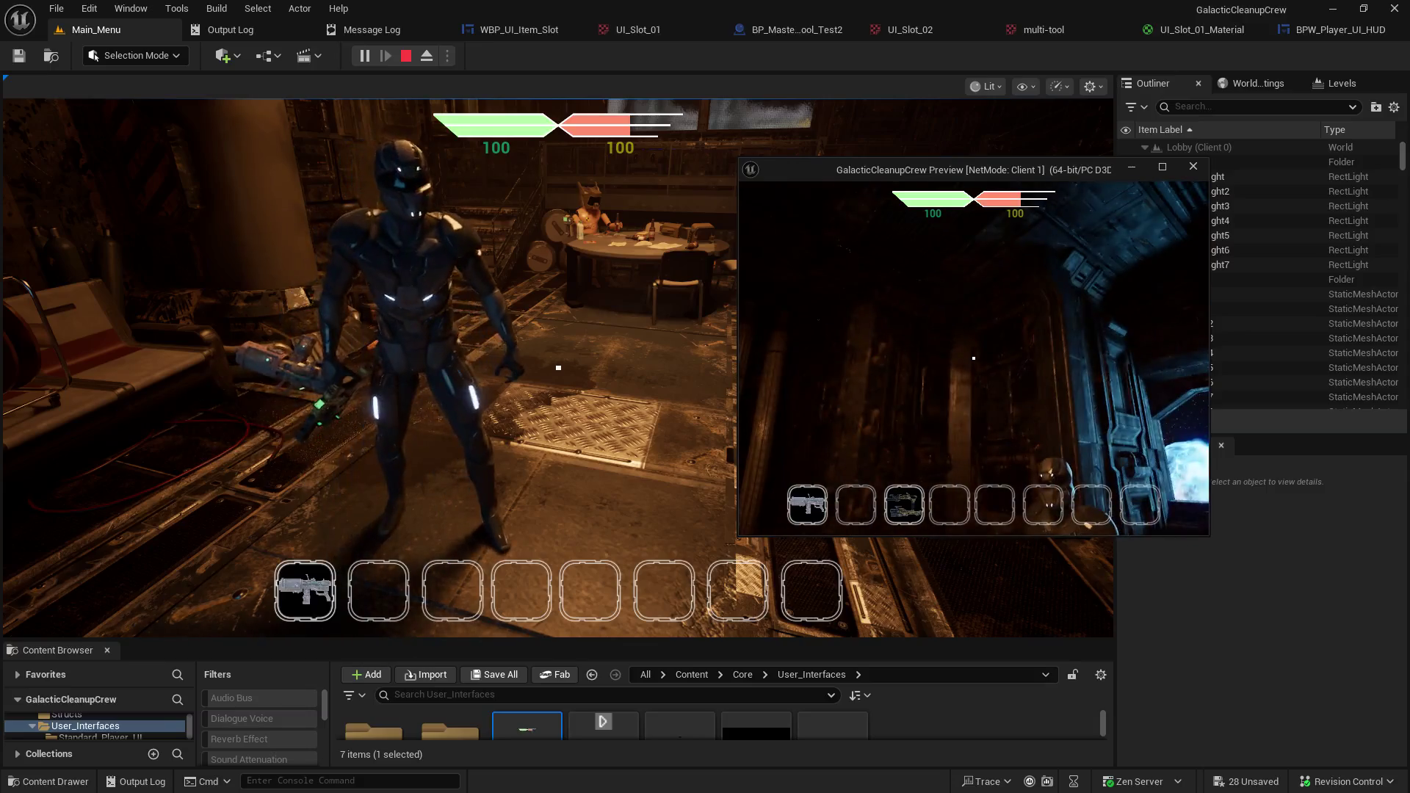
pyautogui.press('w')
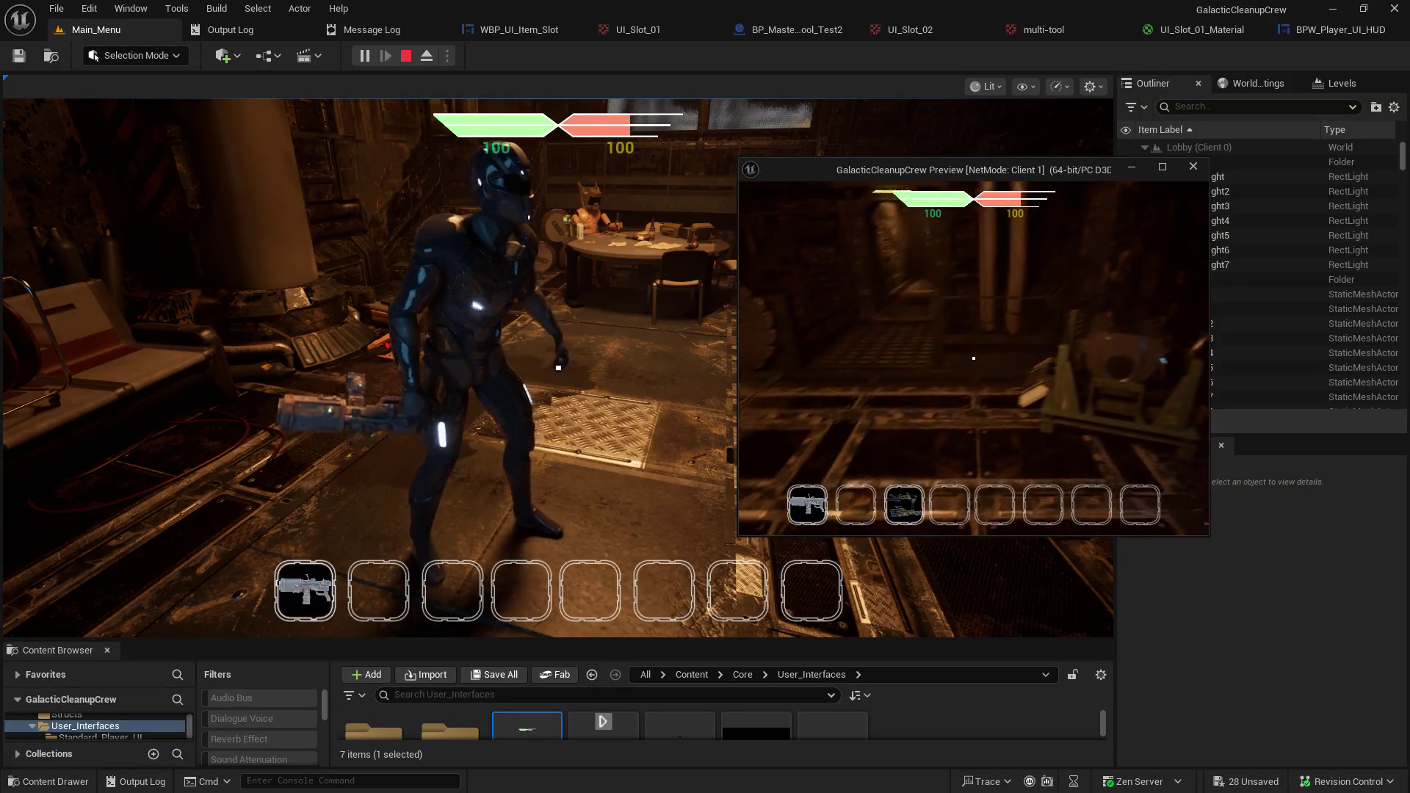
pyautogui.press('e')
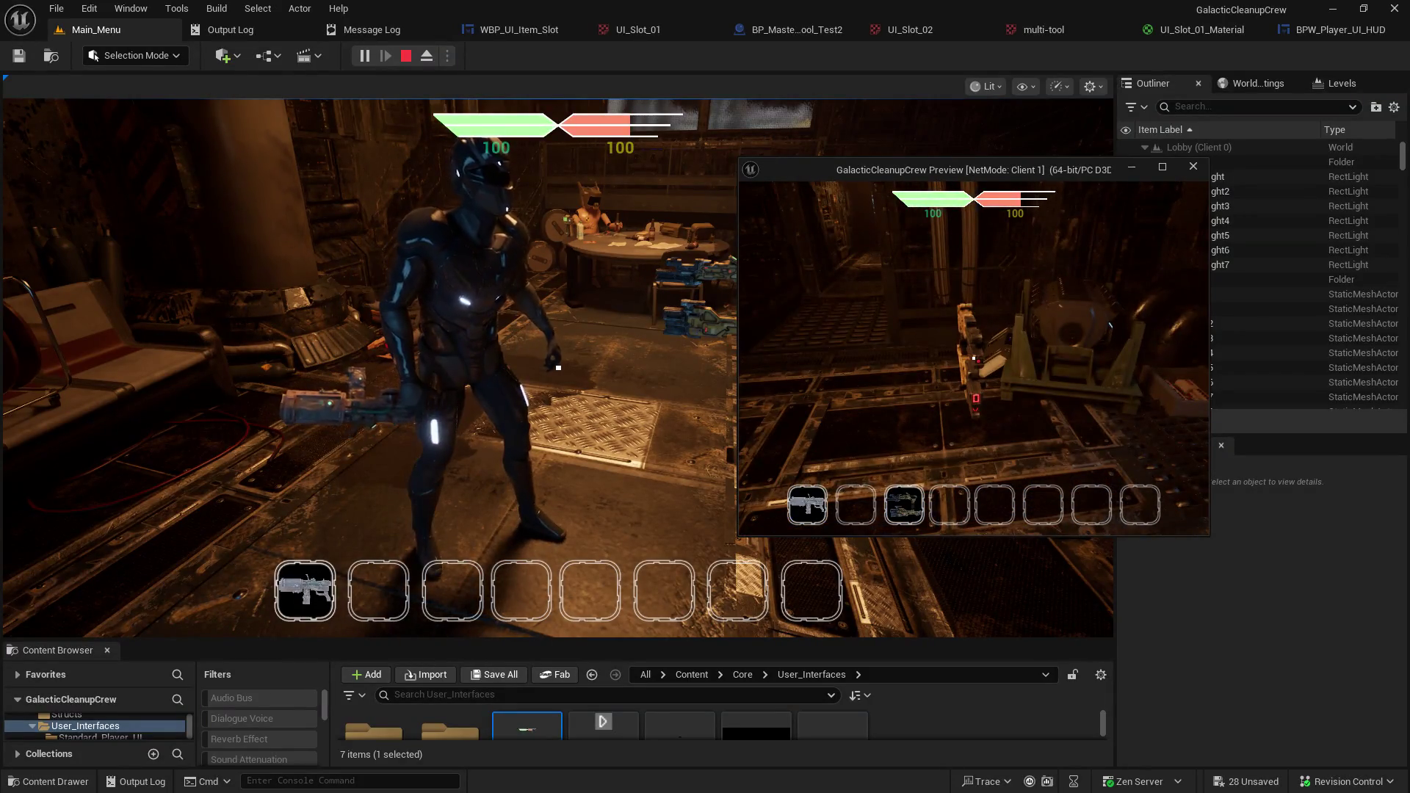
# Pick up tools at the weapon crate into inventory slots 2, 4 and 5, moving among the crates.
pyautogui.press('e')
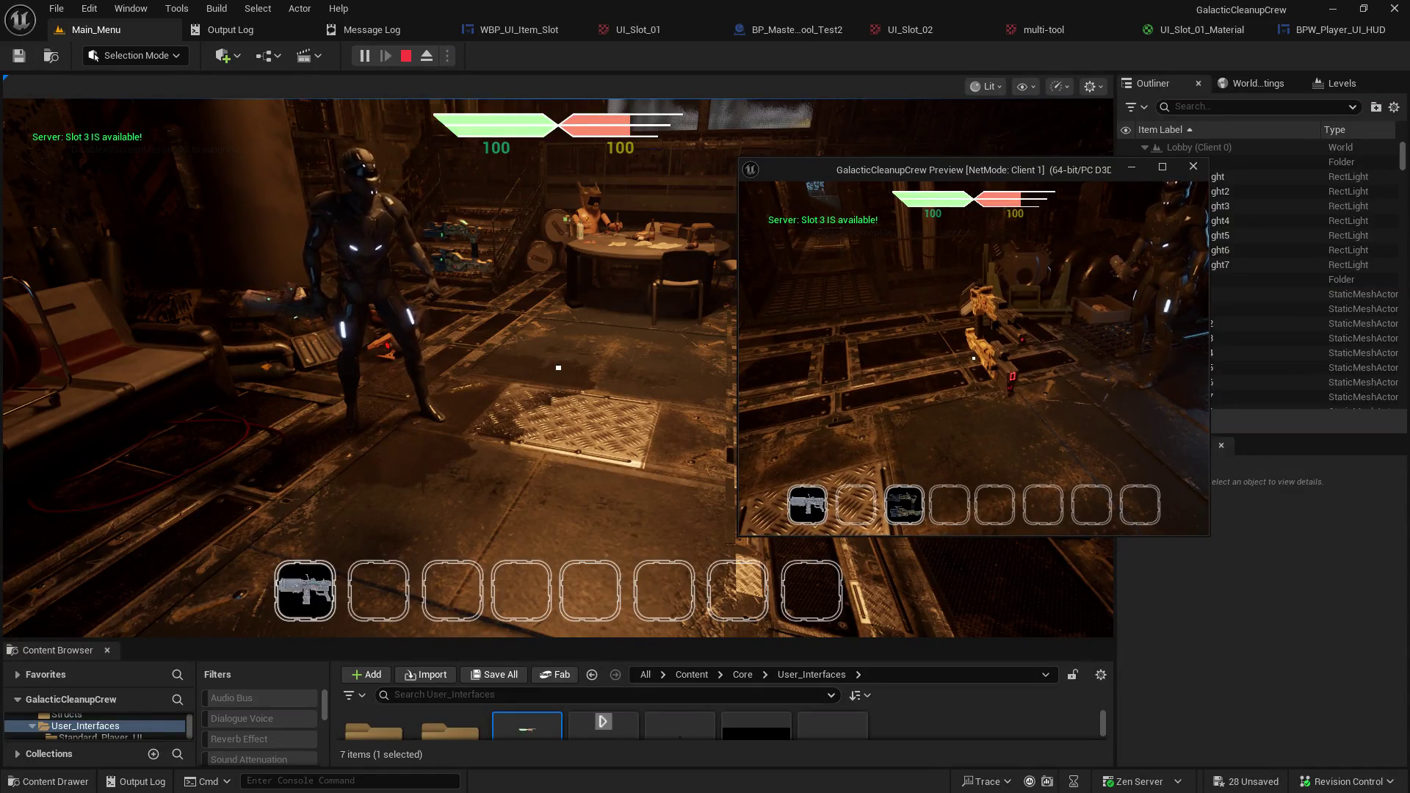
pyautogui.press('e')
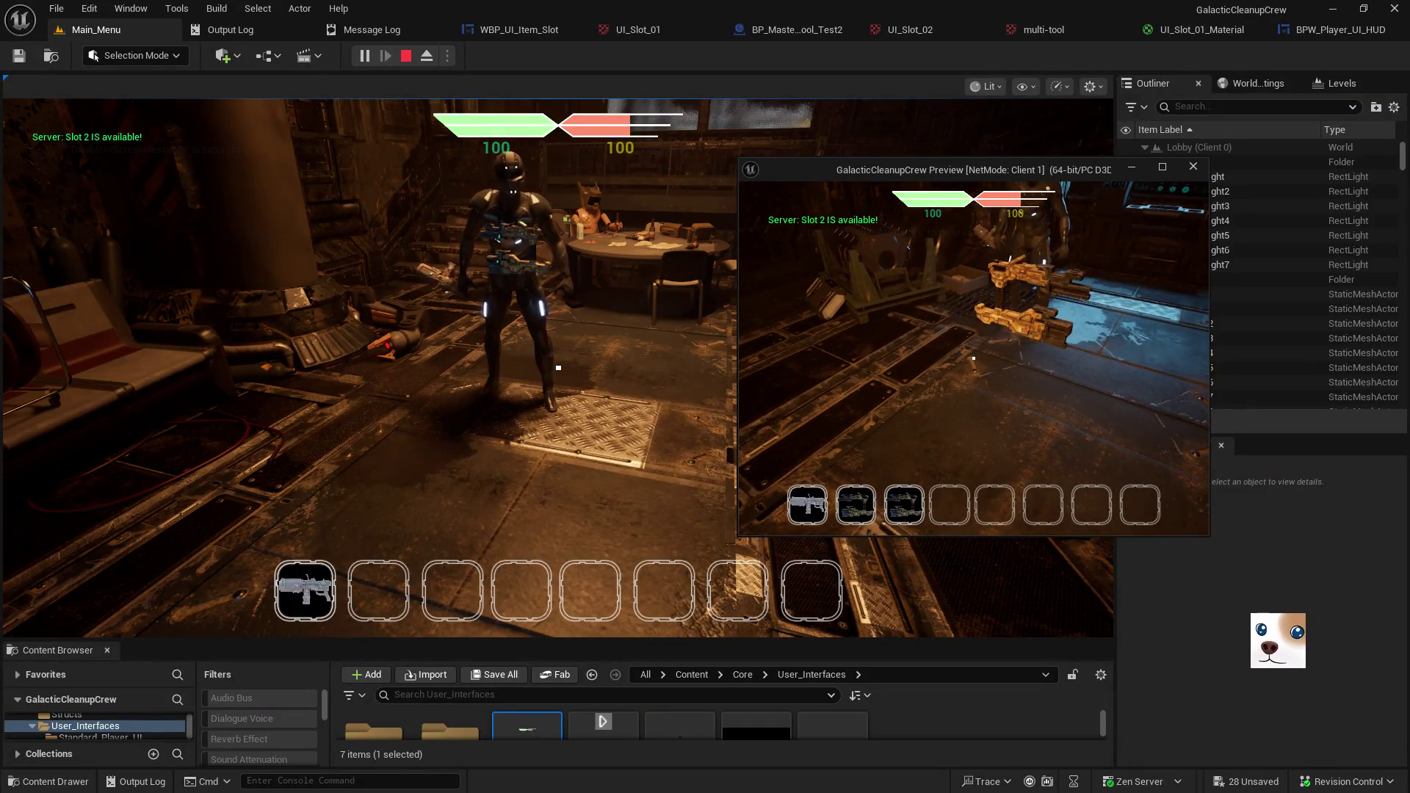
pyautogui.press('e')
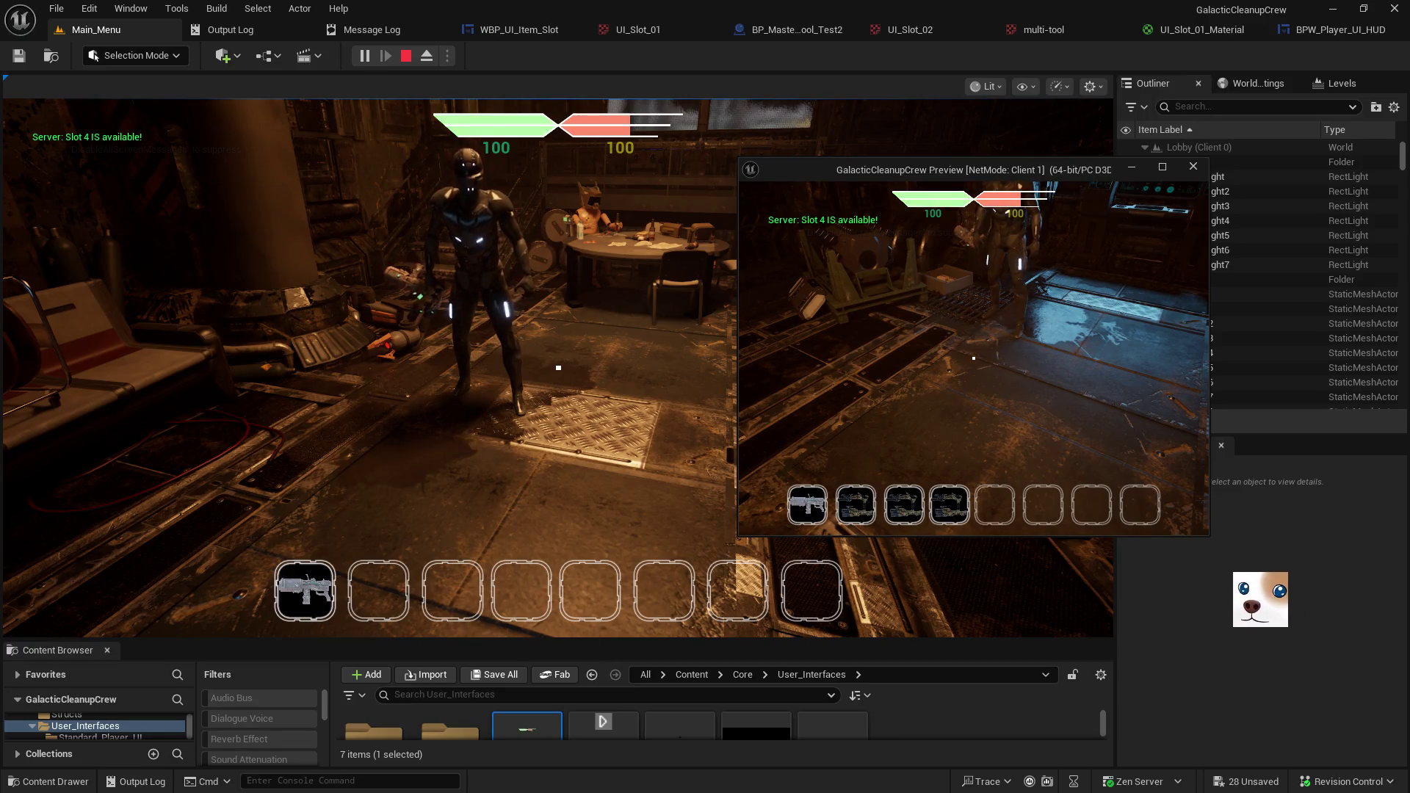
pyautogui.press('w')
pyautogui.press('e')
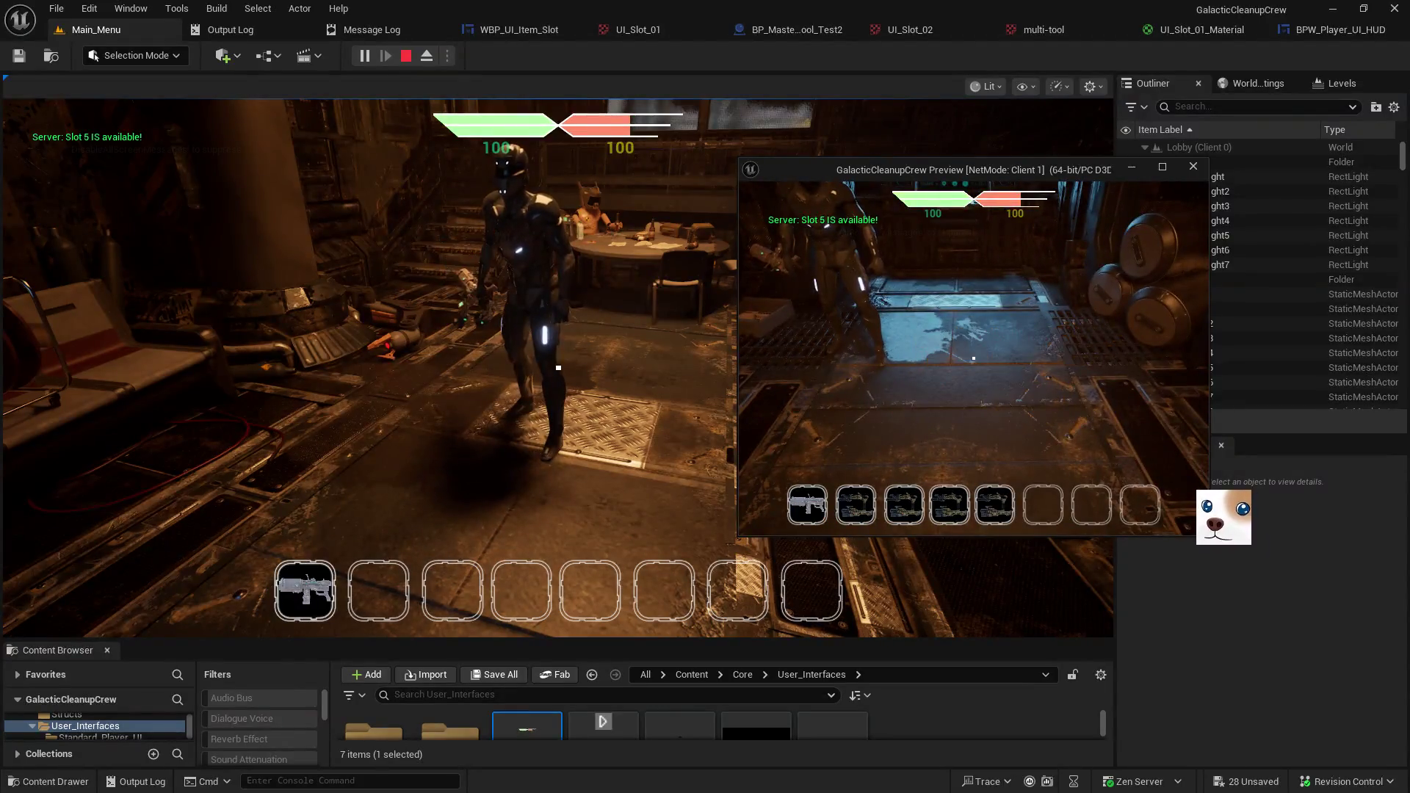
pyautogui.press('w')
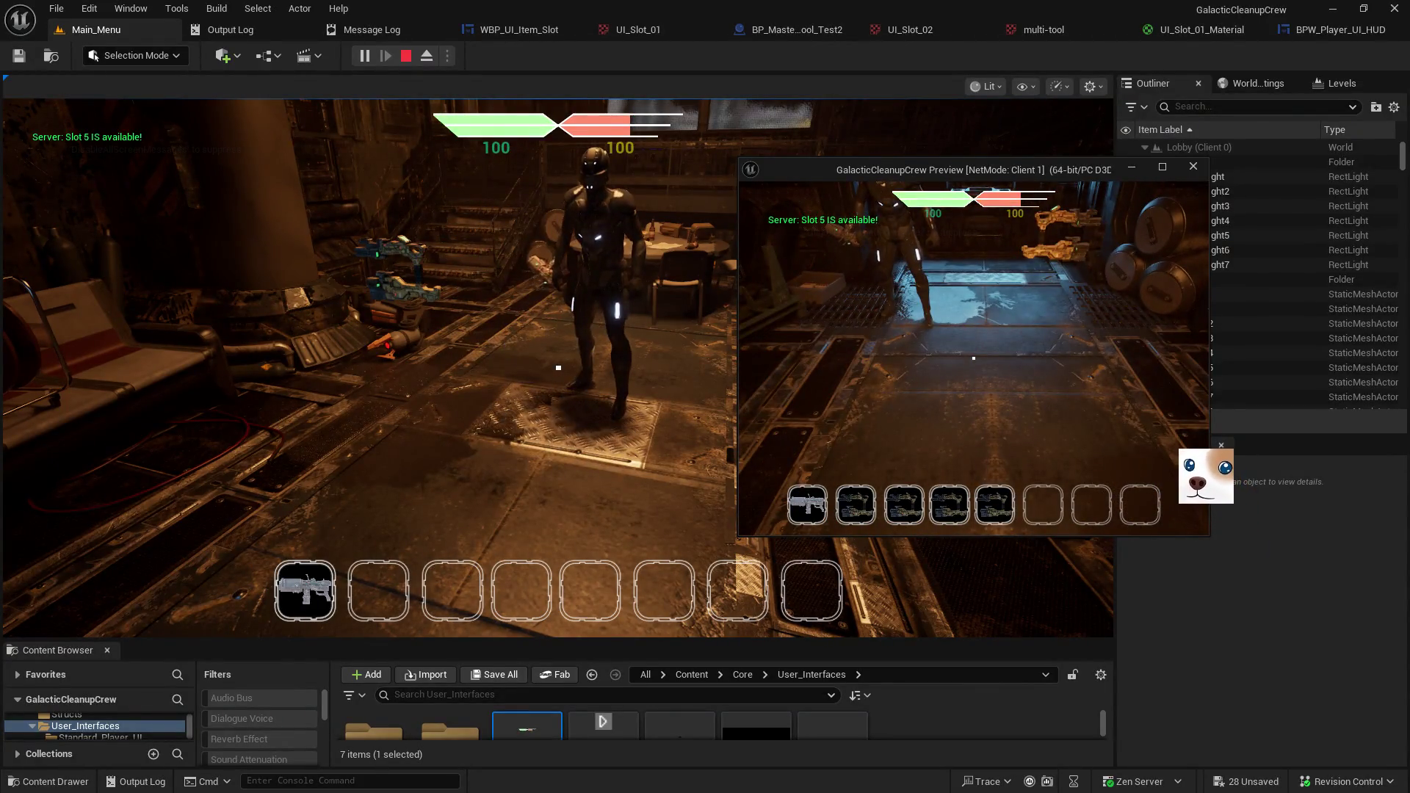
pyautogui.press('w')
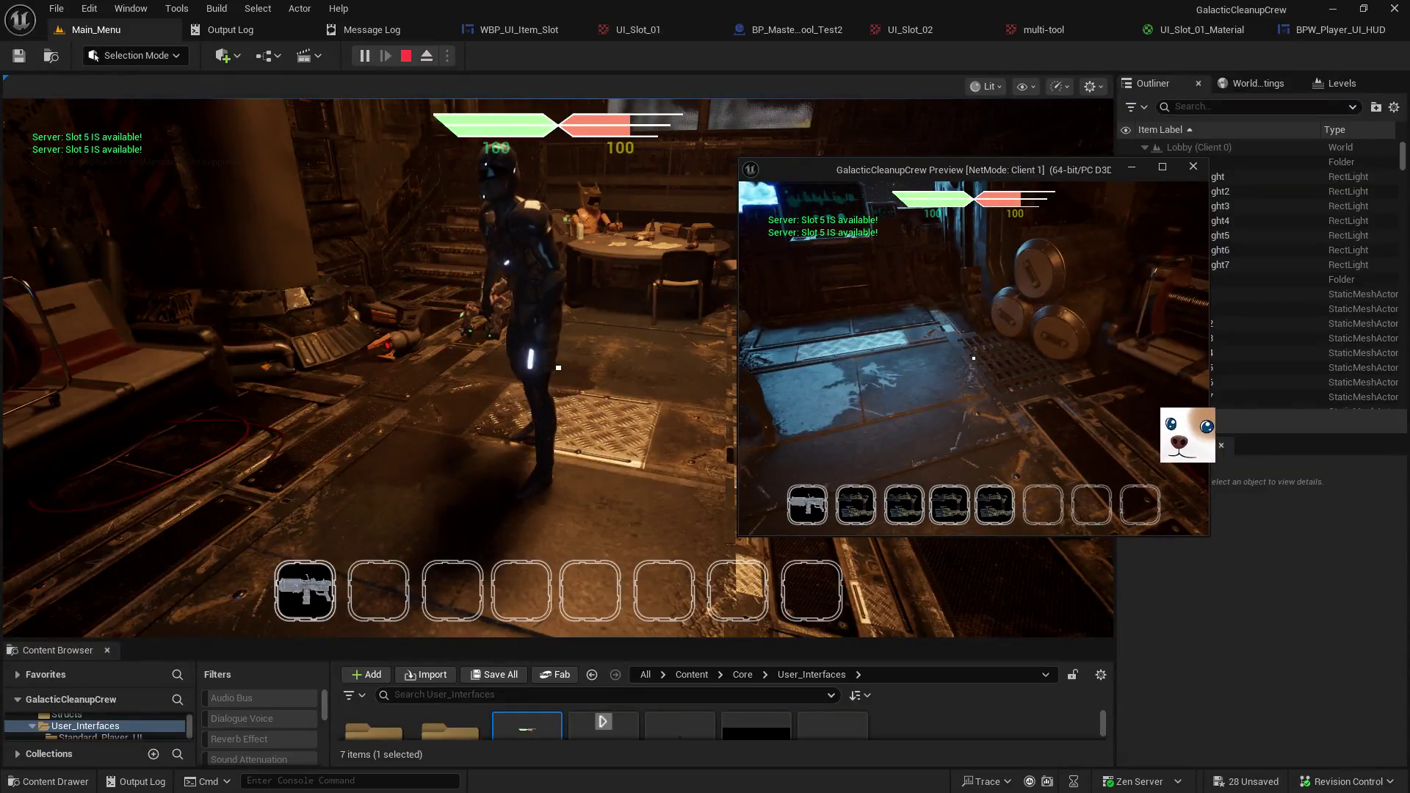
pyautogui.press('w')
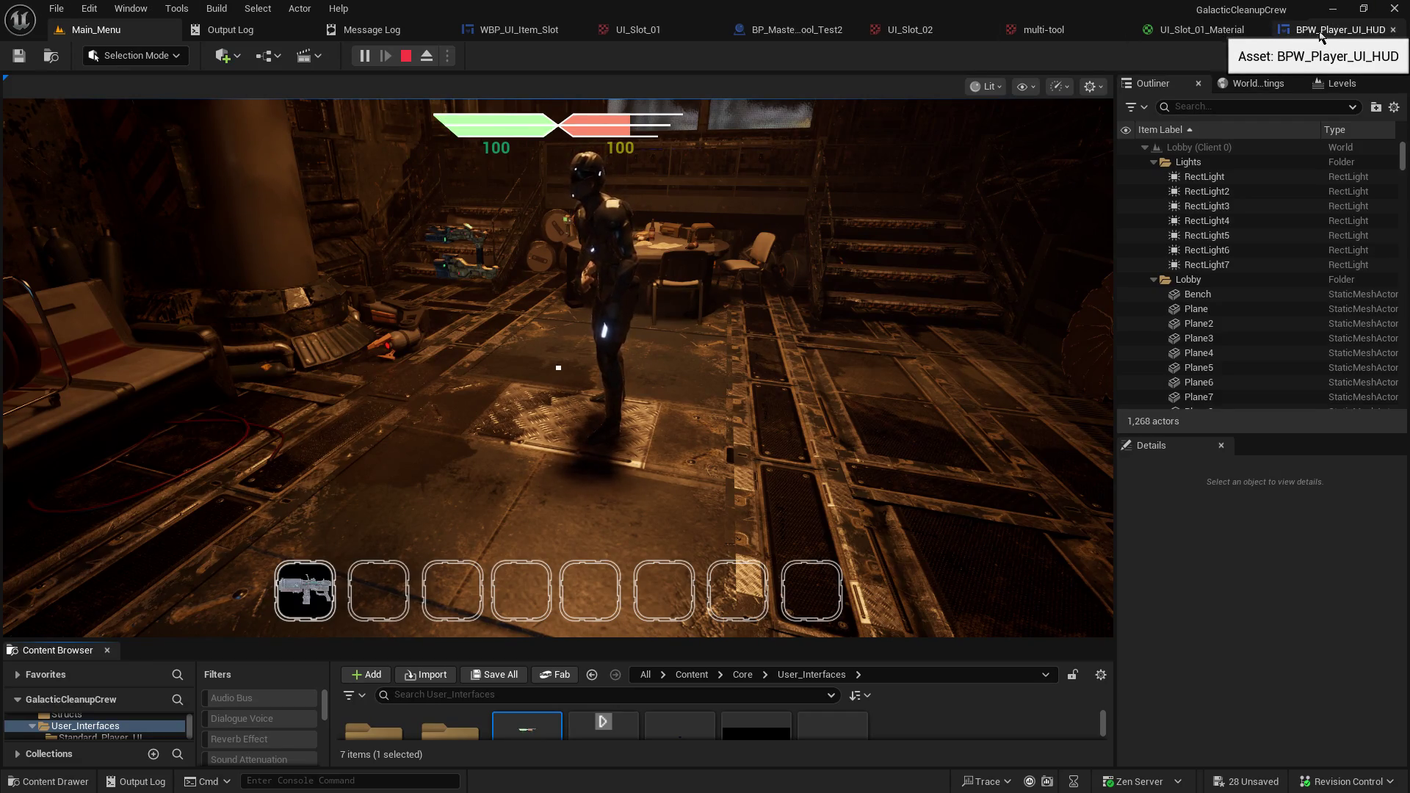
# Return input focus to the server game in the main viewport after closing the Client 1 window.
pyautogui.click(735, 330)
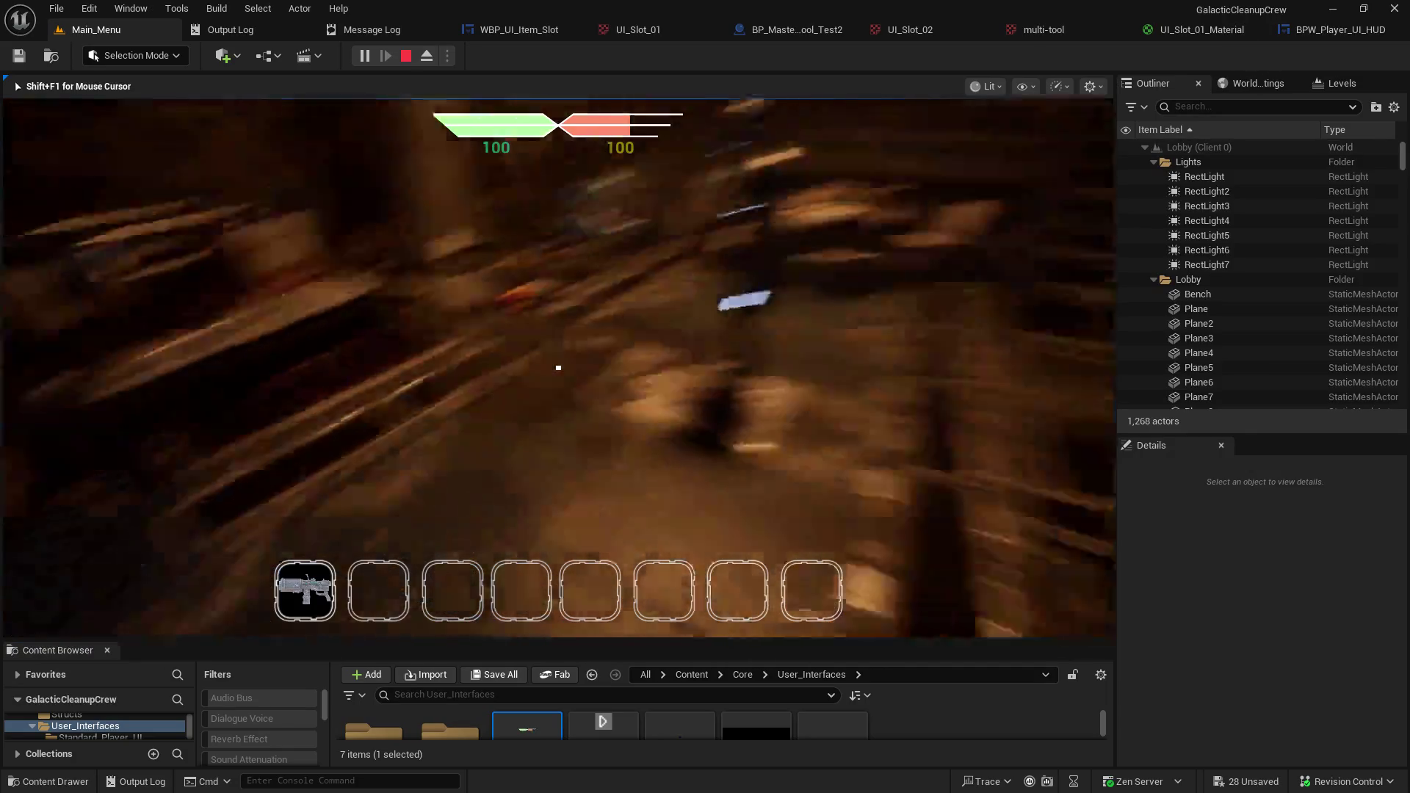
# Stop the play session, enlarge the Content Browser, and open BP_Master_Character from the Core folder.
pyautogui.press('Escape')
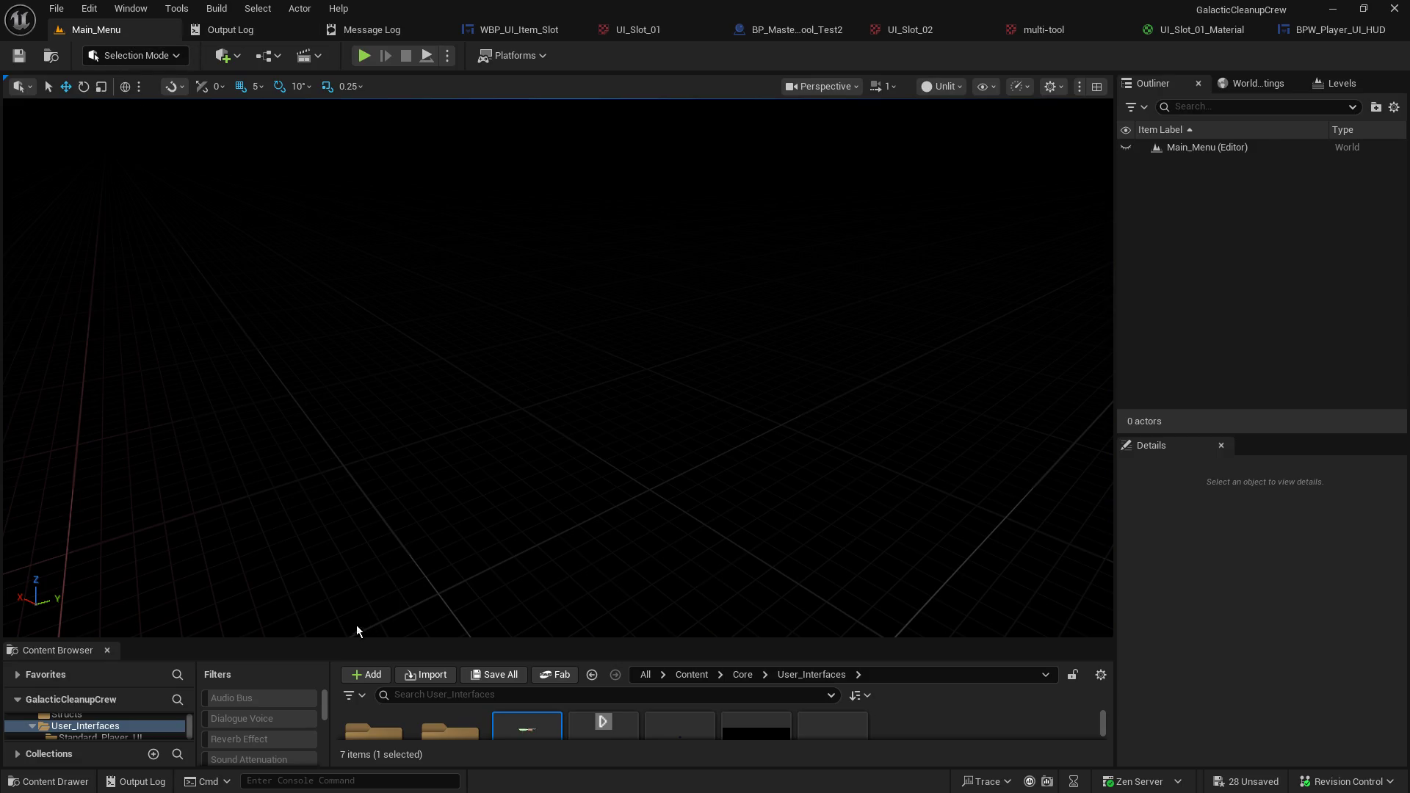
pyautogui.moveTo(275, 644); pyautogui.dragTo(330, 346)
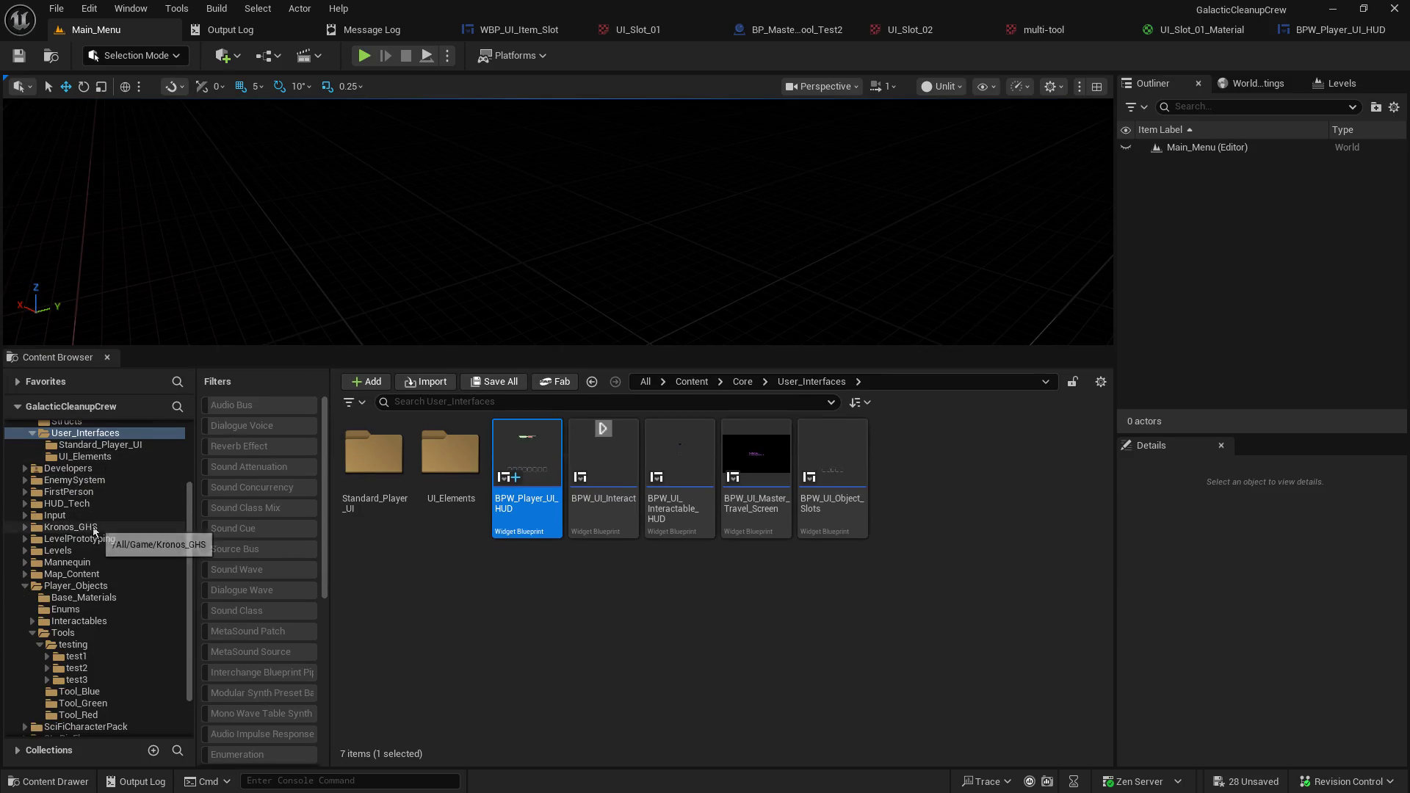
pyautogui.scroll(5, 83, 482)
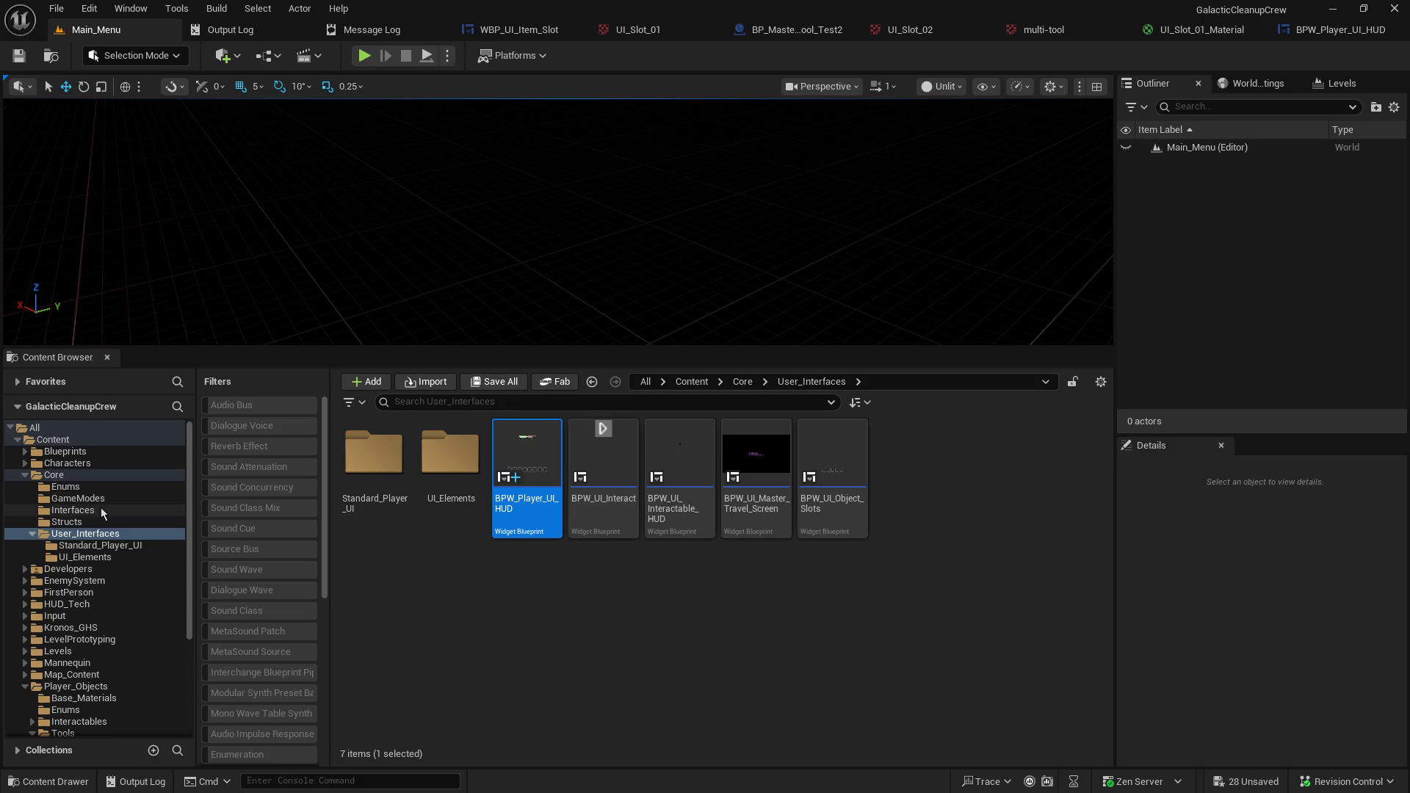
pyautogui.click(55, 475)
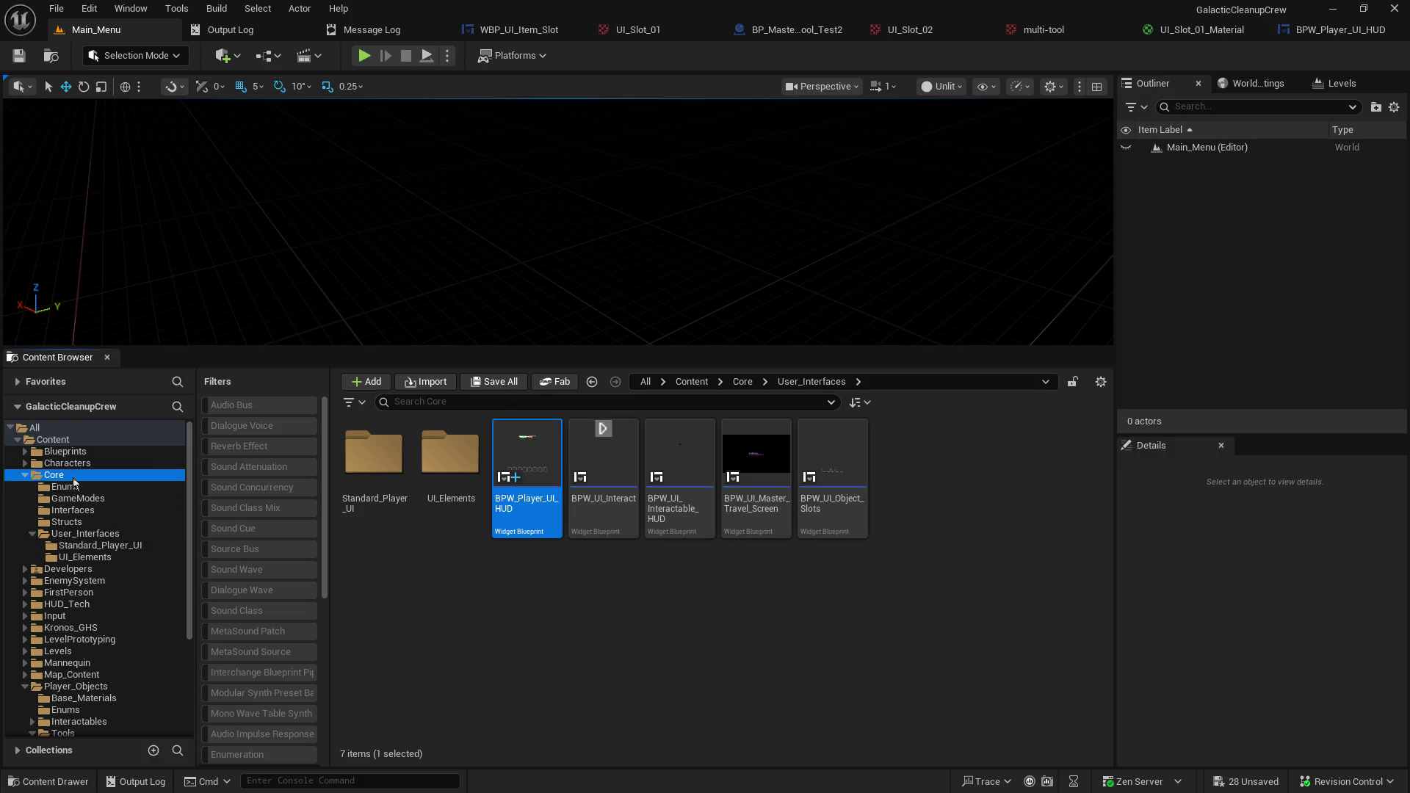
pyautogui.click(838, 467)
pyautogui.doubleClick(839, 466)
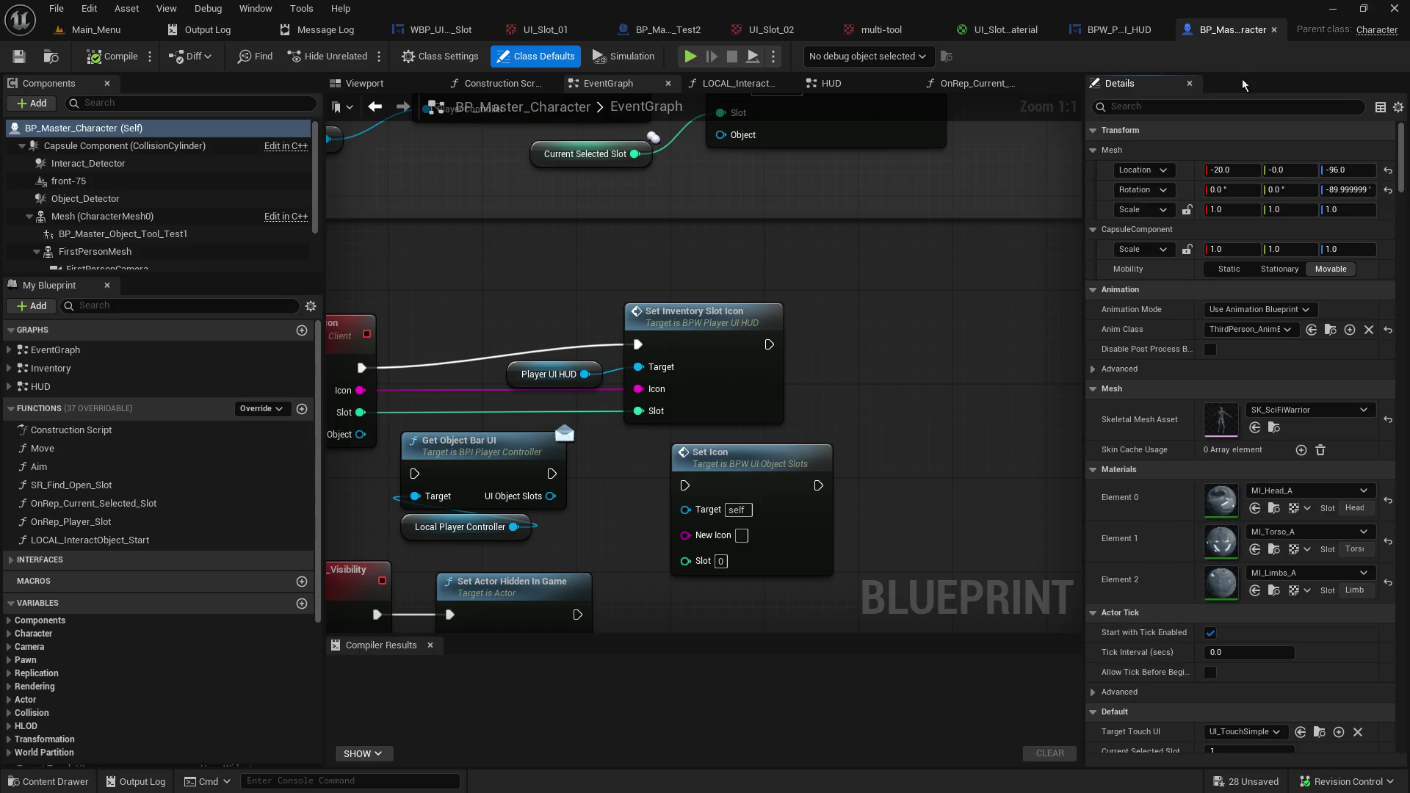
# Delete the BP_Master_Object_Tool_Test1 component in the Viewport, compile, and switch back to Main_Menu.
pyautogui.click(340, 84)
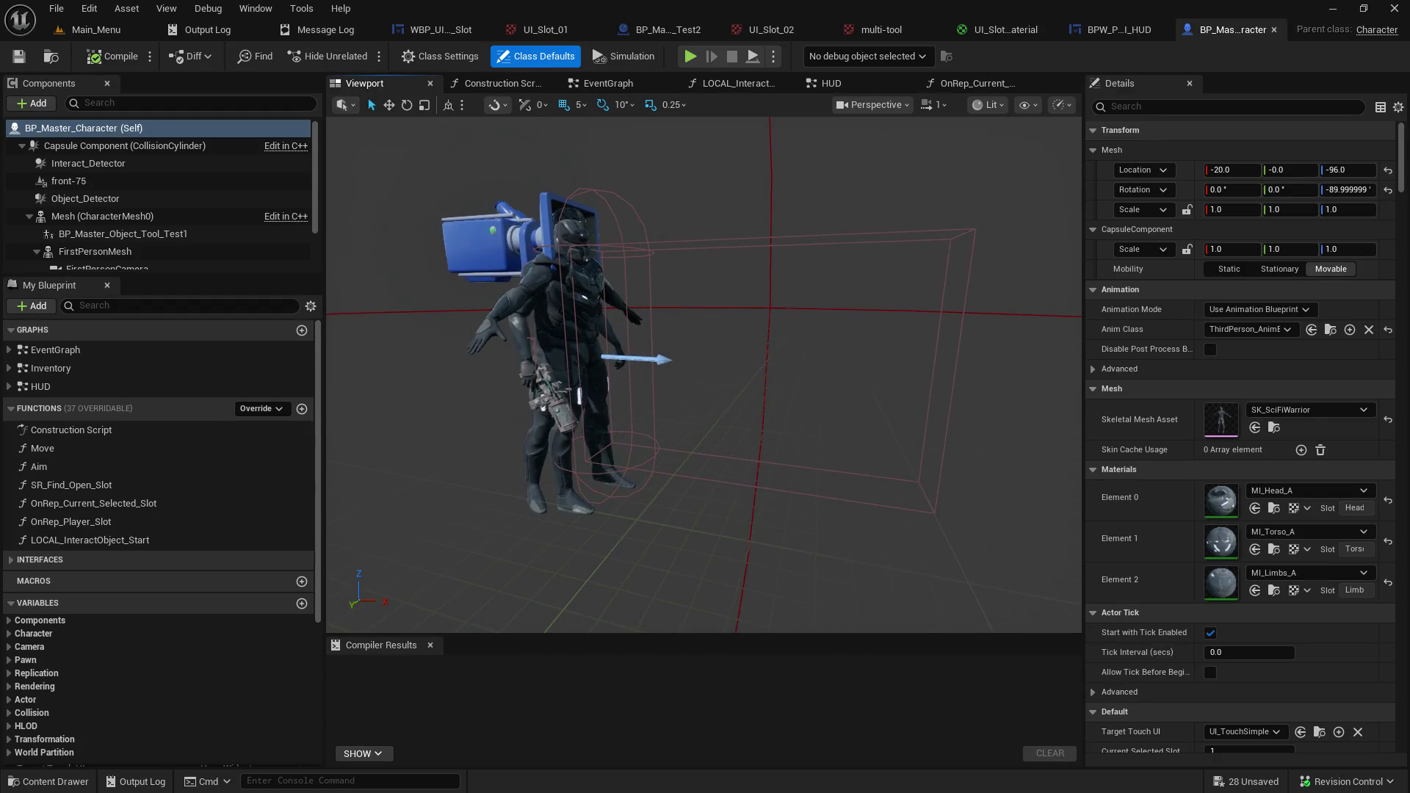
pyautogui.click(167, 235)
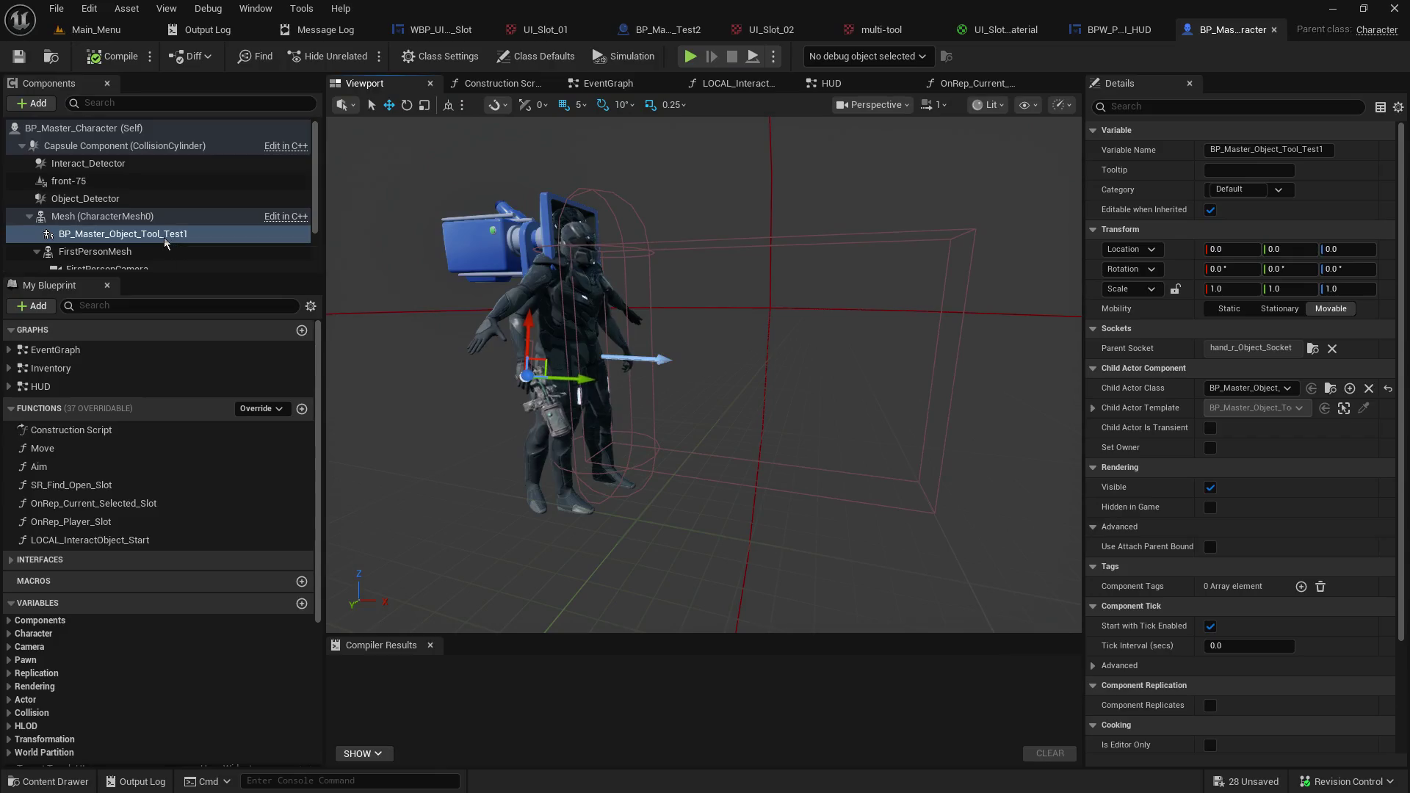
pyautogui.press('Delete')
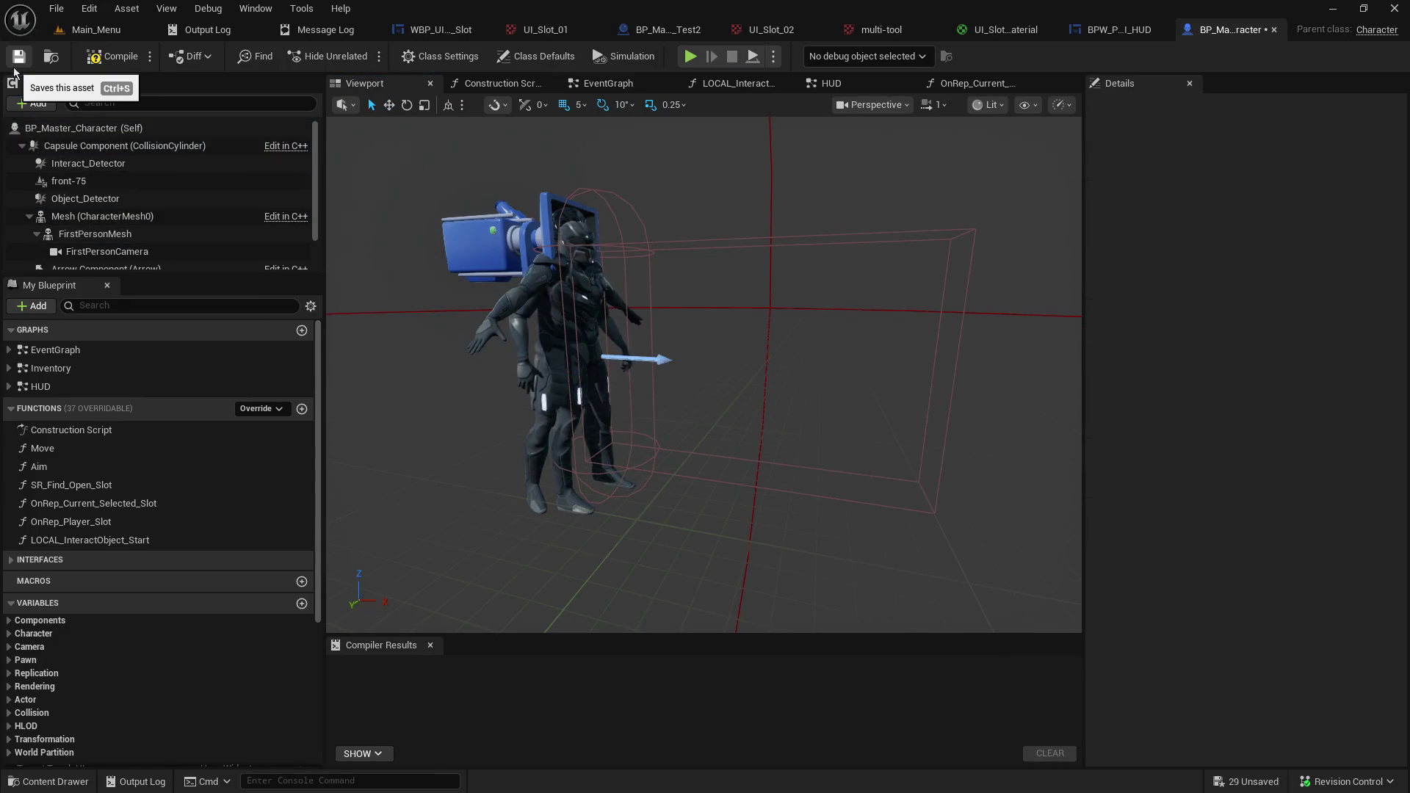
pyautogui.click(95, 57)
pyautogui.click(101, 31)
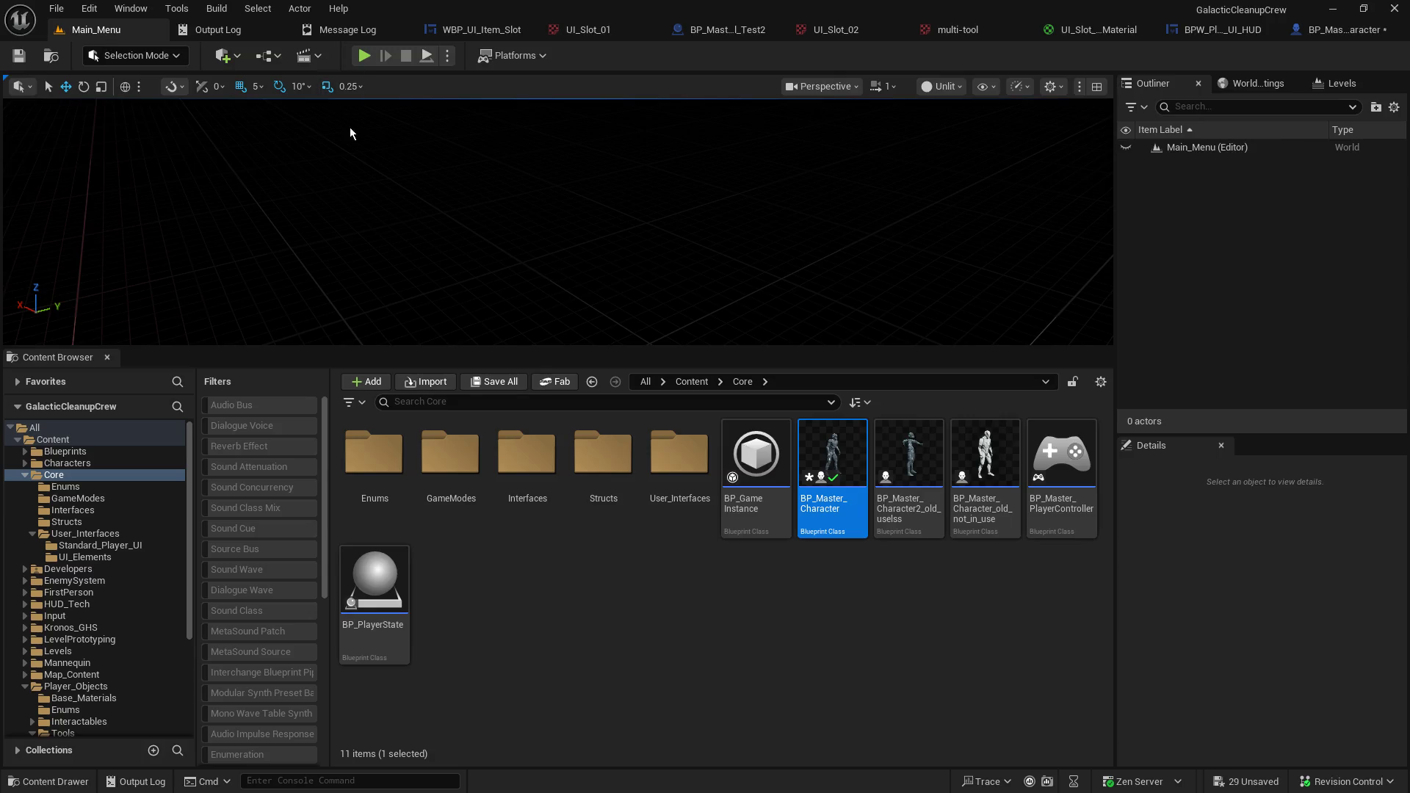
pyautogui.moveTo(331, 350); pyautogui.dragTo(331, 648)
# Start a play test, Host from the main menu, and Join Local from the client window.
pyautogui.click(367, 60)
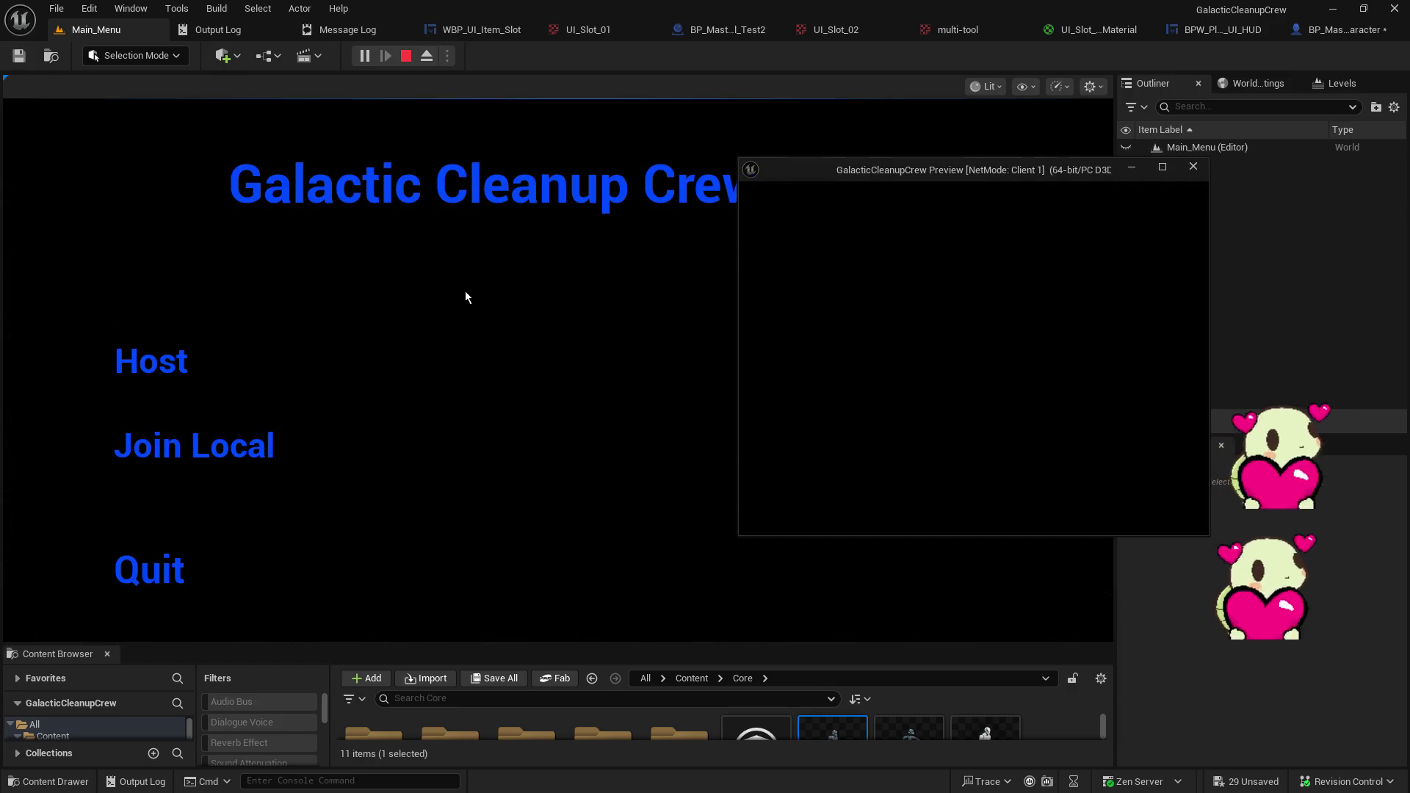
pyautogui.click(184, 360)
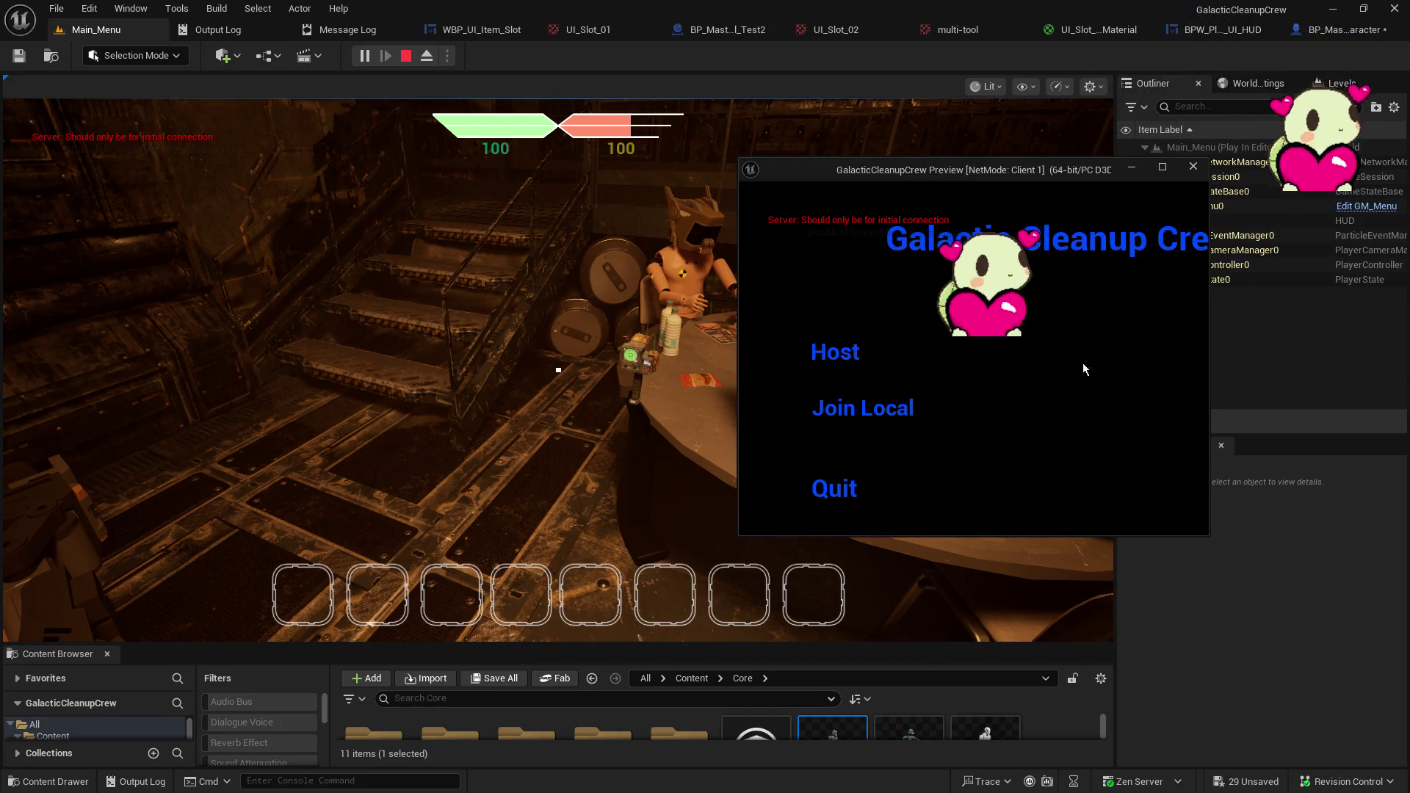
pyautogui.click(842, 410)
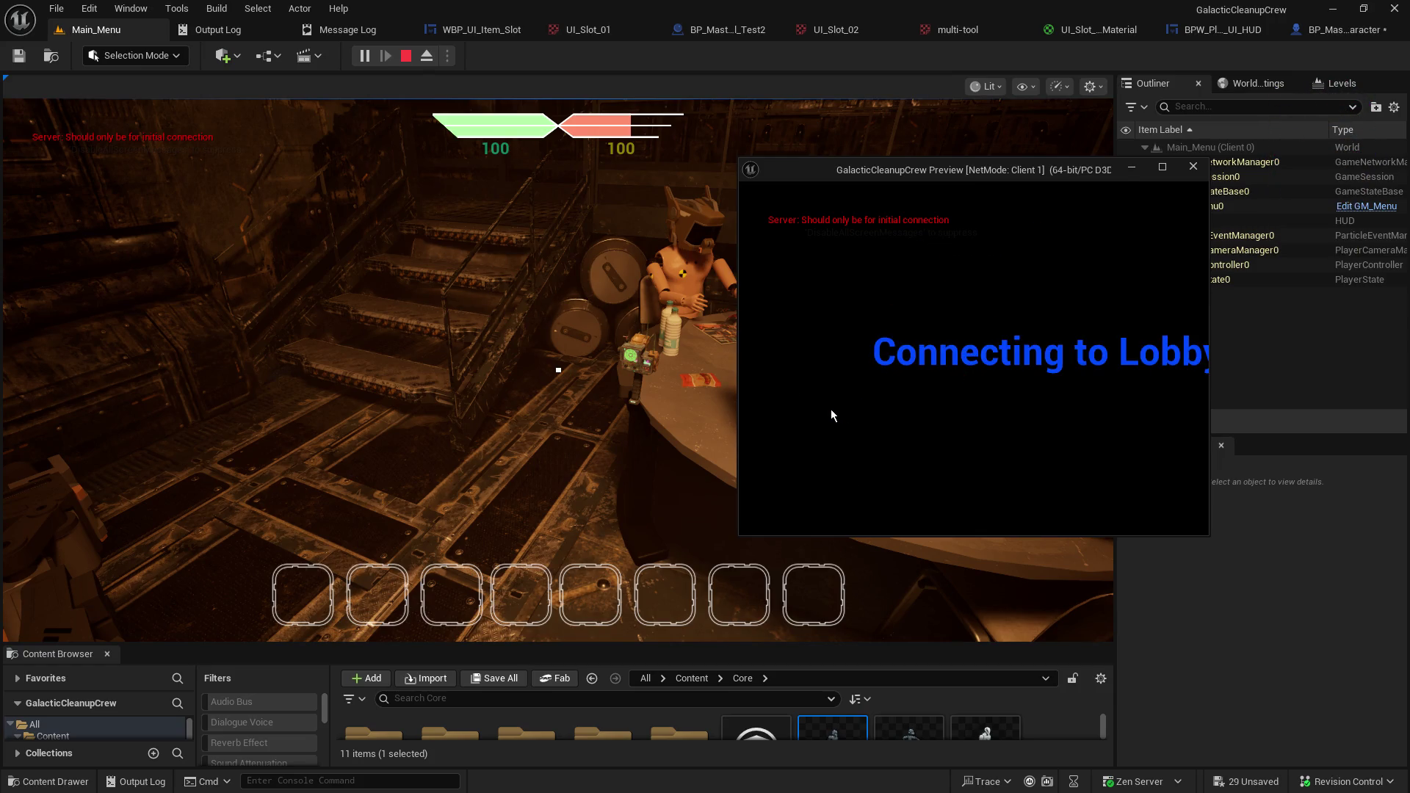
pyautogui.click(831, 409)
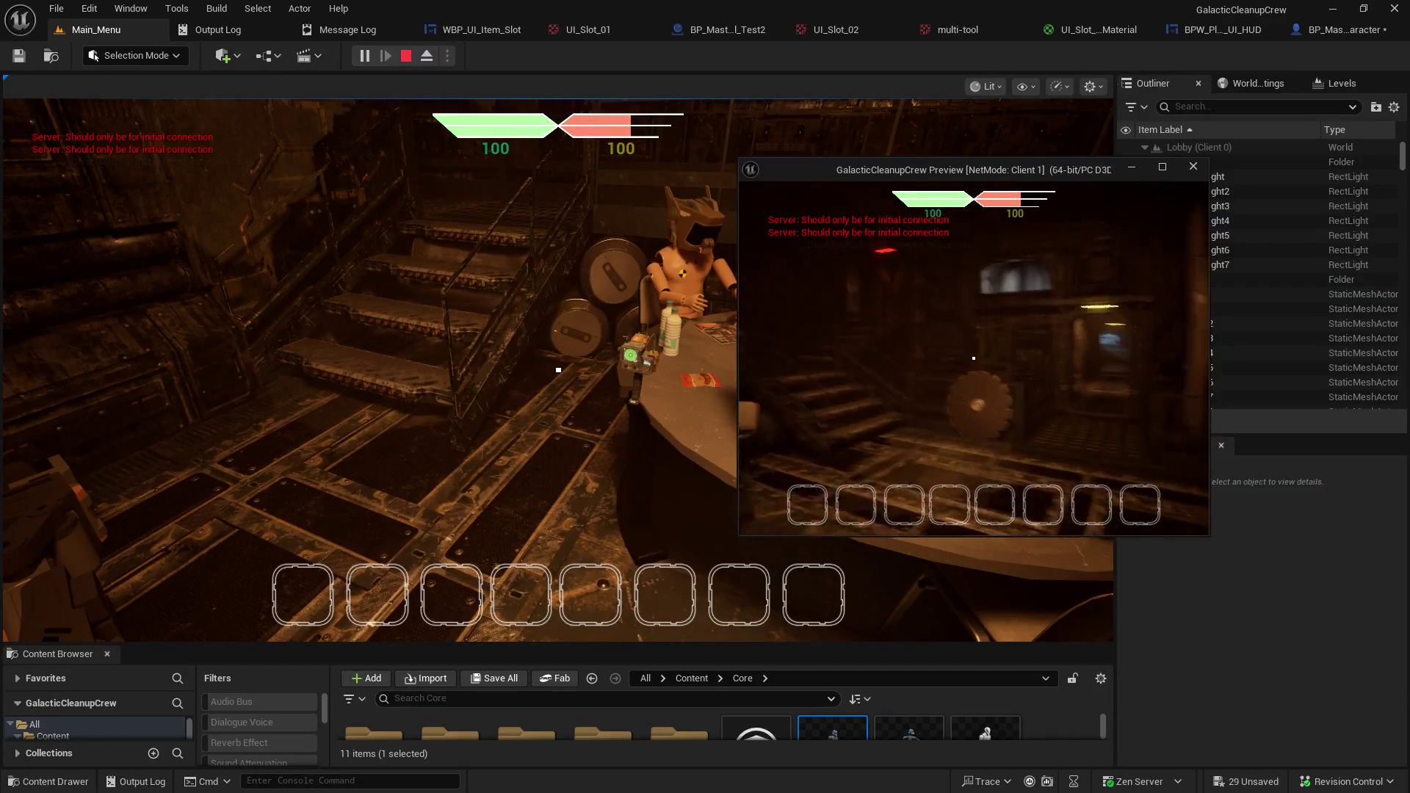
pyautogui.hotkey('alt', 'Tab')
pyautogui.click(558, 370)
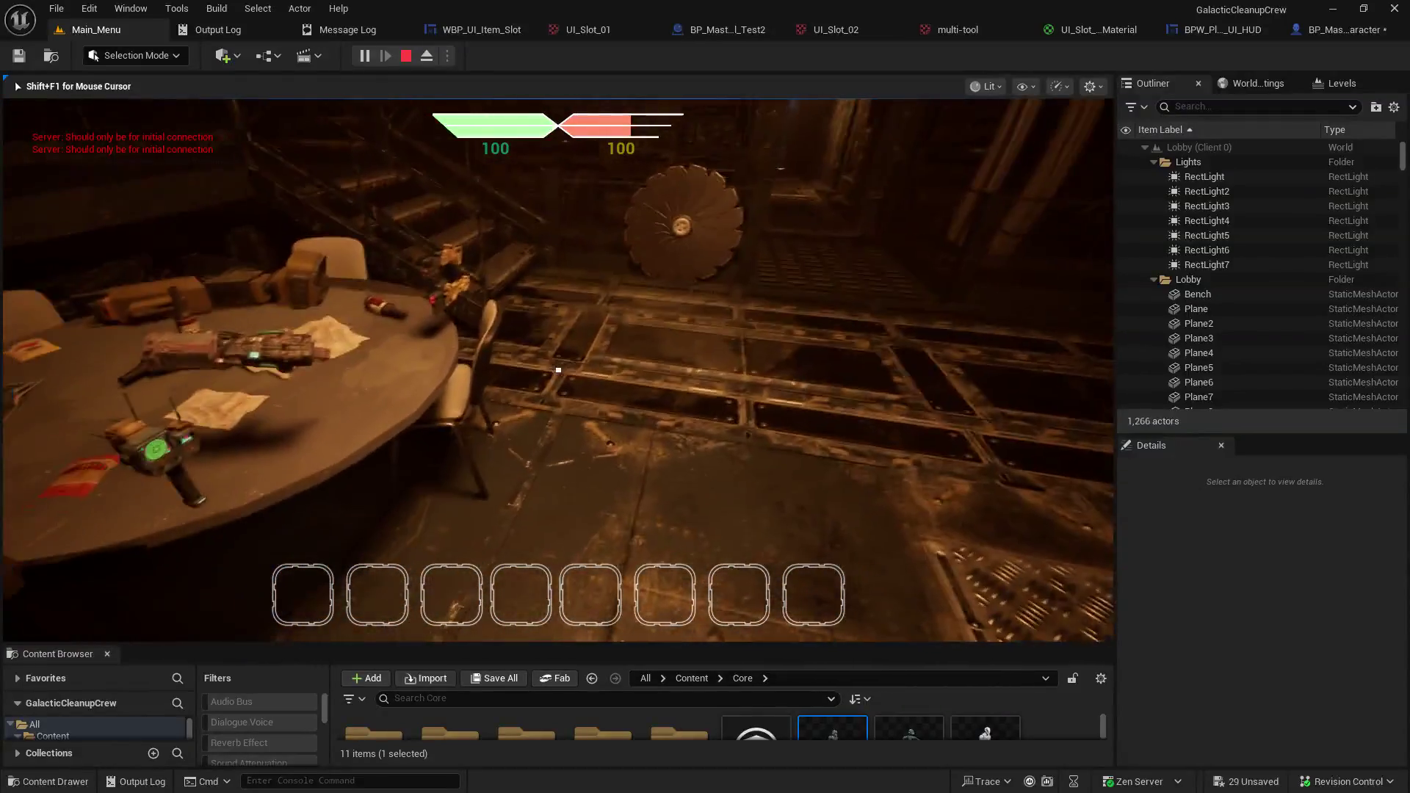
# Walk the client character to the table and pick up the gun into hotbar slot 1.
pyautogui.hotkey('alt', 'Tab')
pyautogui.press('w')
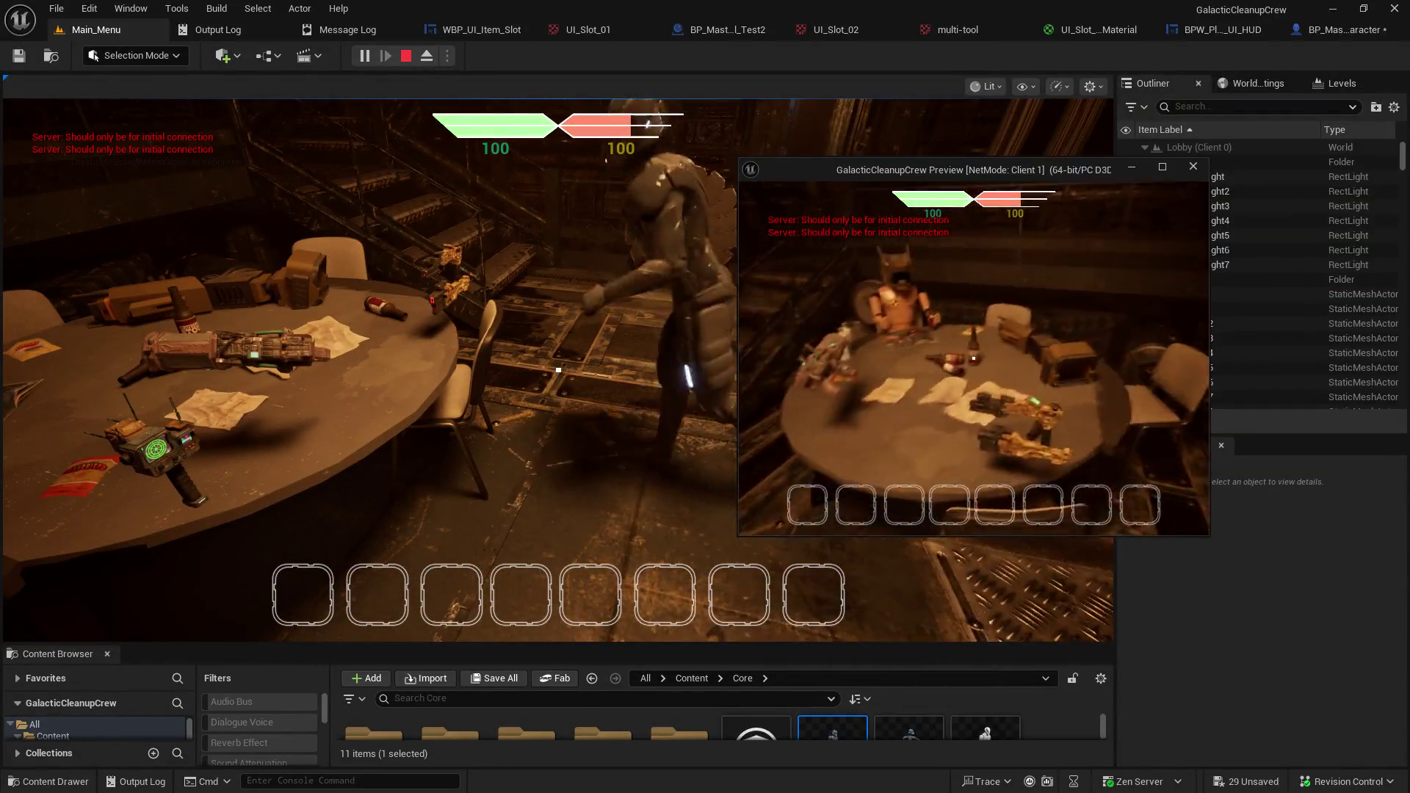
pyautogui.press('w')
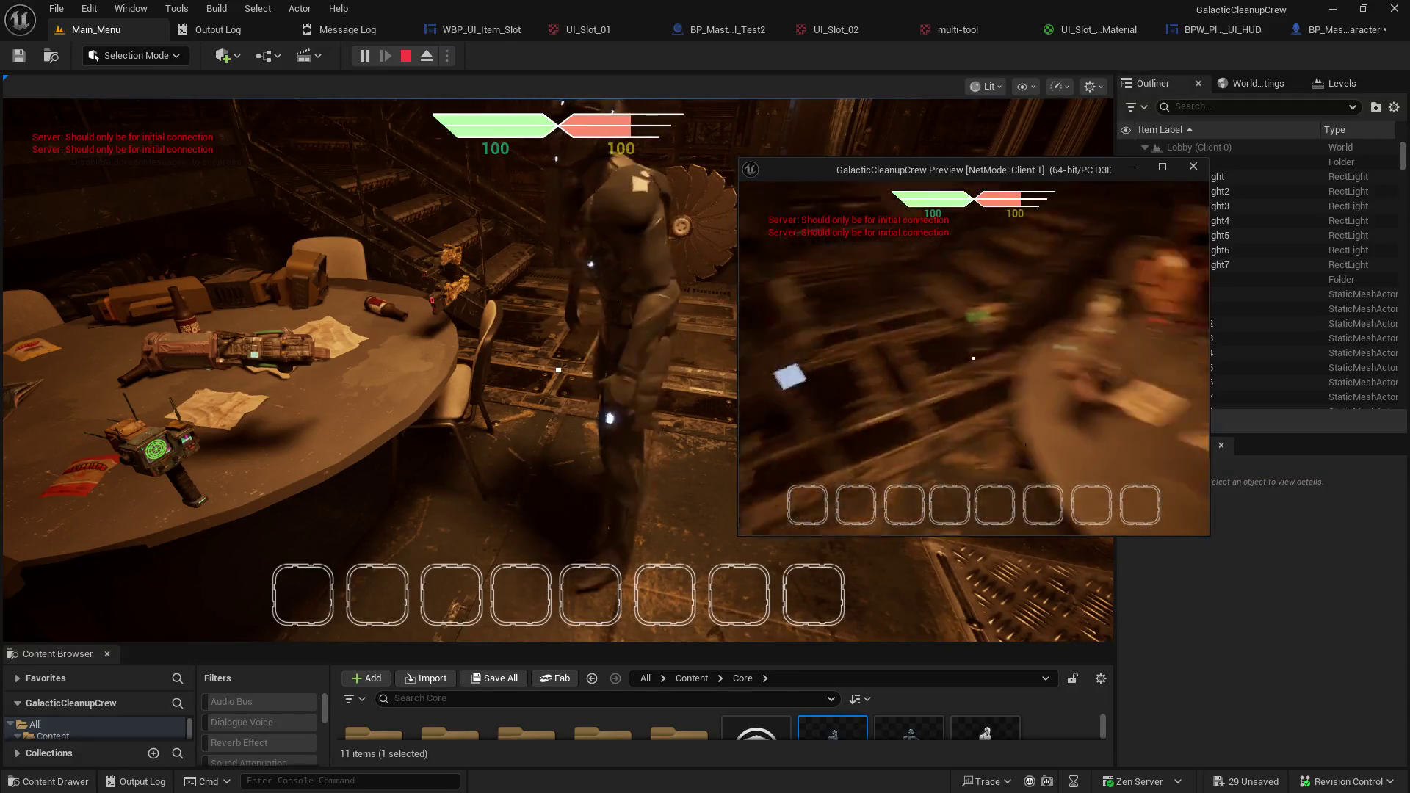
pyautogui.press('w')
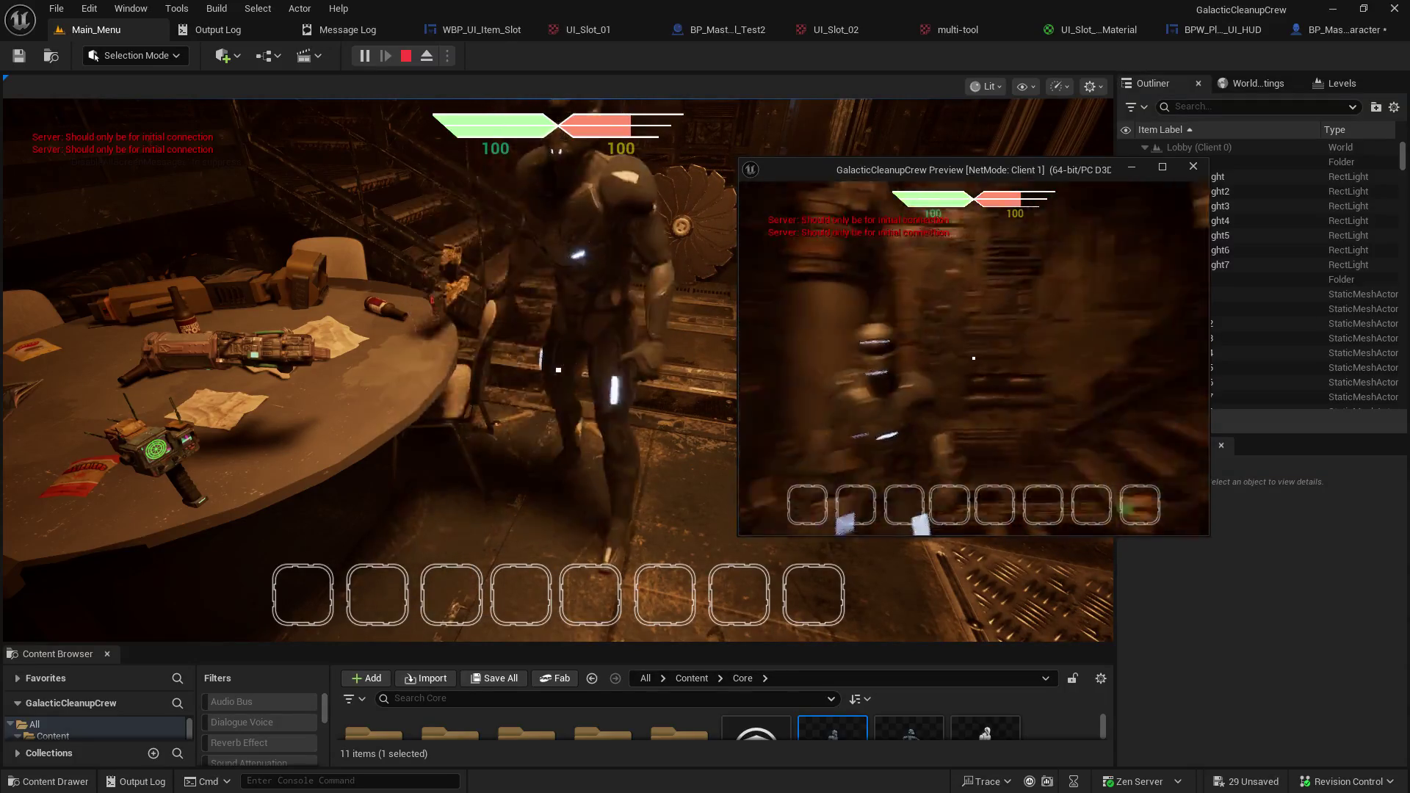
pyautogui.press('e')
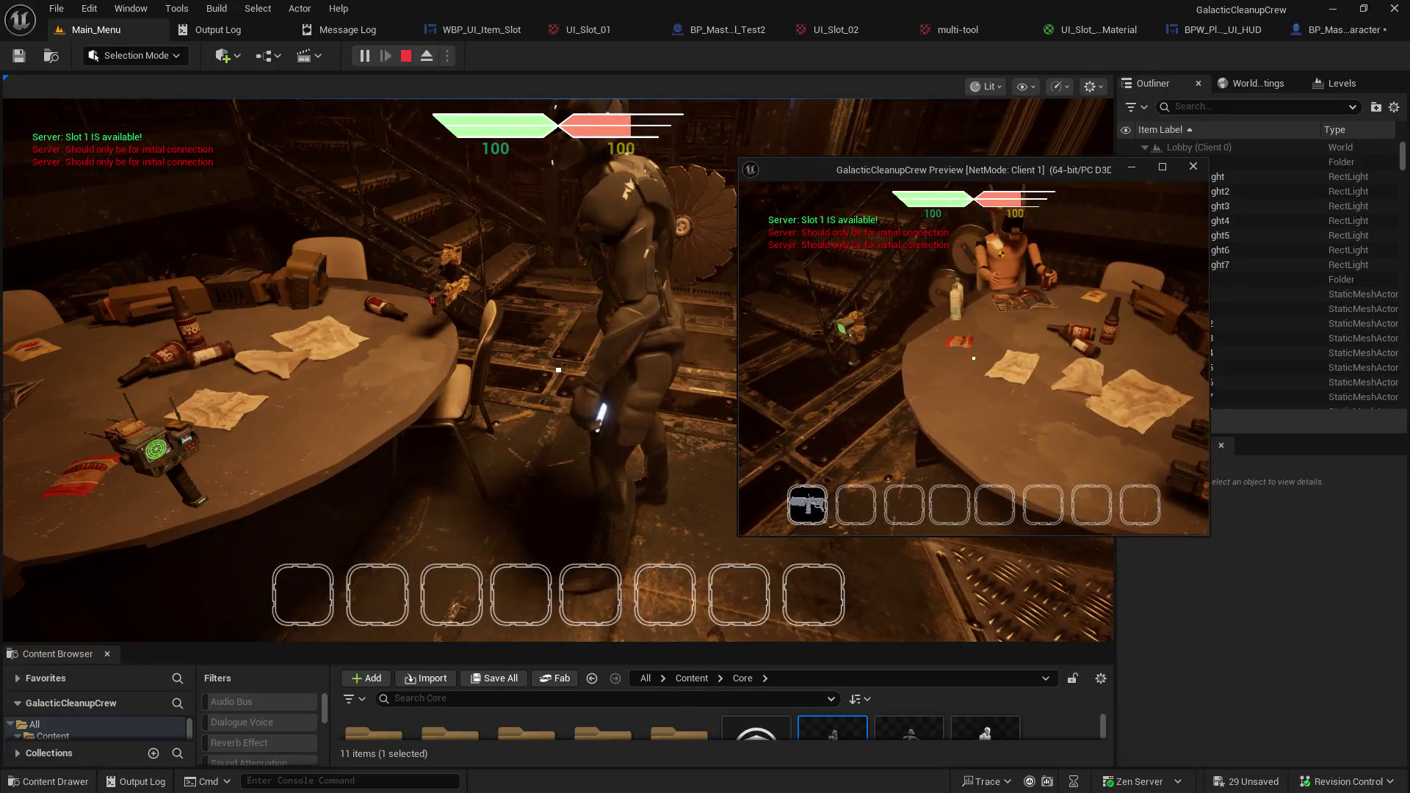
# Move back to the table and pick up the multi-tool into hotbar slot 2.
pyautogui.press('w')
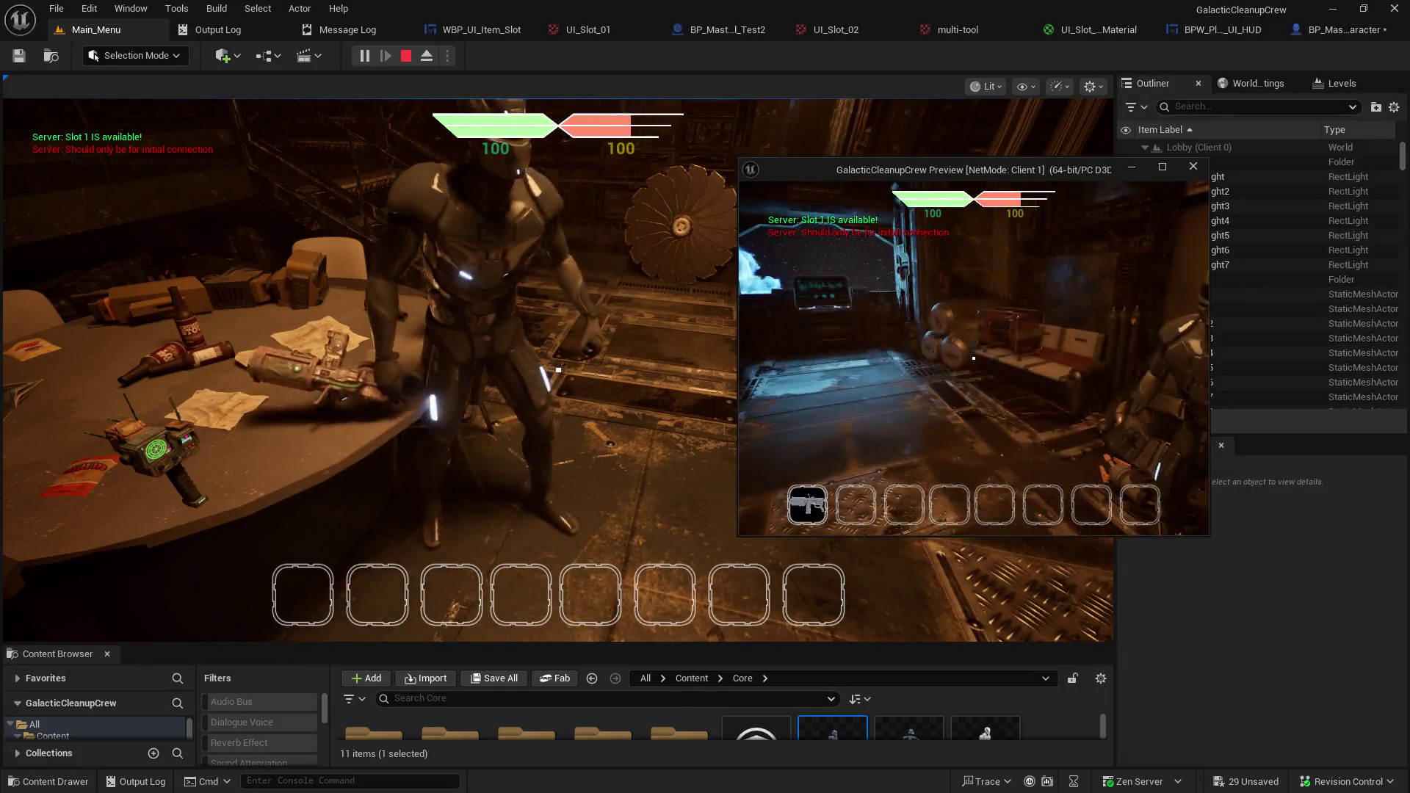
pyautogui.press('w')
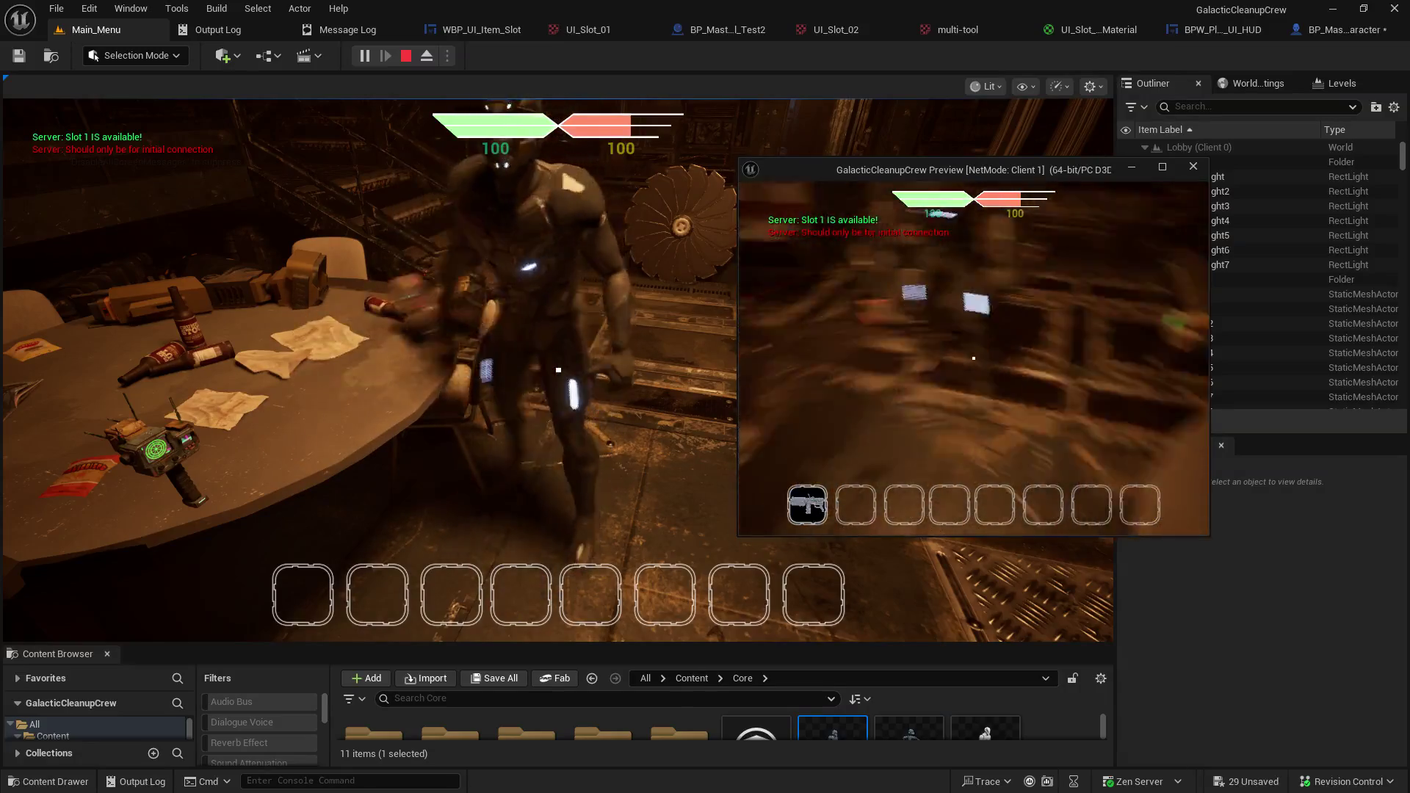
pyautogui.press('w')
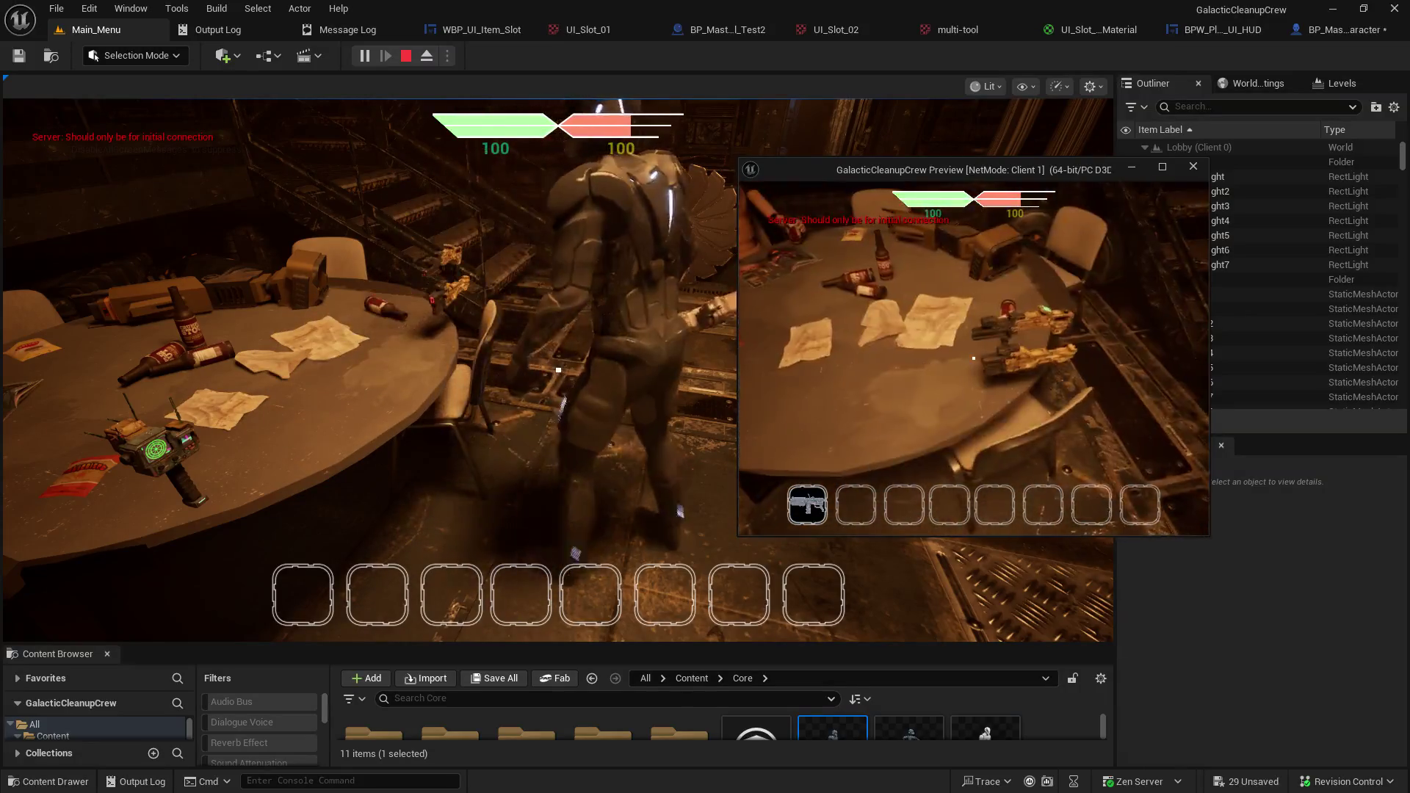
pyautogui.press('w')
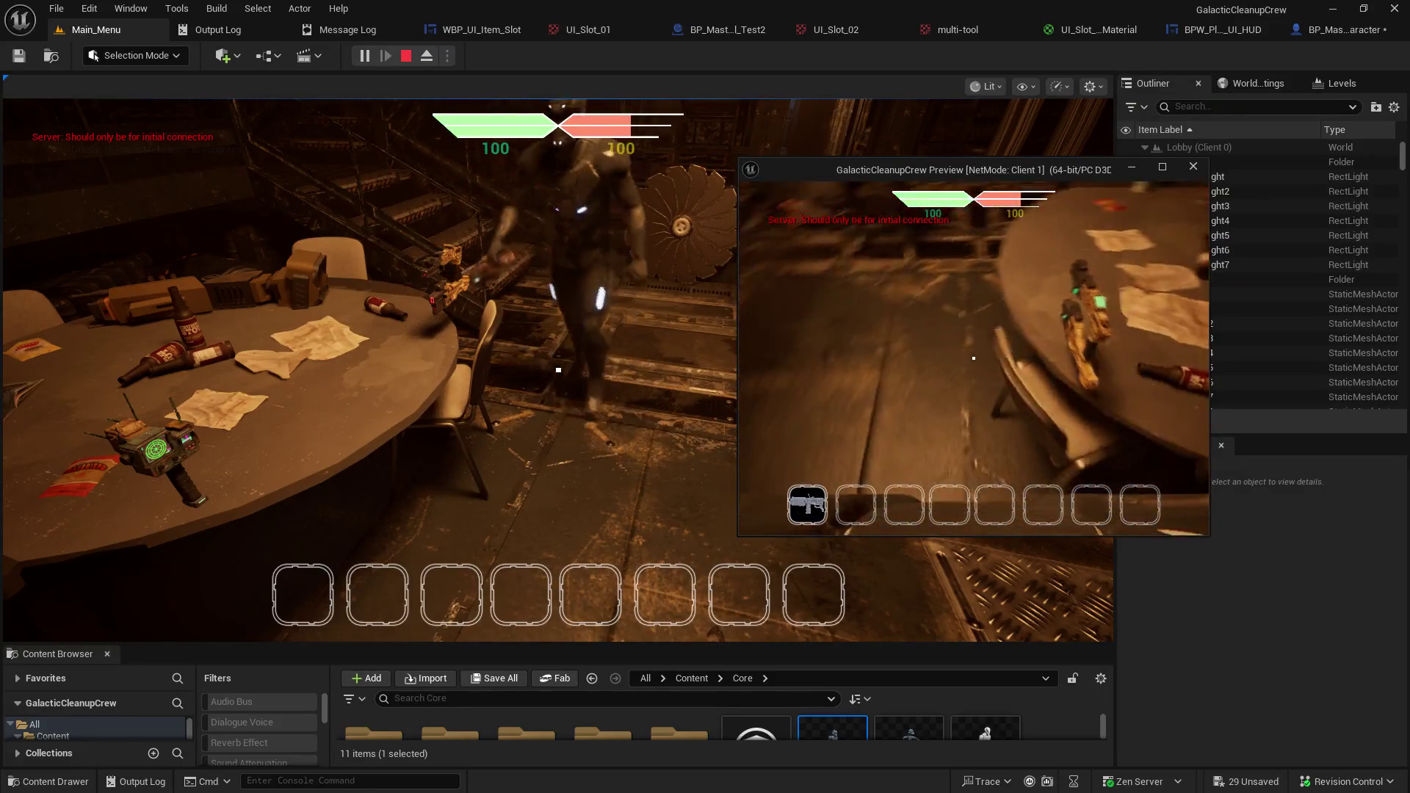
pyautogui.press('w')
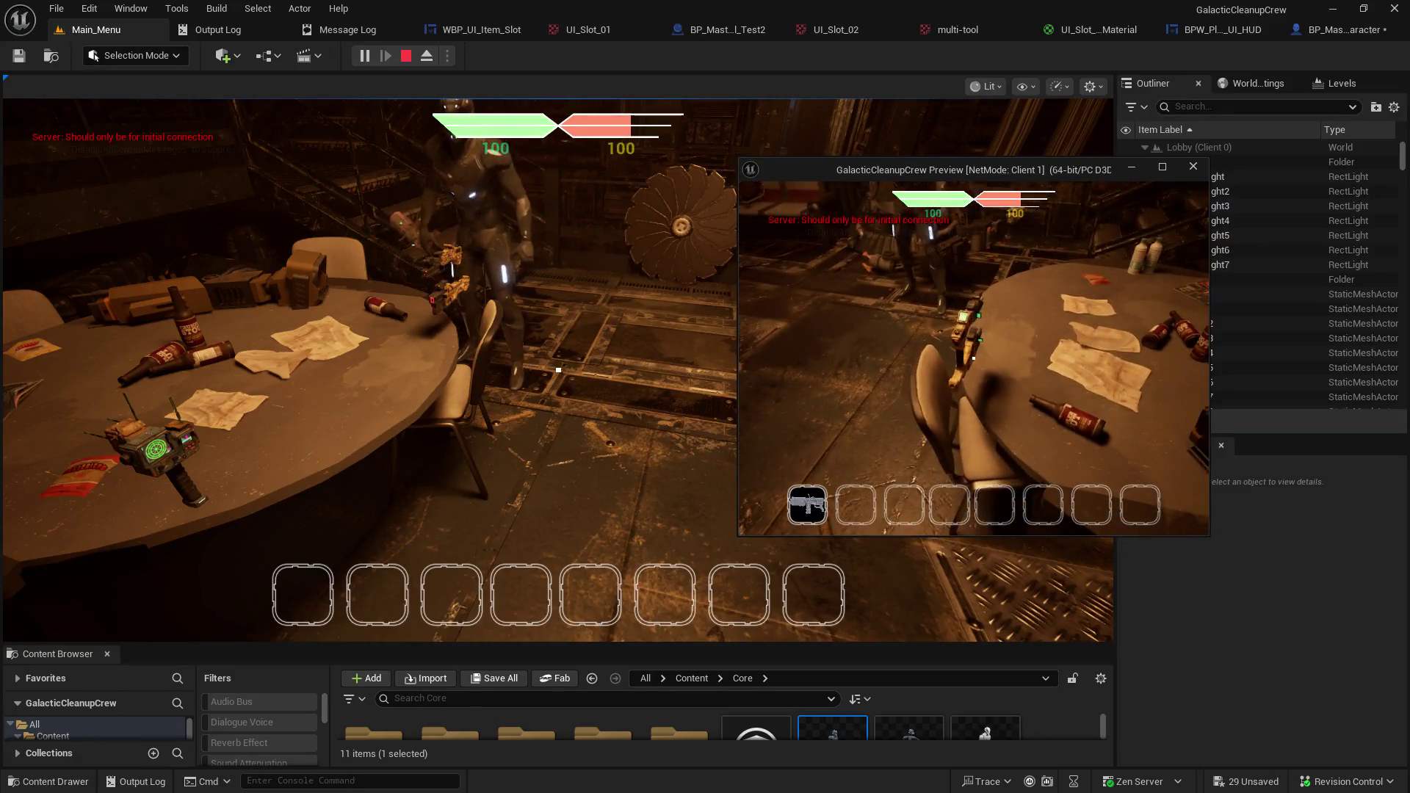
pyautogui.press('e')
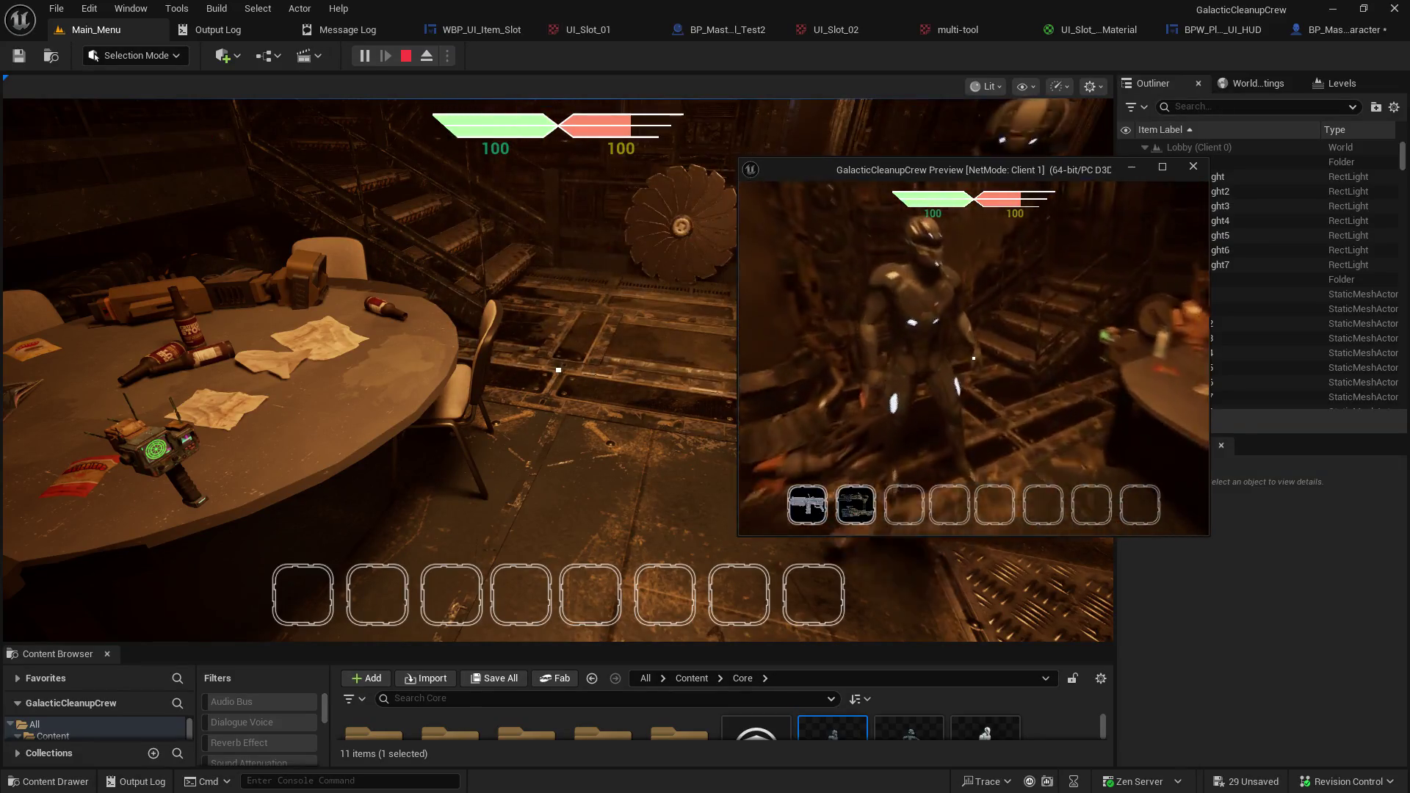
# Reposition near the wall and pick up a third tool into hotbar slot 3.
pyautogui.press('w')
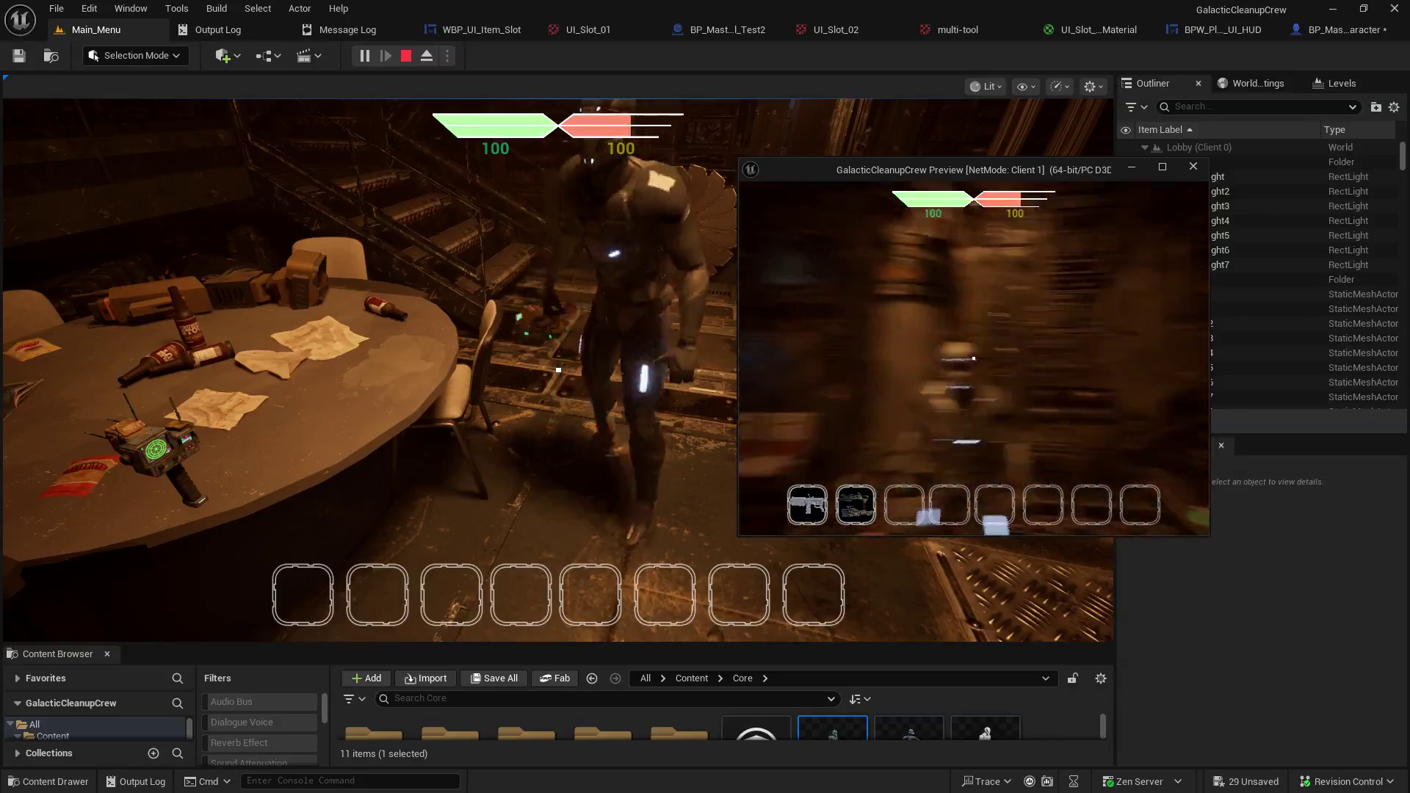
pyautogui.press('w')
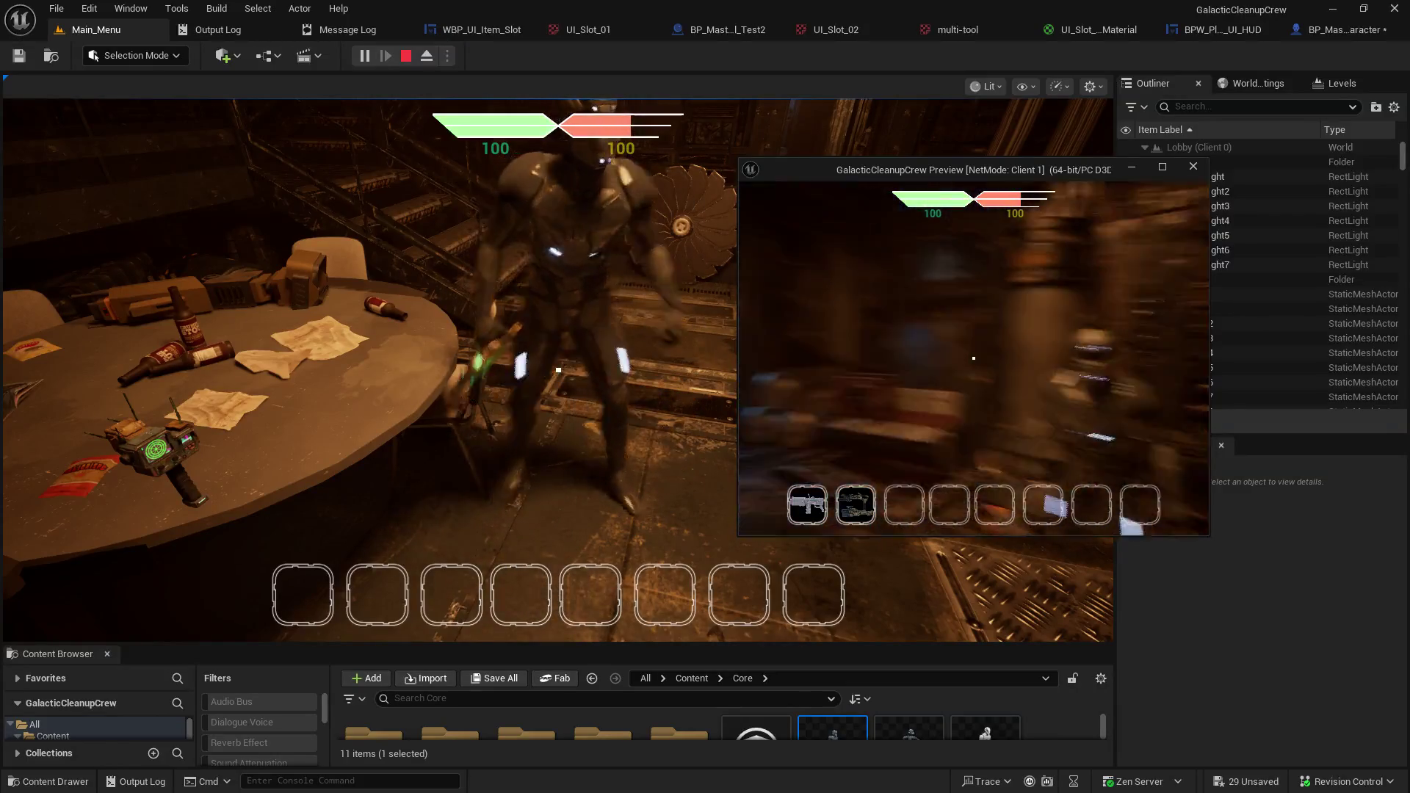
pyautogui.press('s')
pyautogui.press('w')
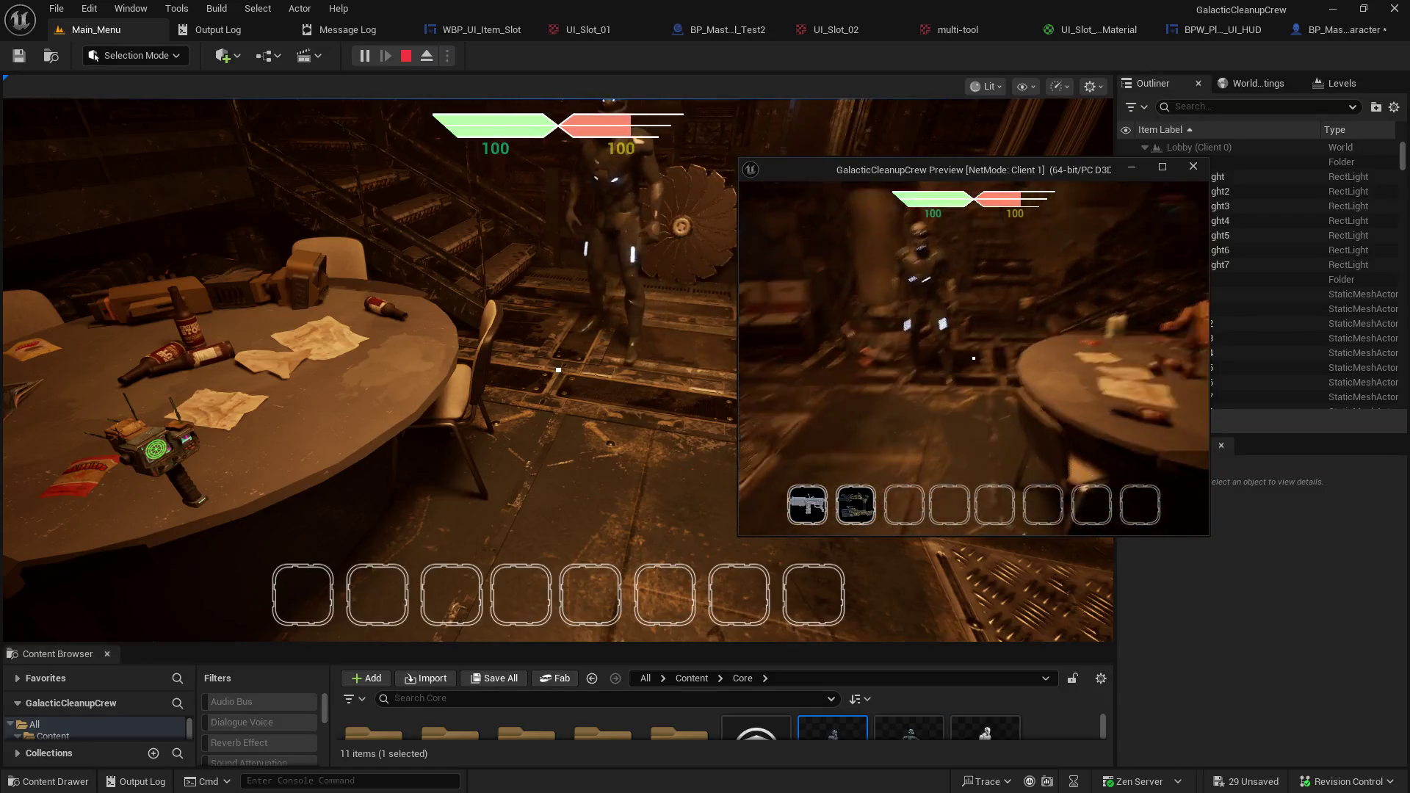
pyautogui.press('w')
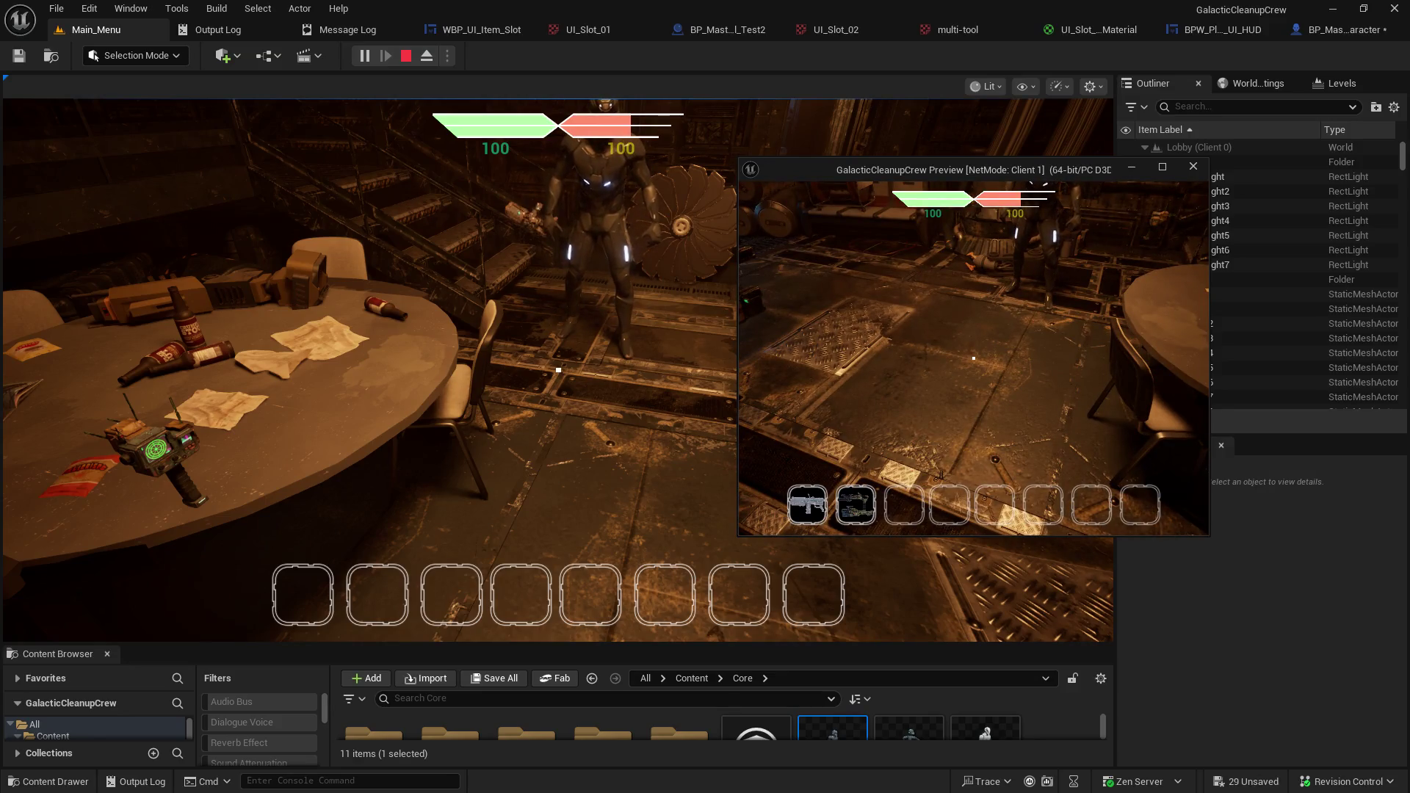
pyautogui.press('w')
pyautogui.press('w')
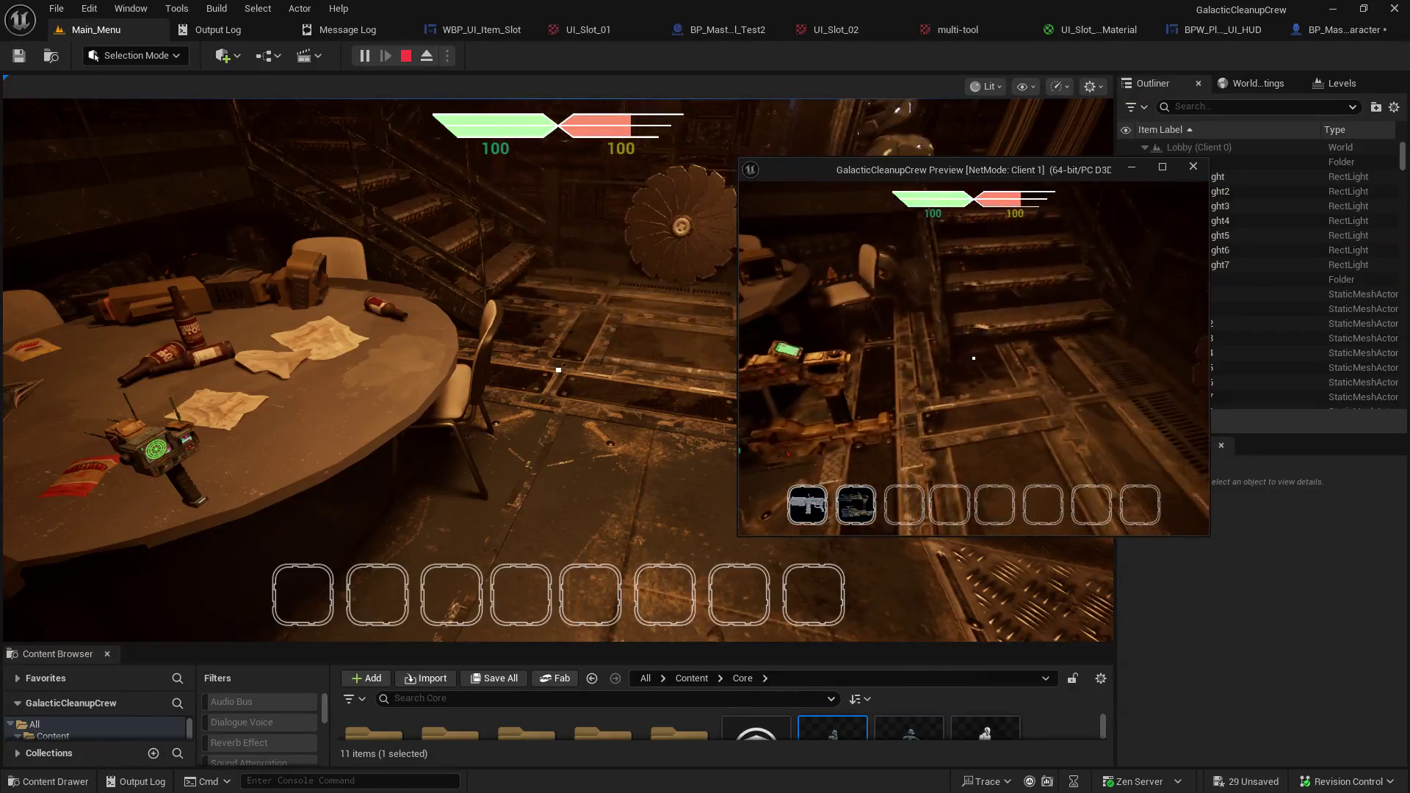
pyautogui.press('e')
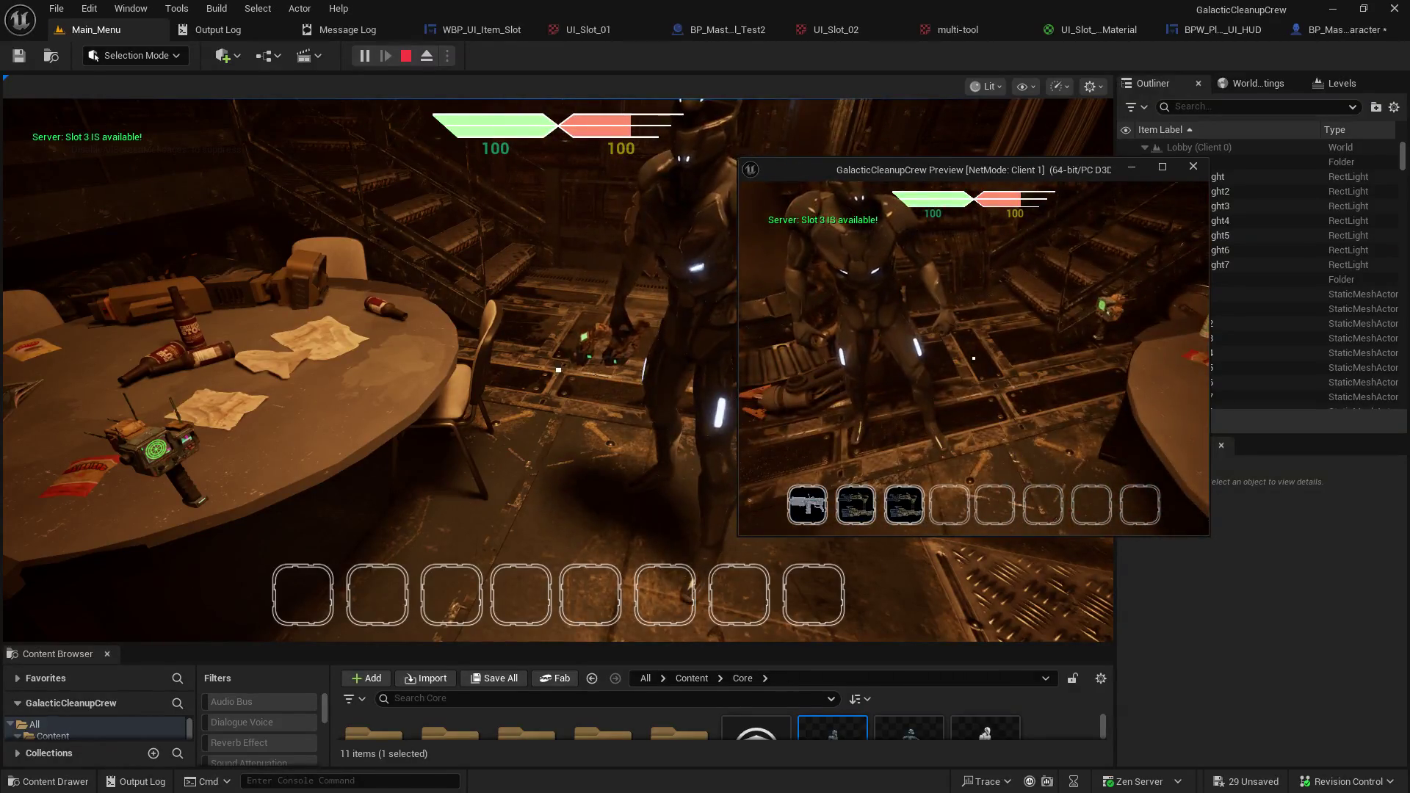
# Close the client preview window and stop the play-in-editor session.
pyautogui.press('w')
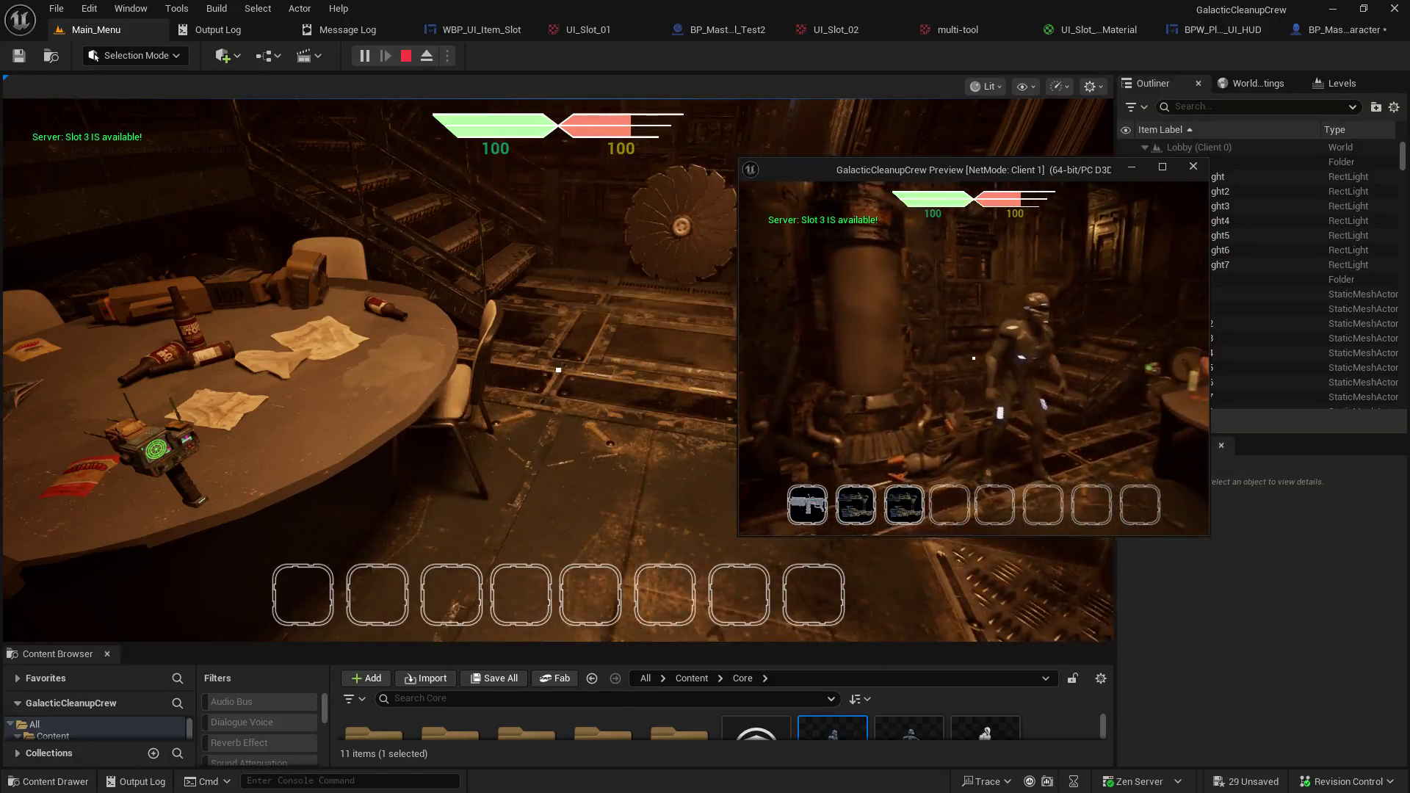
pyautogui.press('w')
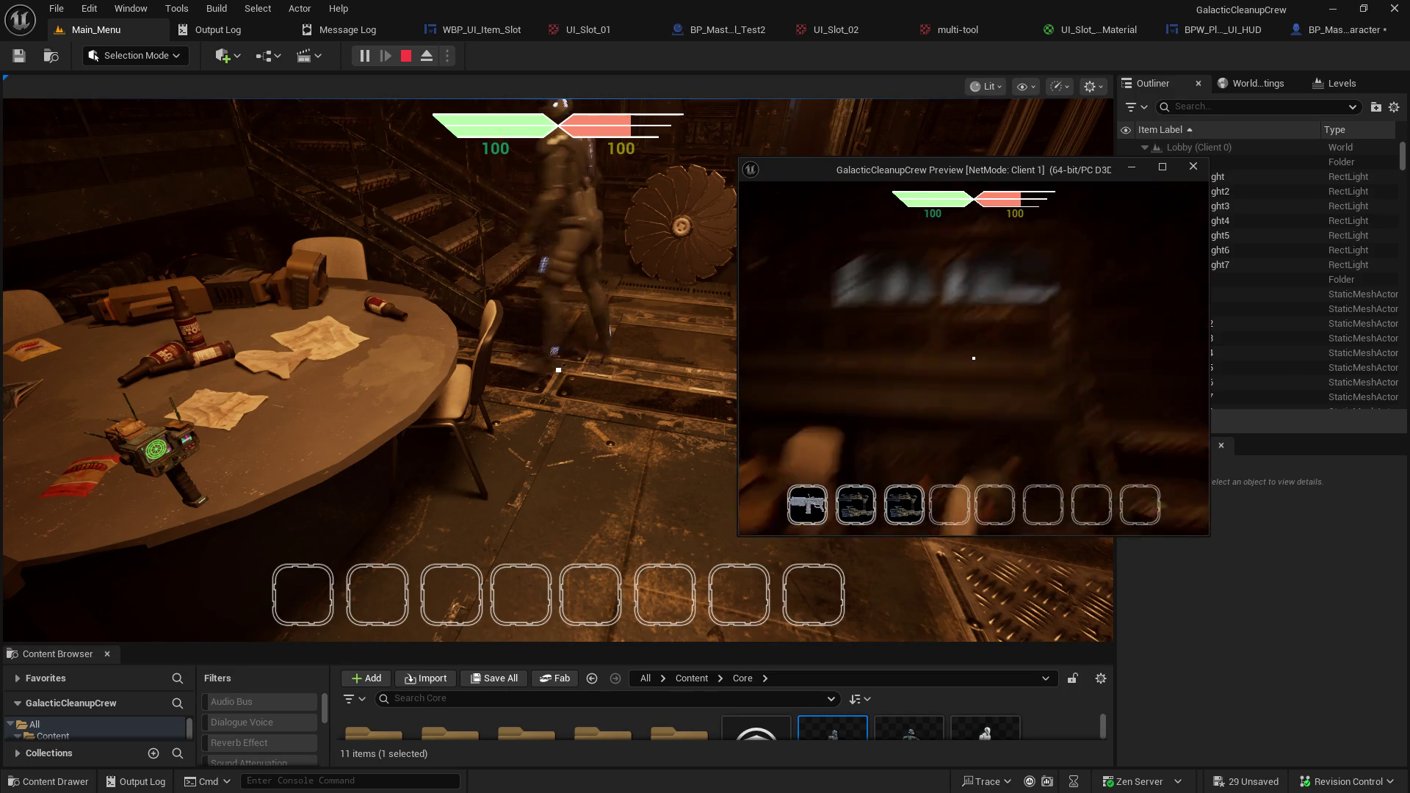
pyautogui.hotkey('alt', 'Tab')
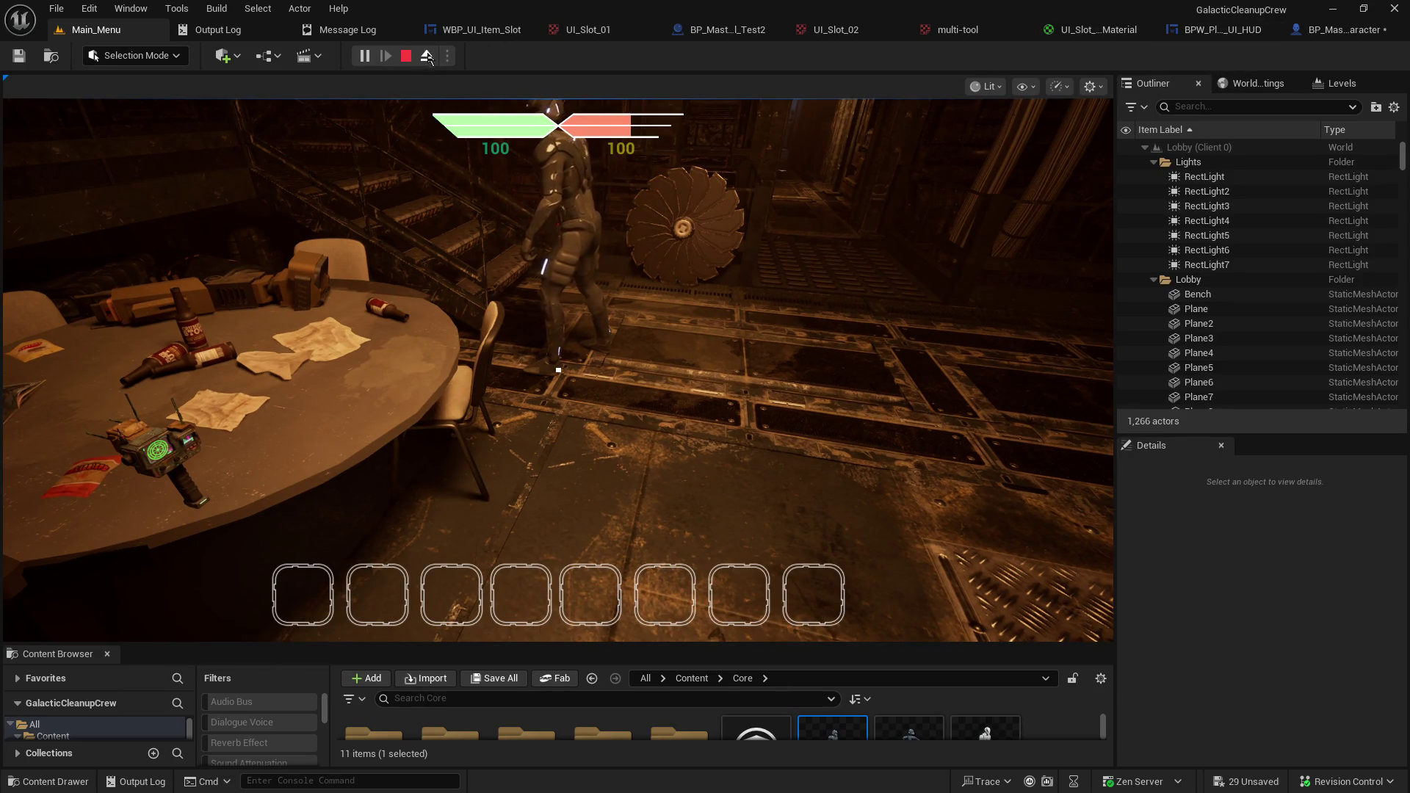
pyautogui.click(406, 57)
# In the HUD event graph, inspect the plasma_gun and multi-tool Set Texture Parameter Value nodes.
pyautogui.click(1215, 33)
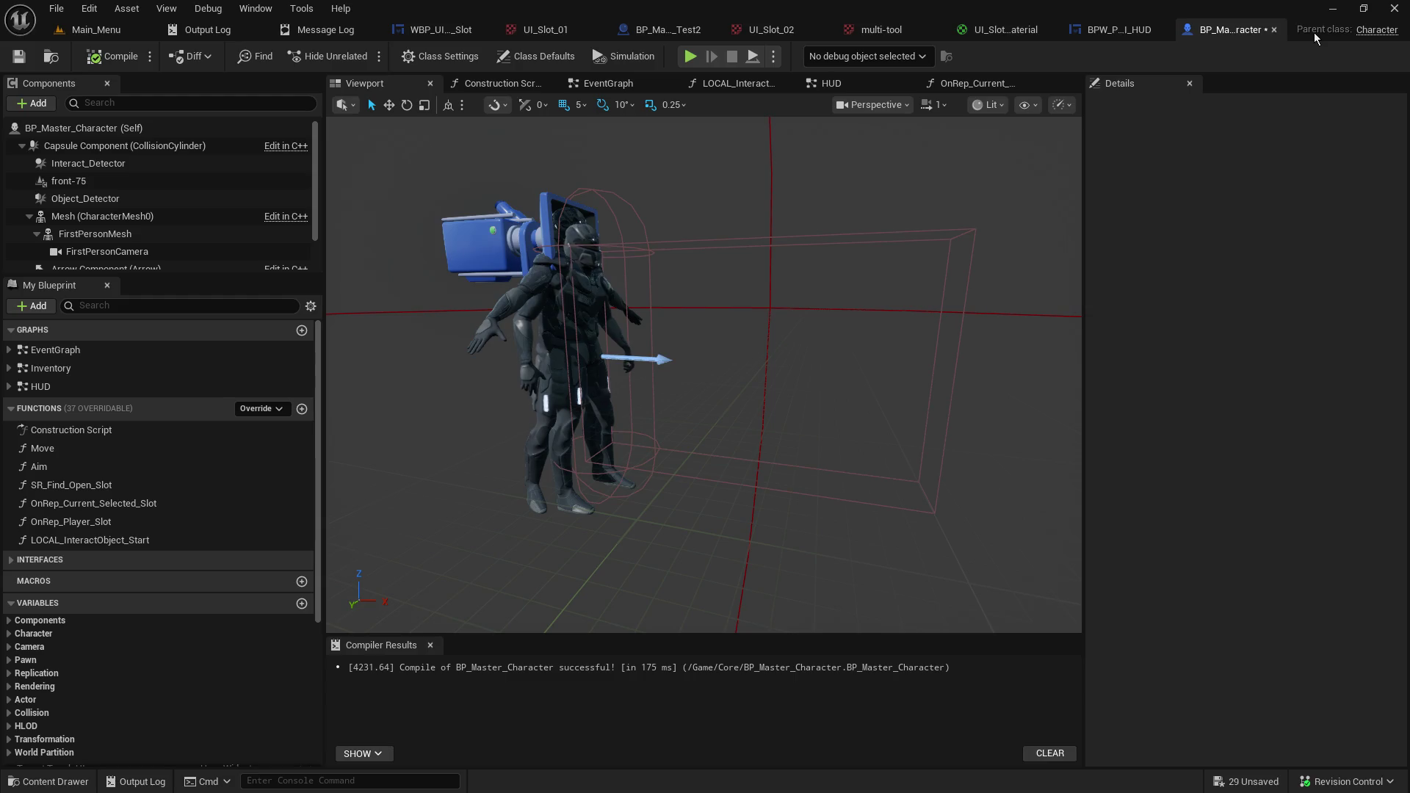
pyautogui.click(1112, 29)
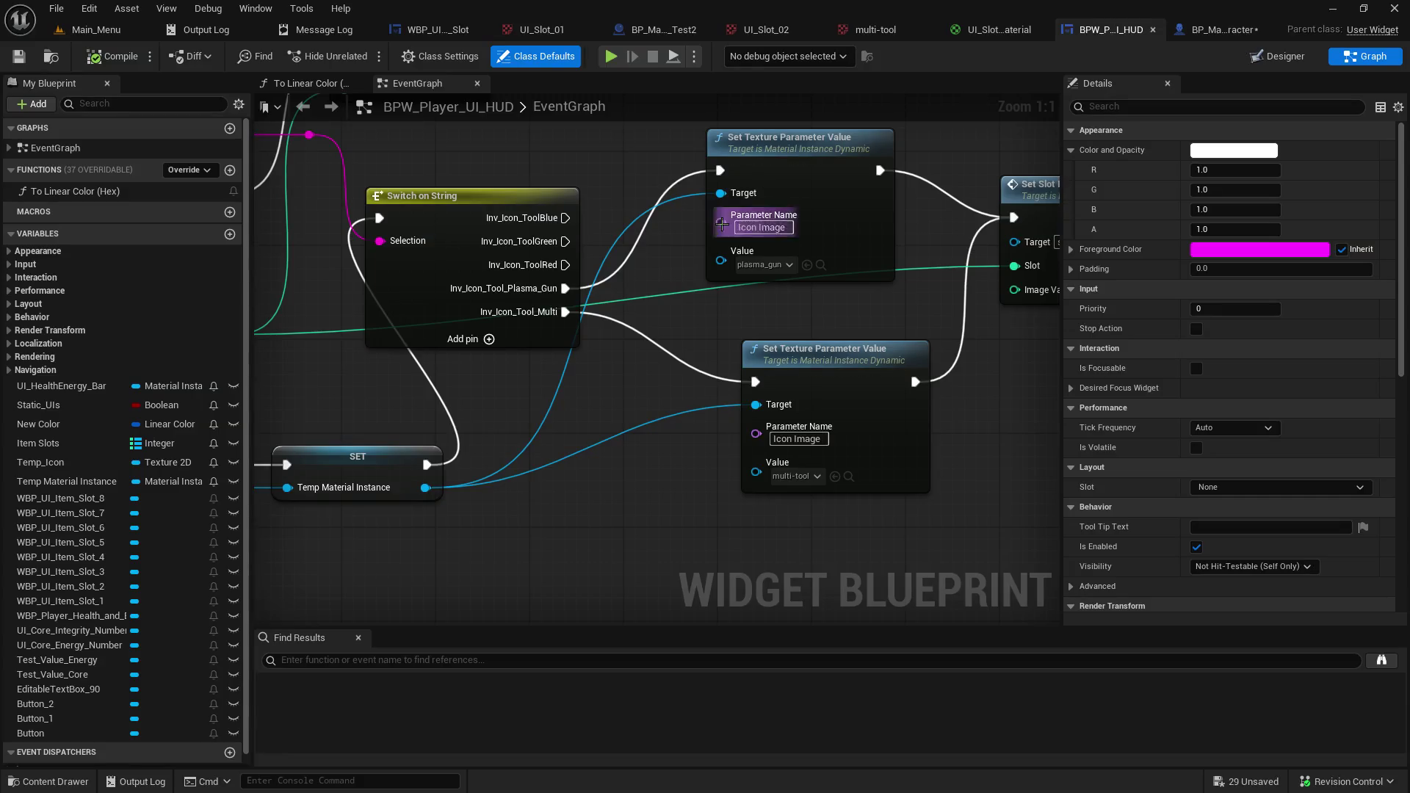
pyautogui.click(813, 183)
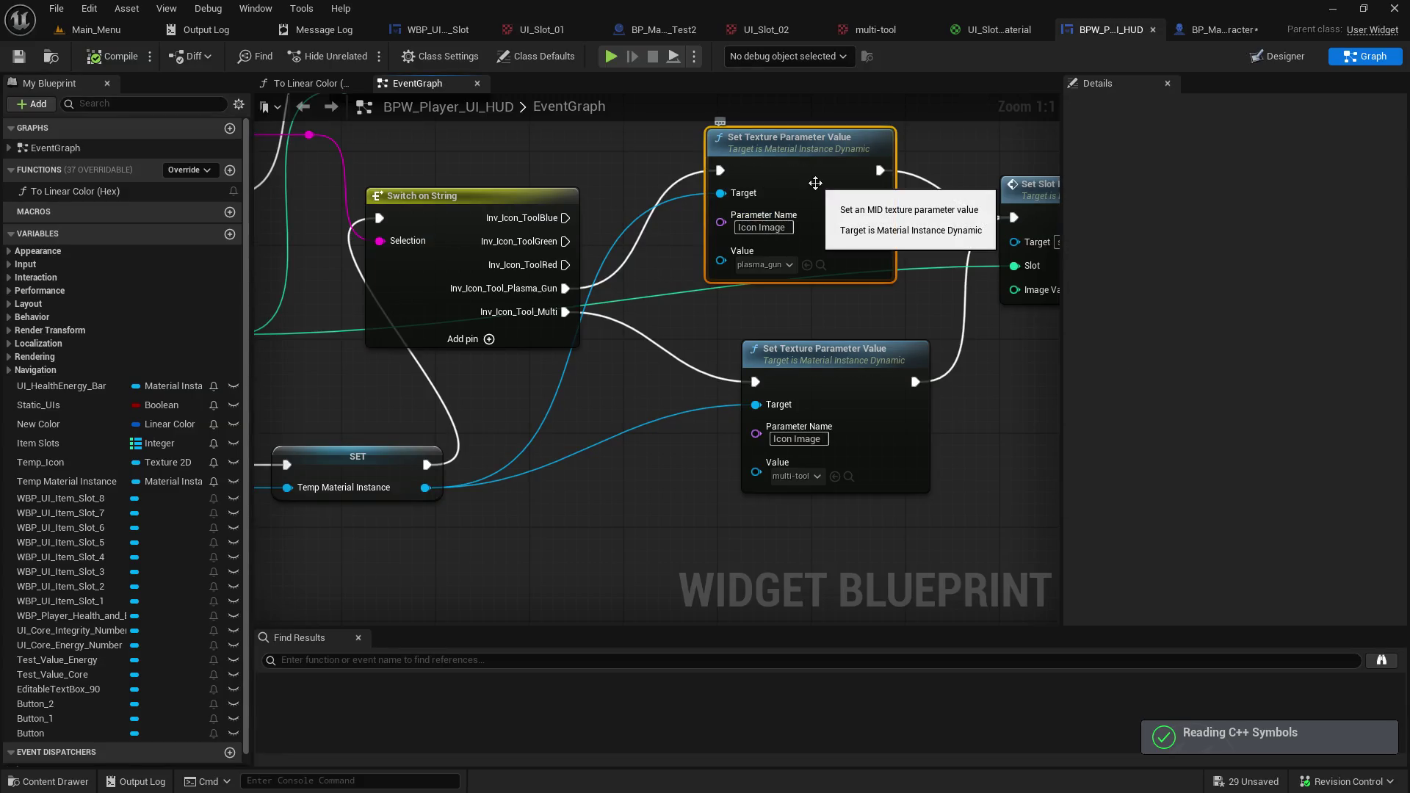
pyautogui.click(860, 382)
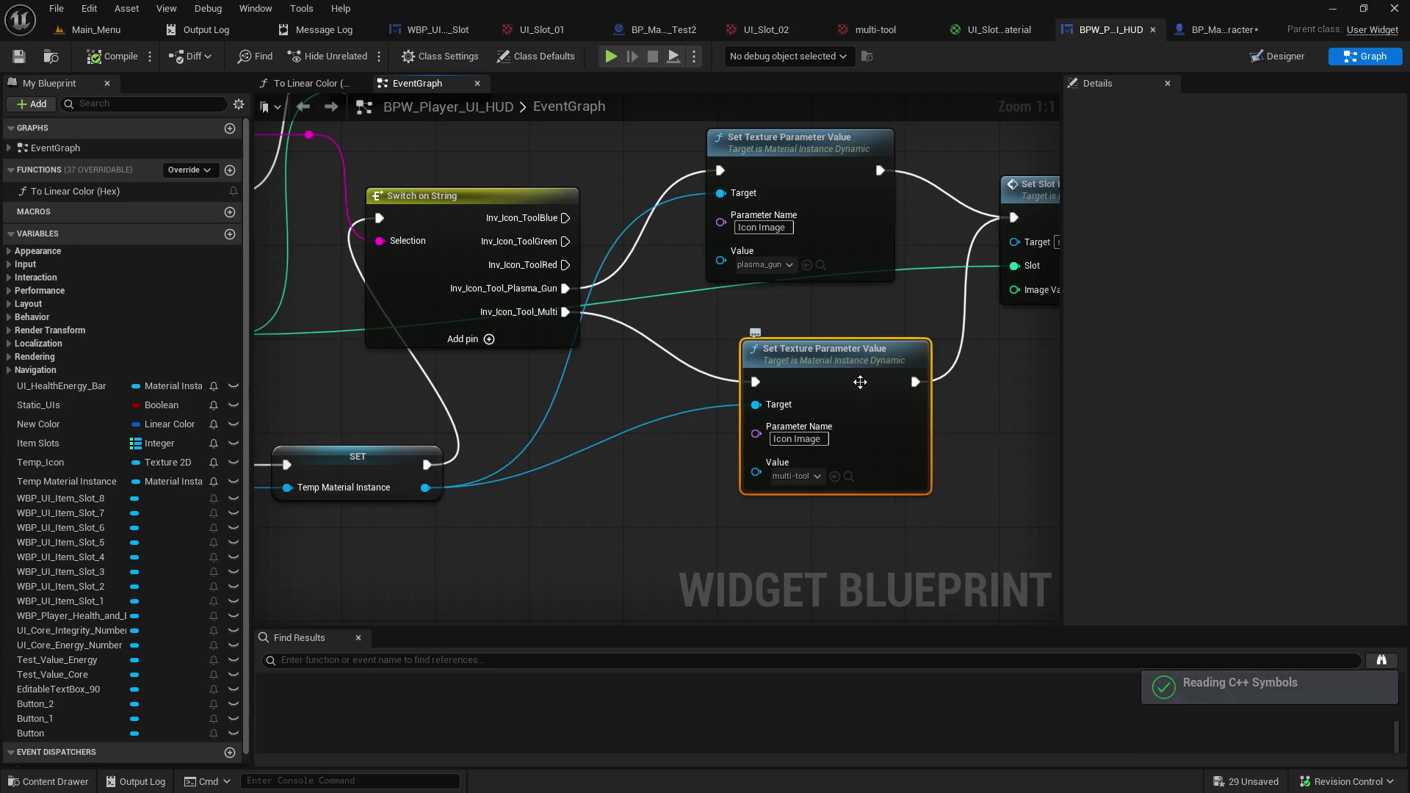
pyautogui.moveTo(784, 475); pyautogui.dragTo(689, 489)
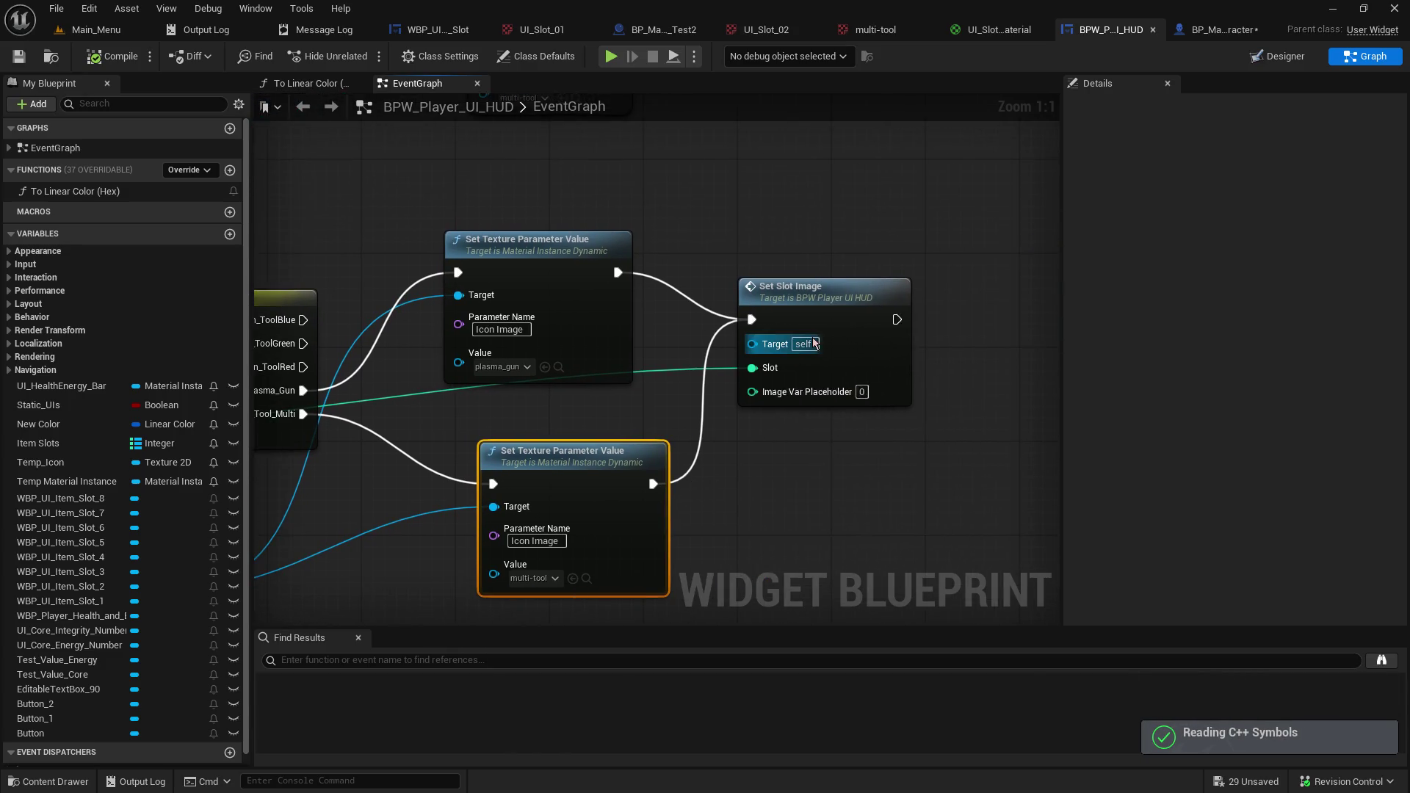
# Jump to the Set Slot Image event definition and inspect its call's node actions.
pyautogui.rightClick(817, 328)
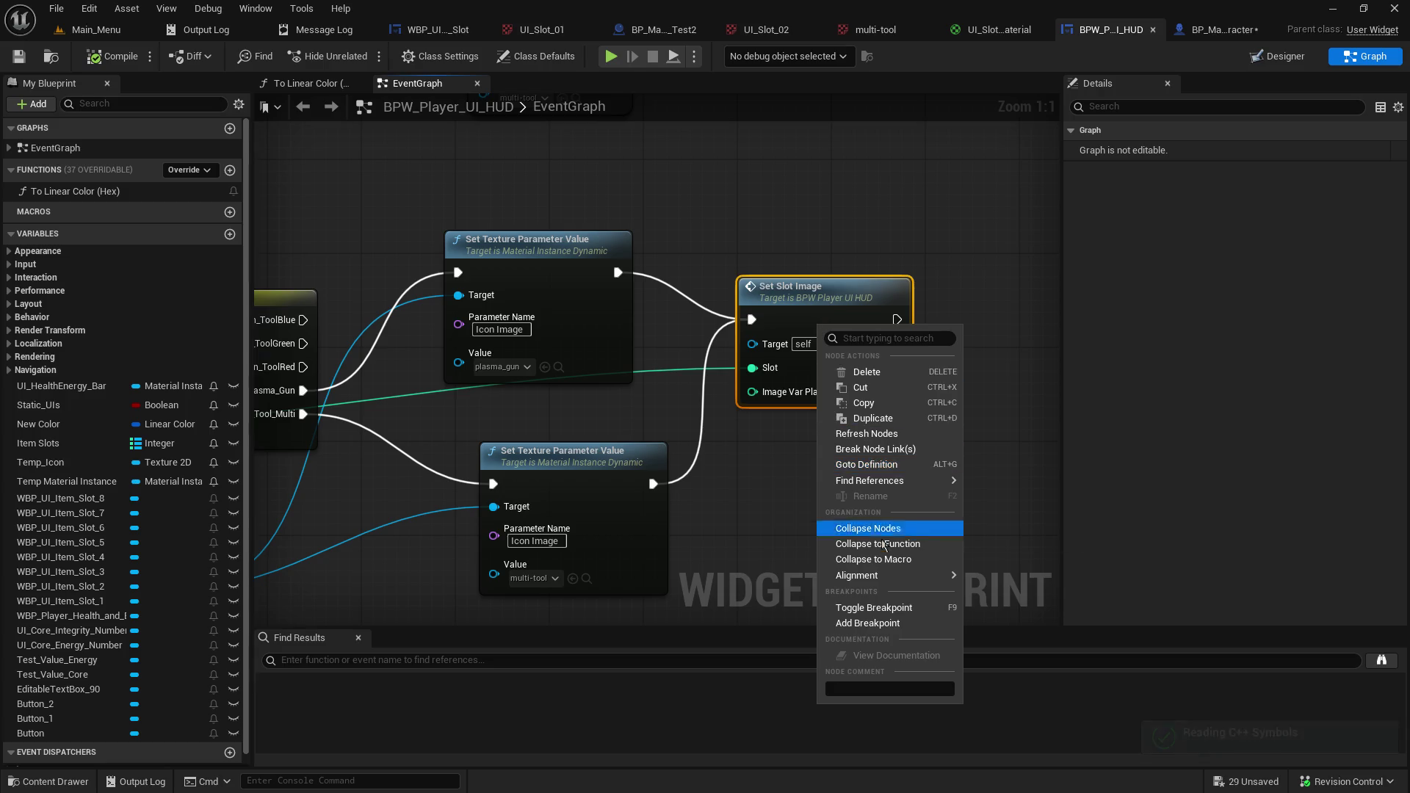
pyautogui.click(919, 466)
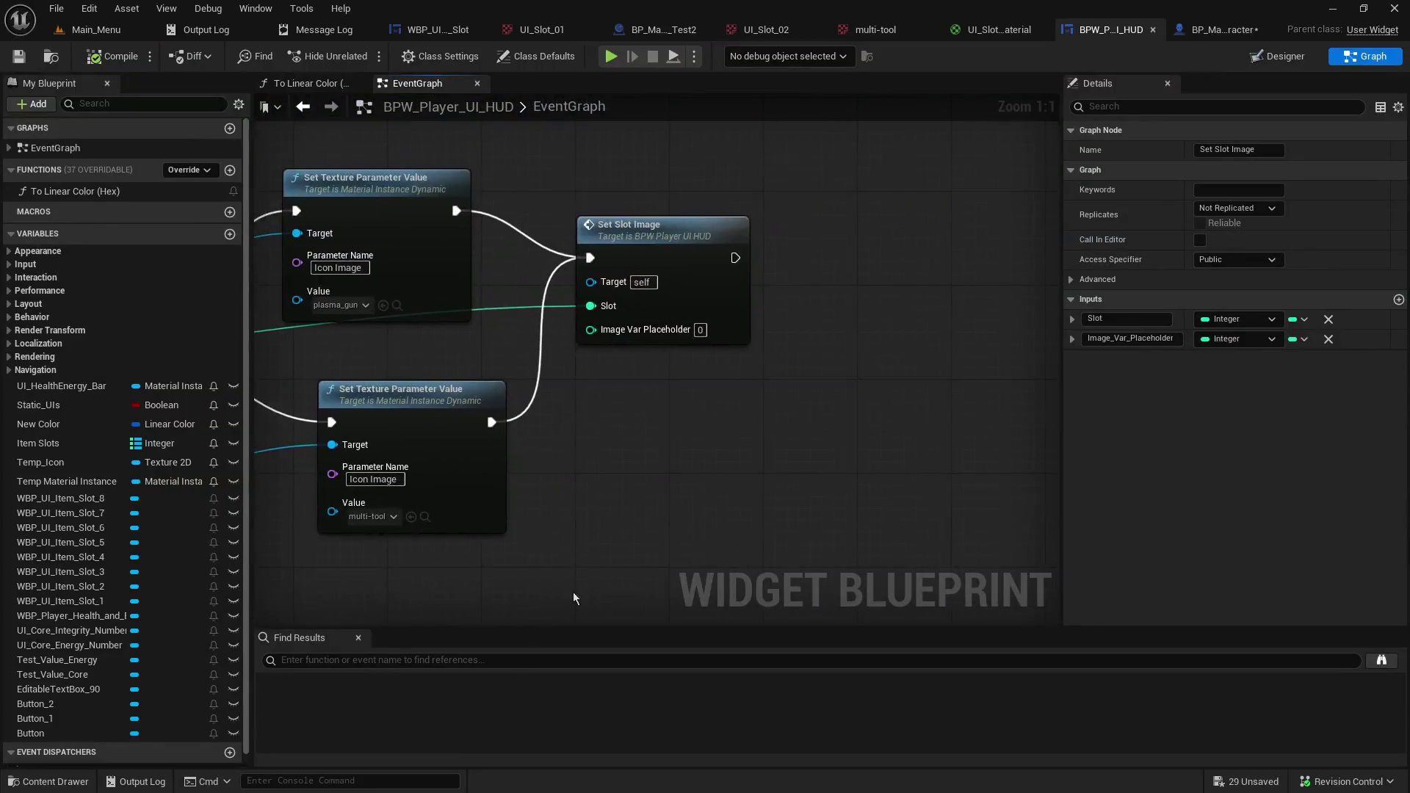
pyautogui.rightClick(712, 259)
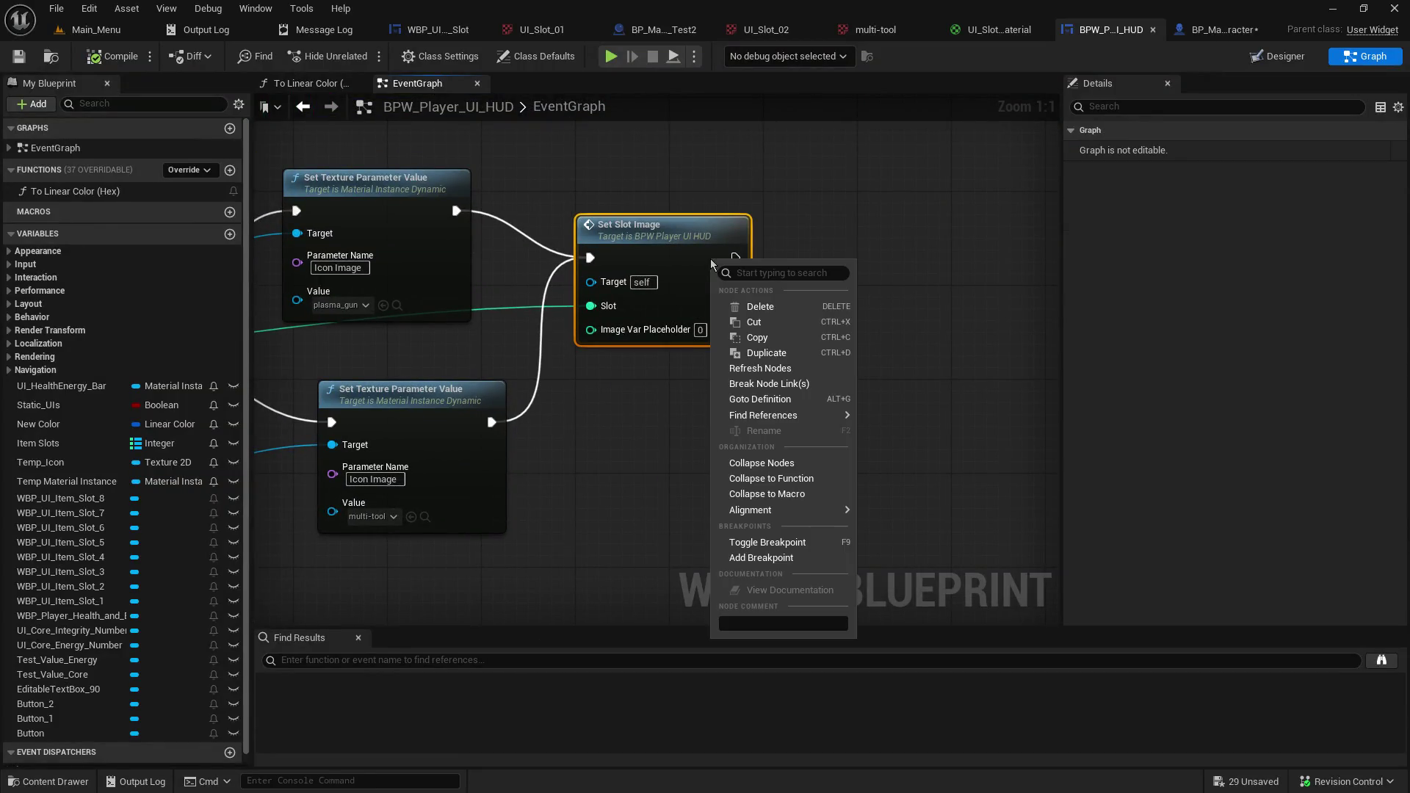
pyautogui.moveTo(778, 421)
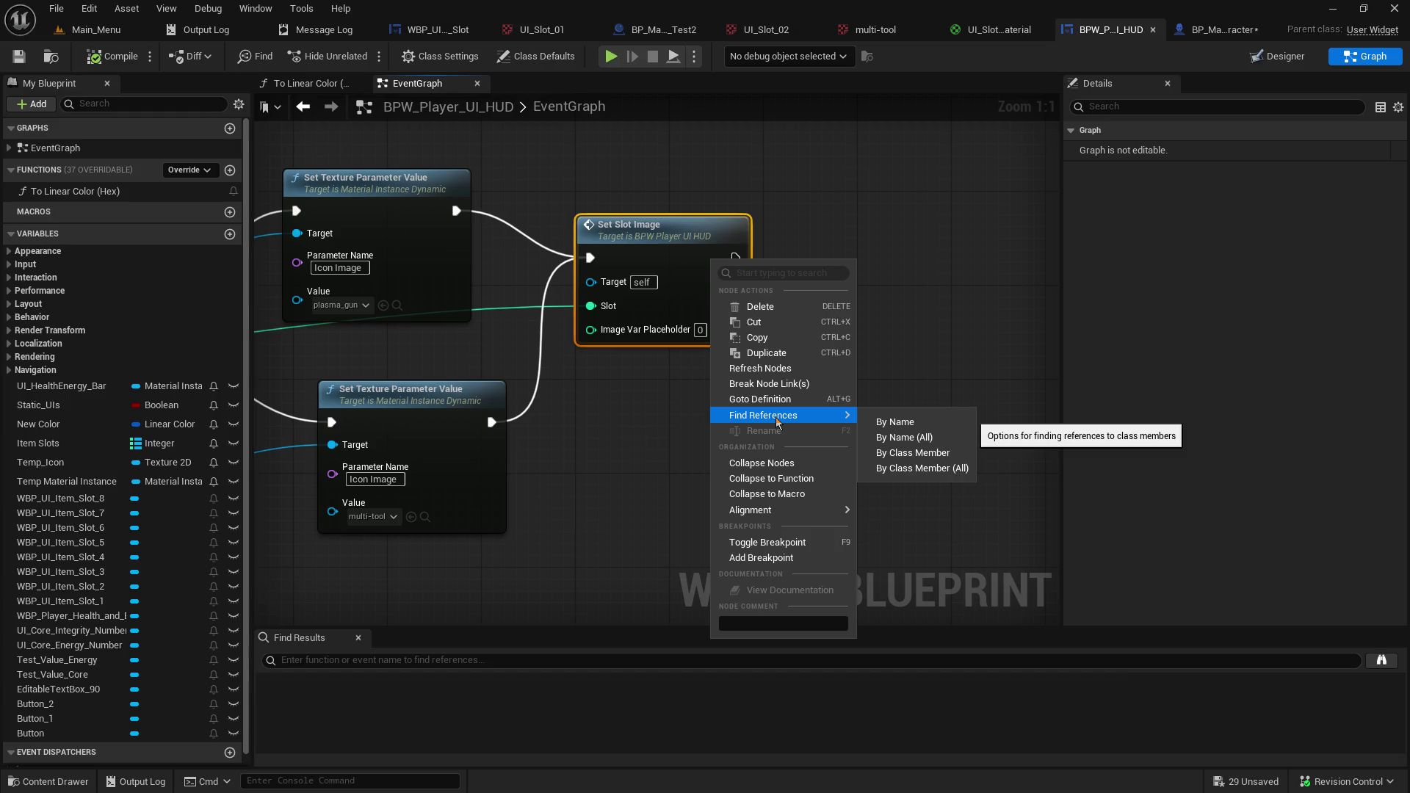
pyautogui.rightClick(861, 232)
pyautogui.moveTo(857, 233)
pyautogui.mouseDown()
pyautogui.moveTo(798, 291)
pyautogui.moveTo(979, 314)
pyautogui.moveTo(830, 251)
pyautogui.mouseUp()
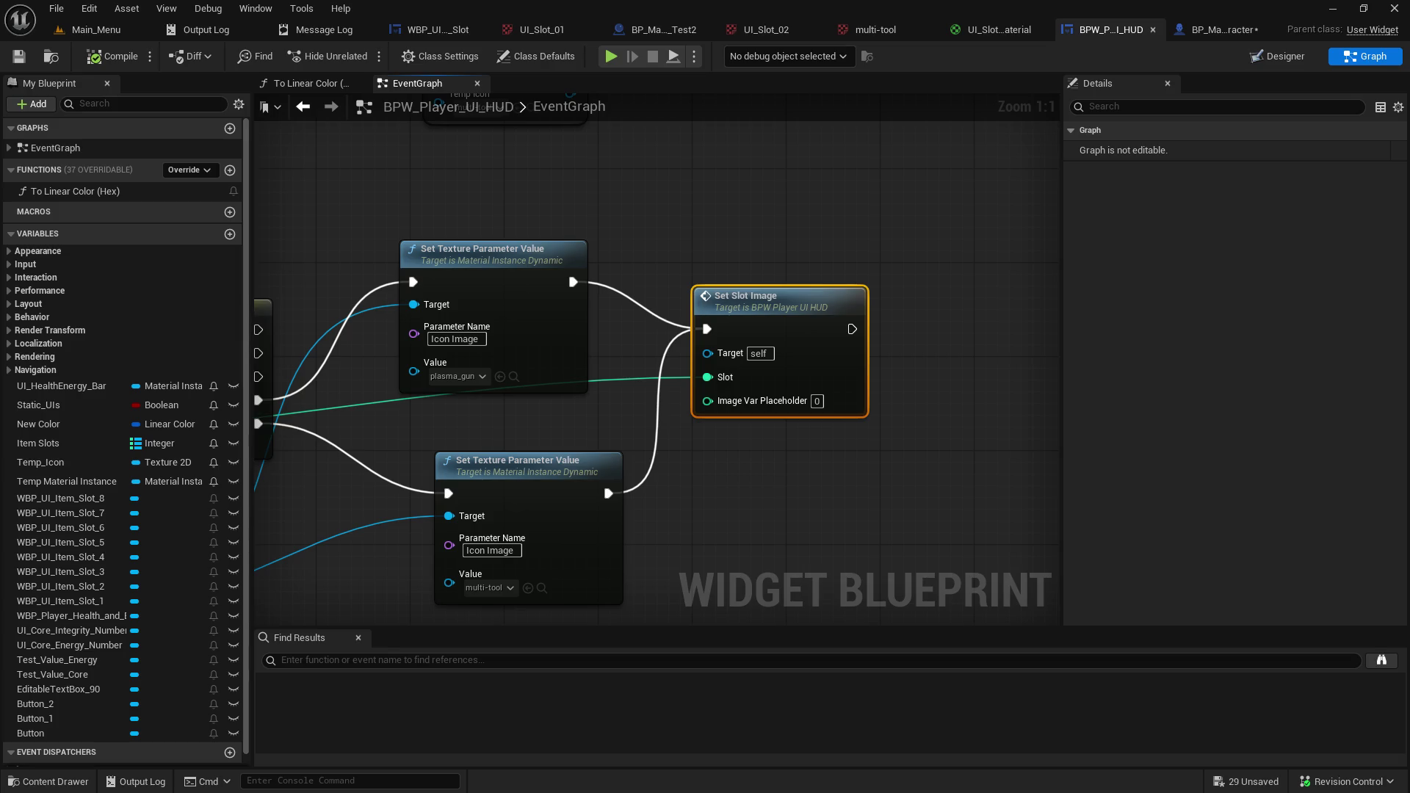
pyautogui.hotkey('alt', 'Tab')
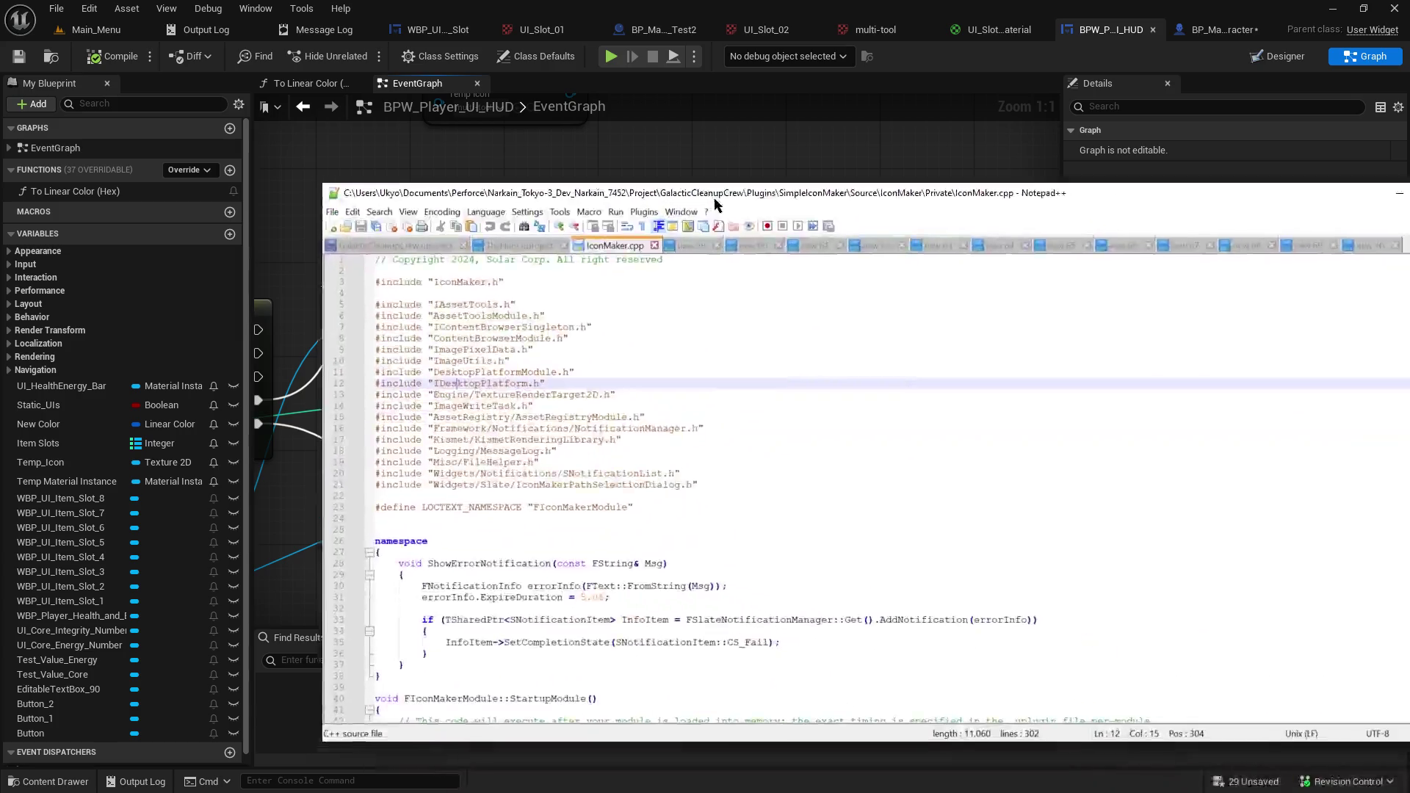
# Maximize IconMaker.cpp and scroll through it, highlighting lines 195–222 and the texture function.
pyautogui.press('super+Up')
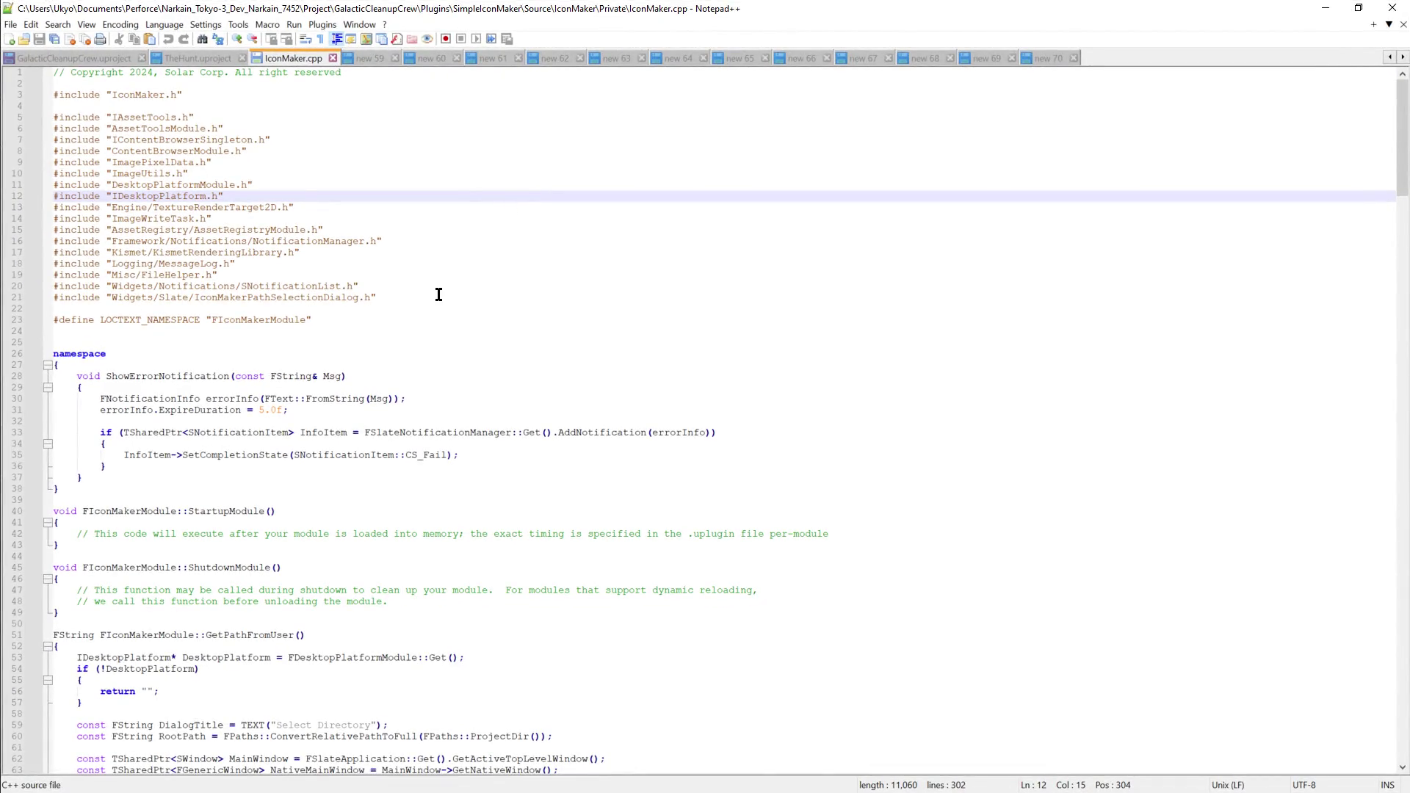
pyautogui.scroll(-15, 439, 293)
pyautogui.scroll(-20, 444, 351)
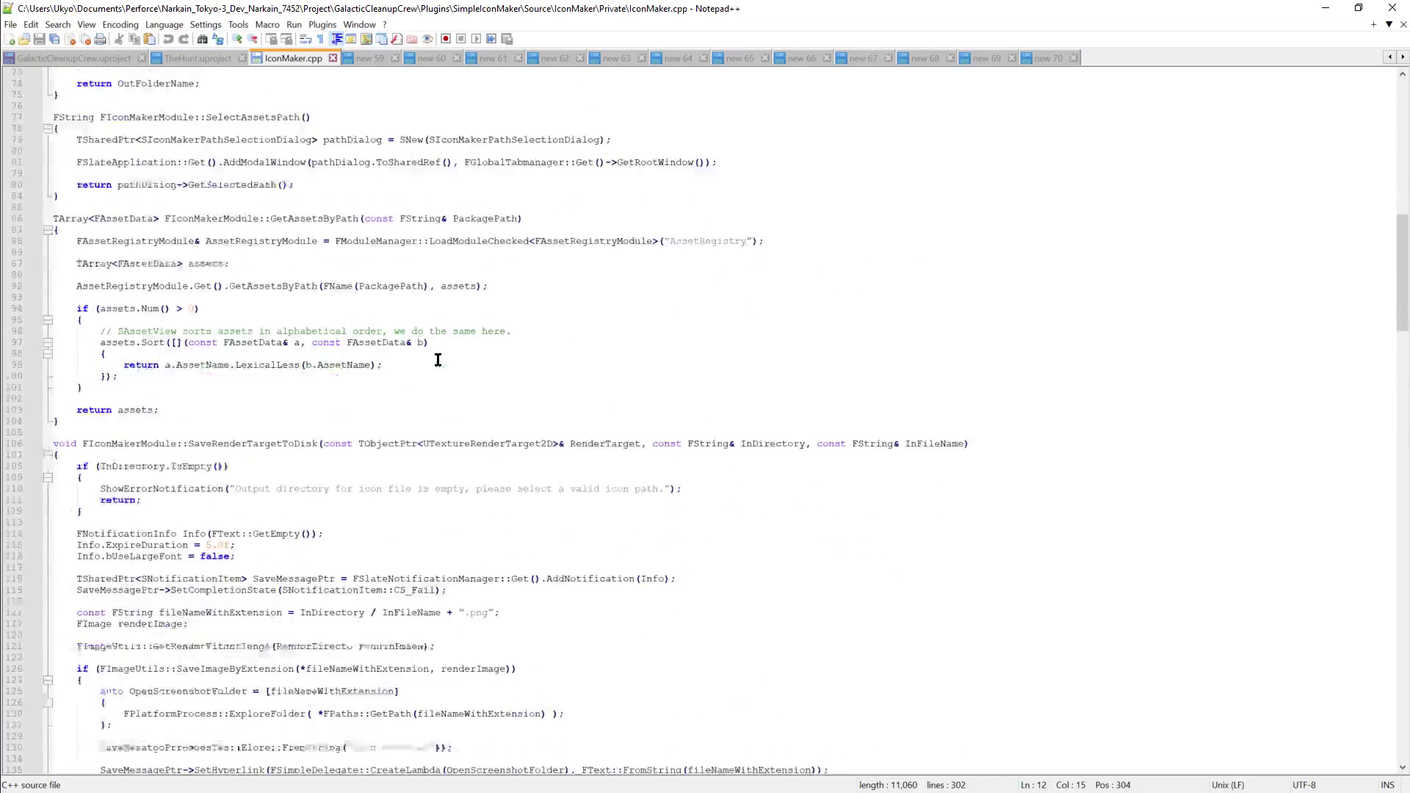
pyautogui.scroll(-15, 439, 359)
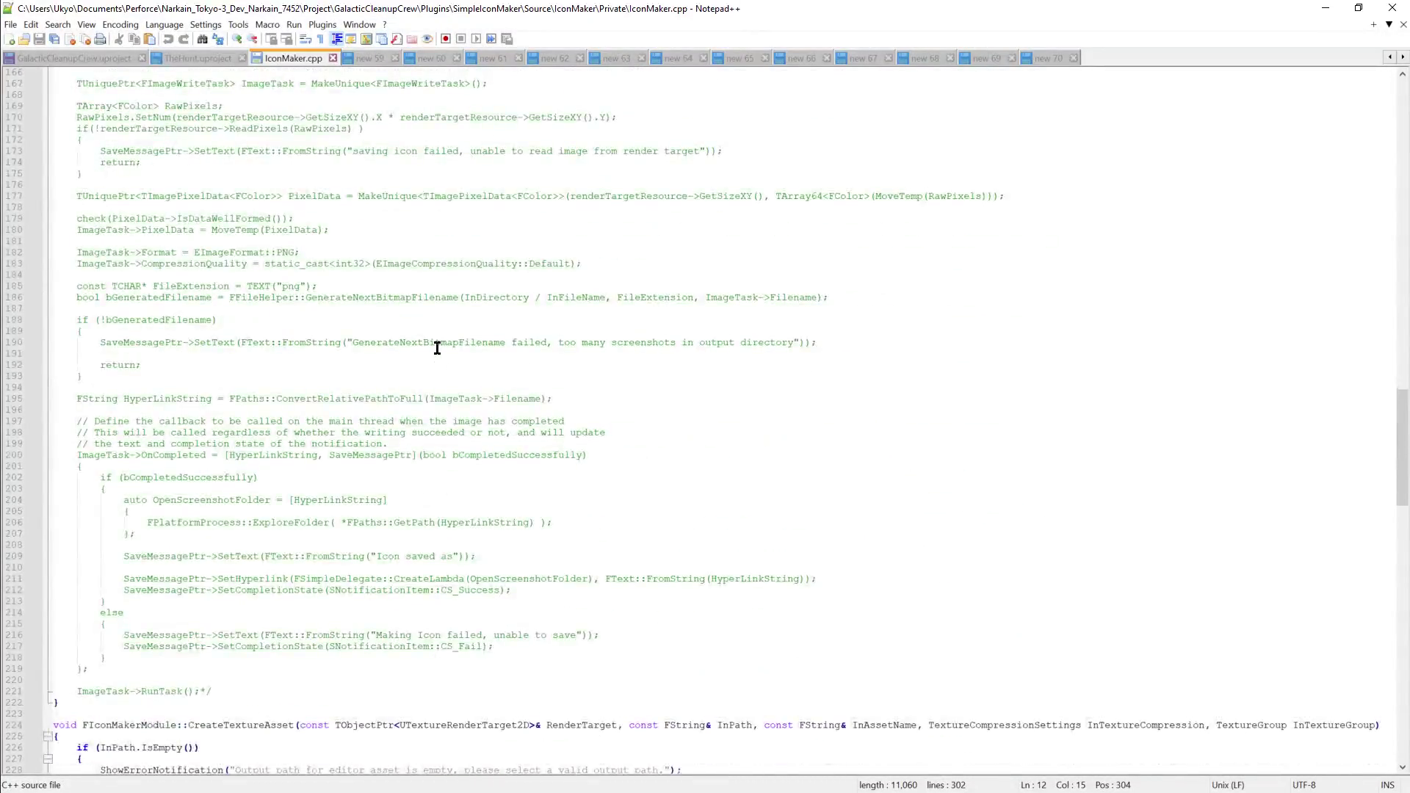
pyautogui.moveTo(236, 477); pyautogui.dragTo(66, 162)
pyautogui.click(317, 530)
pyautogui.moveTo(170, 479)
pyautogui.mouseDown()
pyautogui.moveTo(482, 620)
pyautogui.moveTo(529, 674)
pyautogui.mouseUp()
pyautogui.click(589, 500)
pyautogui.scroll(7, 672, 499)
pyautogui.scroll(14, 661, 507)
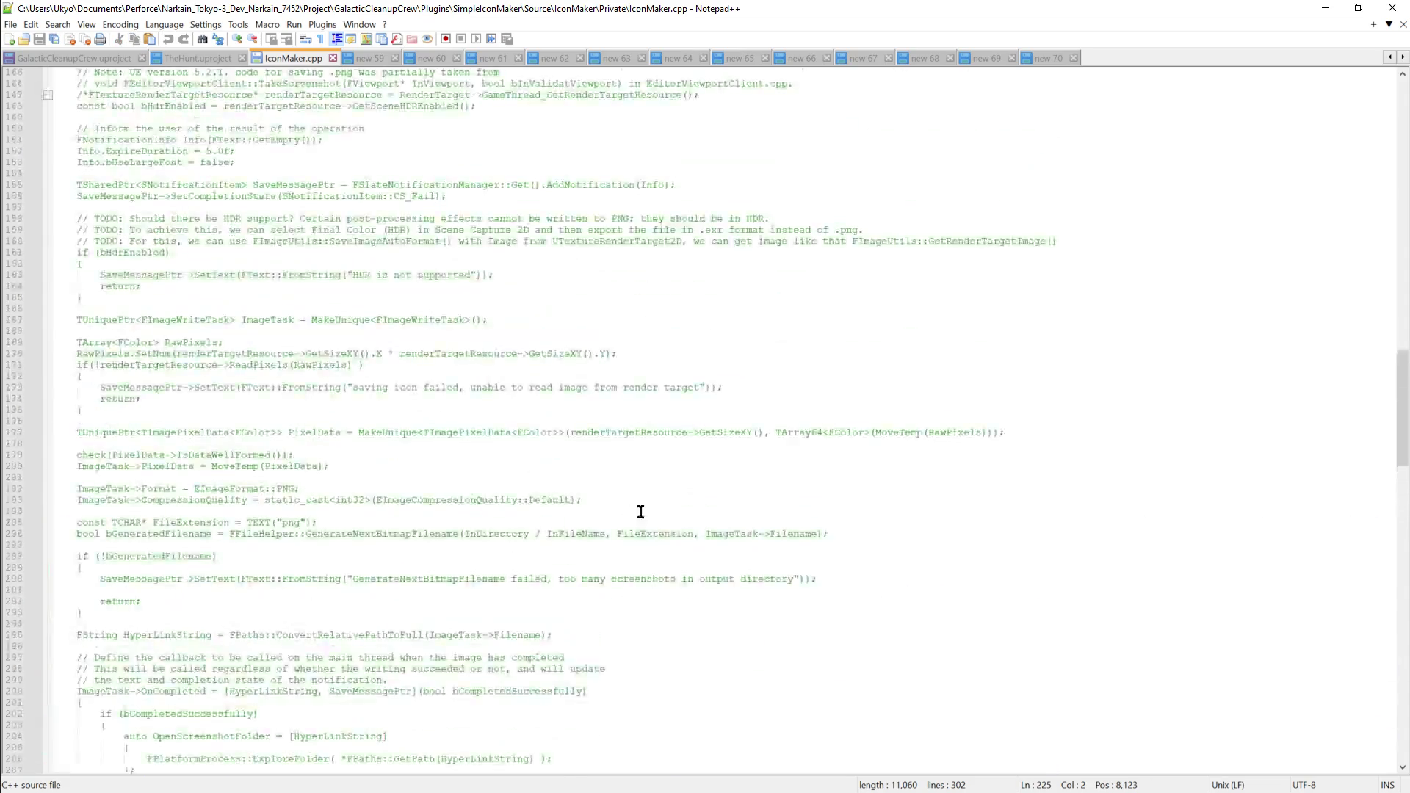
pyautogui.moveTo(87, 196); pyautogui.dragTo(247, 388)
pyautogui.scroll(6, 451, 413)
pyautogui.scroll(18, 451, 413)
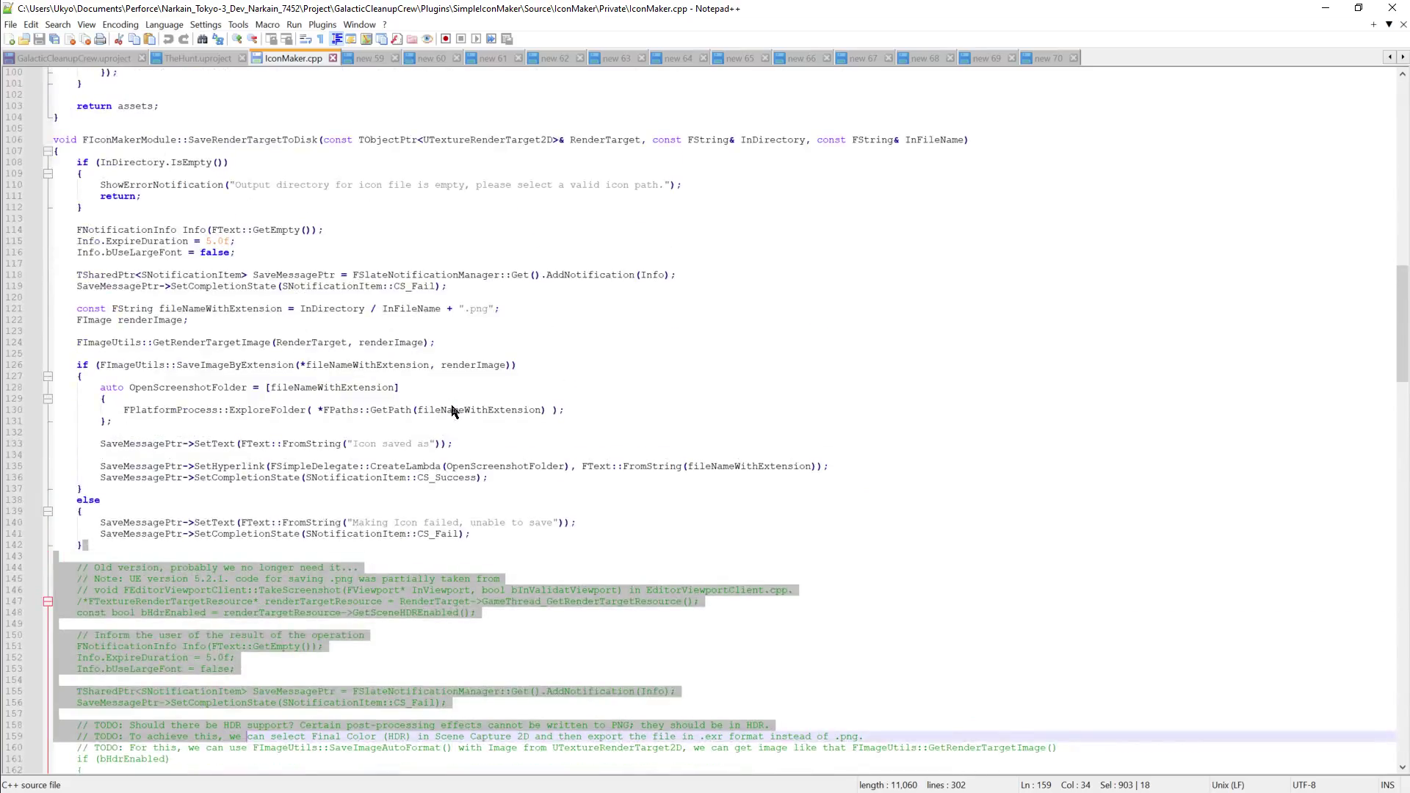
pyautogui.scroll(4, 391, 390)
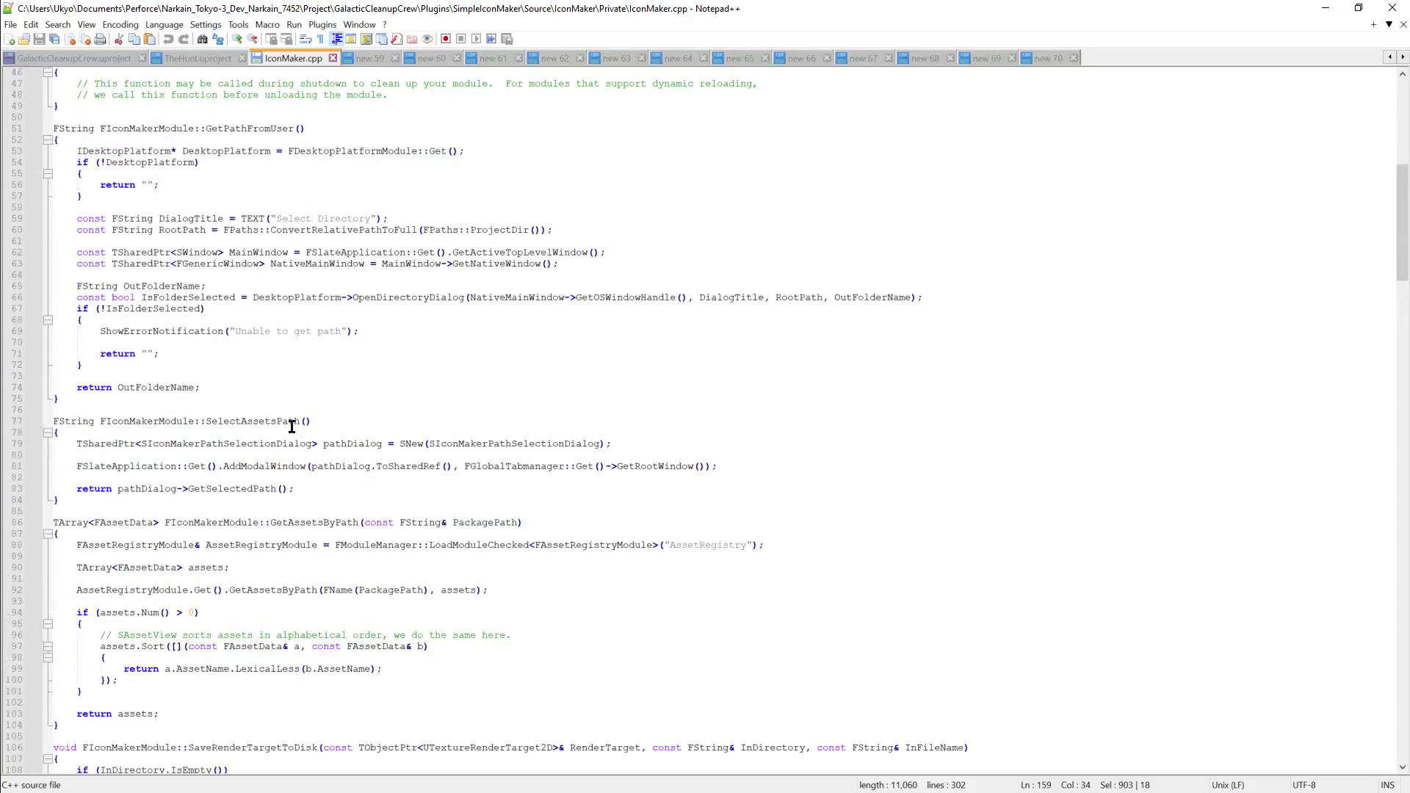
pyautogui.moveTo(94, 421)
pyautogui.mouseDown()
pyautogui.moveTo(232, 403)
pyautogui.moveTo(265, 488)
pyautogui.mouseUp()
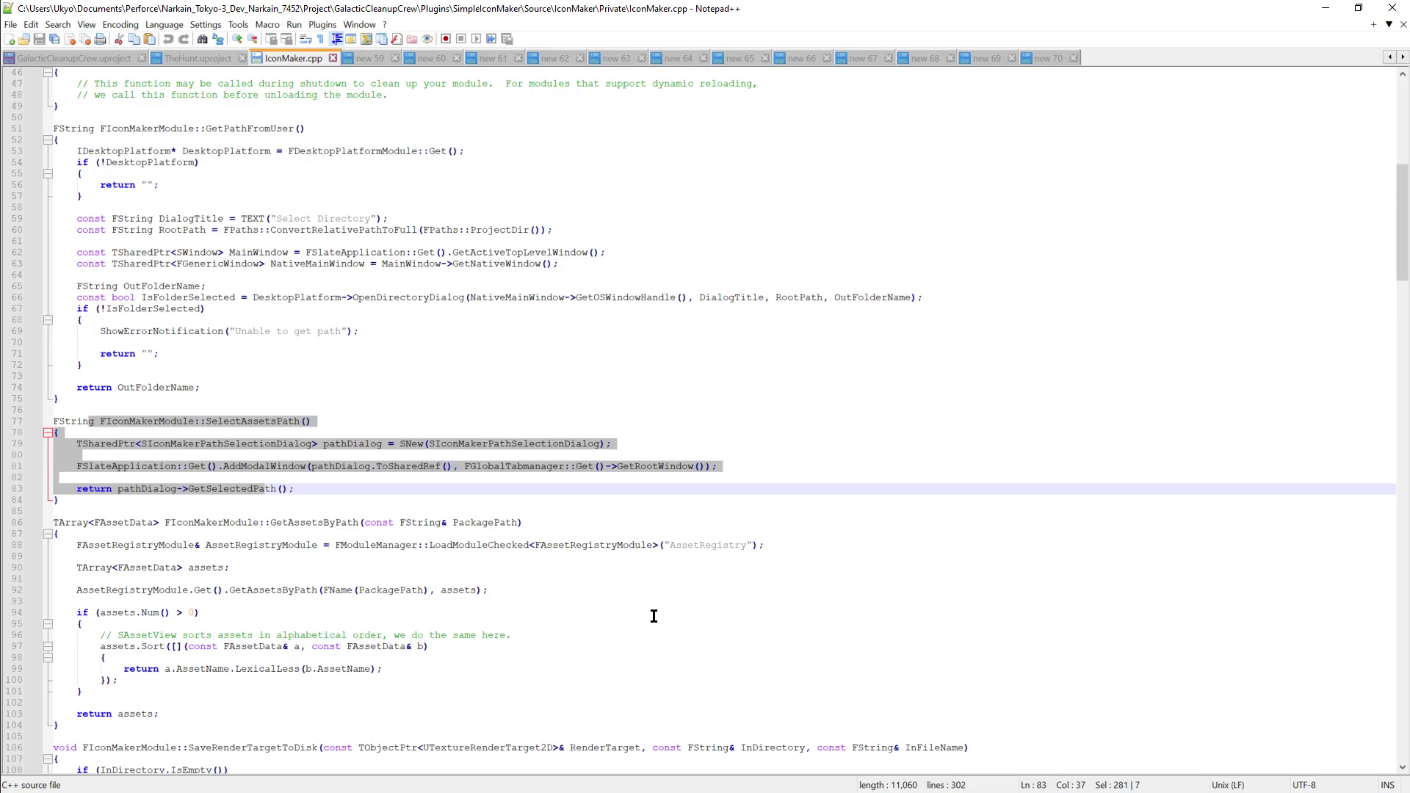
# Review the SelectAssetsPath function, GetAssetsByPath's asset registry lines, and the image-saving callback.
pyautogui.moveTo(252, 466)
pyautogui.mouseDown()
pyautogui.moveTo(254, 506)
pyautogui.moveTo(253, 470)
pyautogui.moveTo(296, 473)
pyautogui.mouseUp()
pyautogui.click(294, 468)
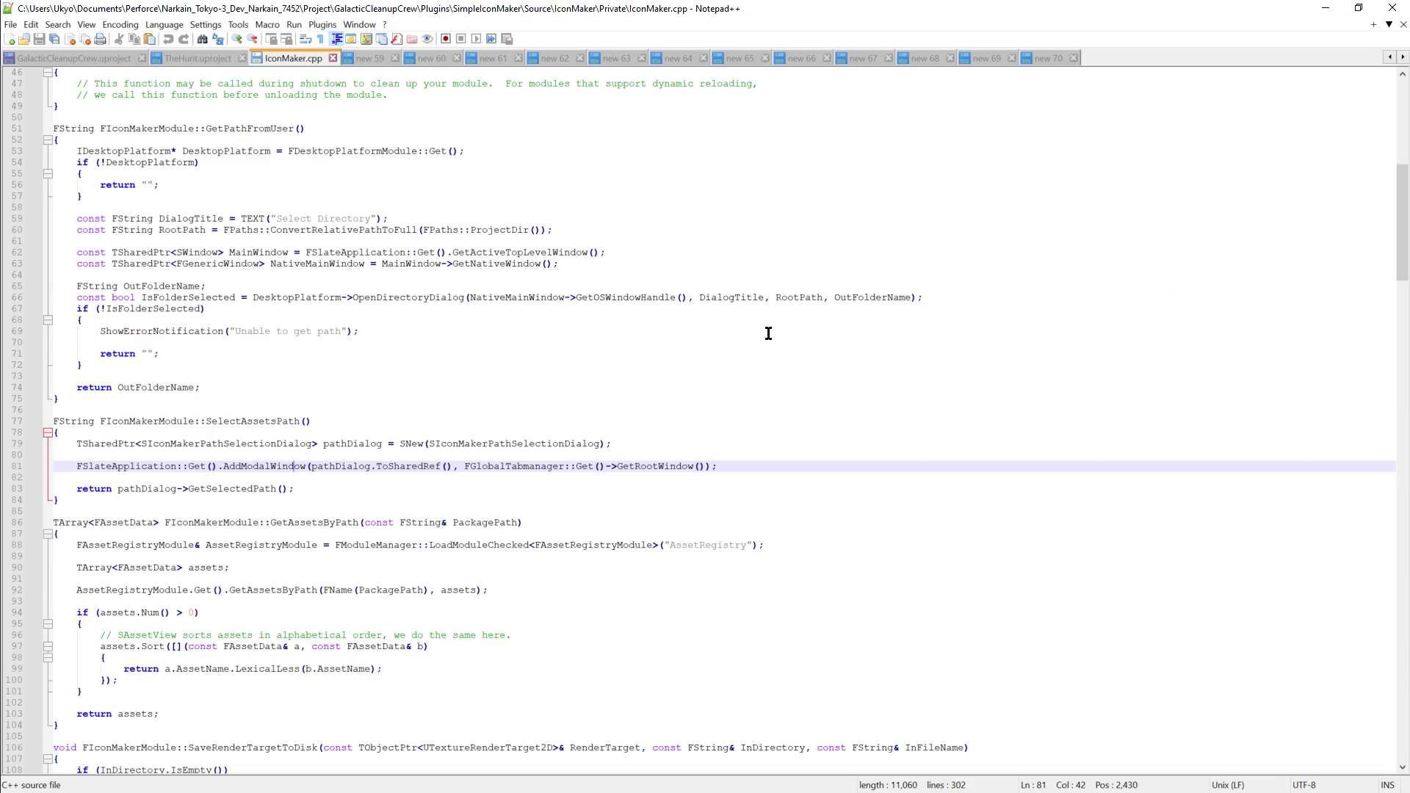
pyautogui.moveTo(118, 545); pyautogui.dragTo(144, 569)
pyautogui.click(144, 547)
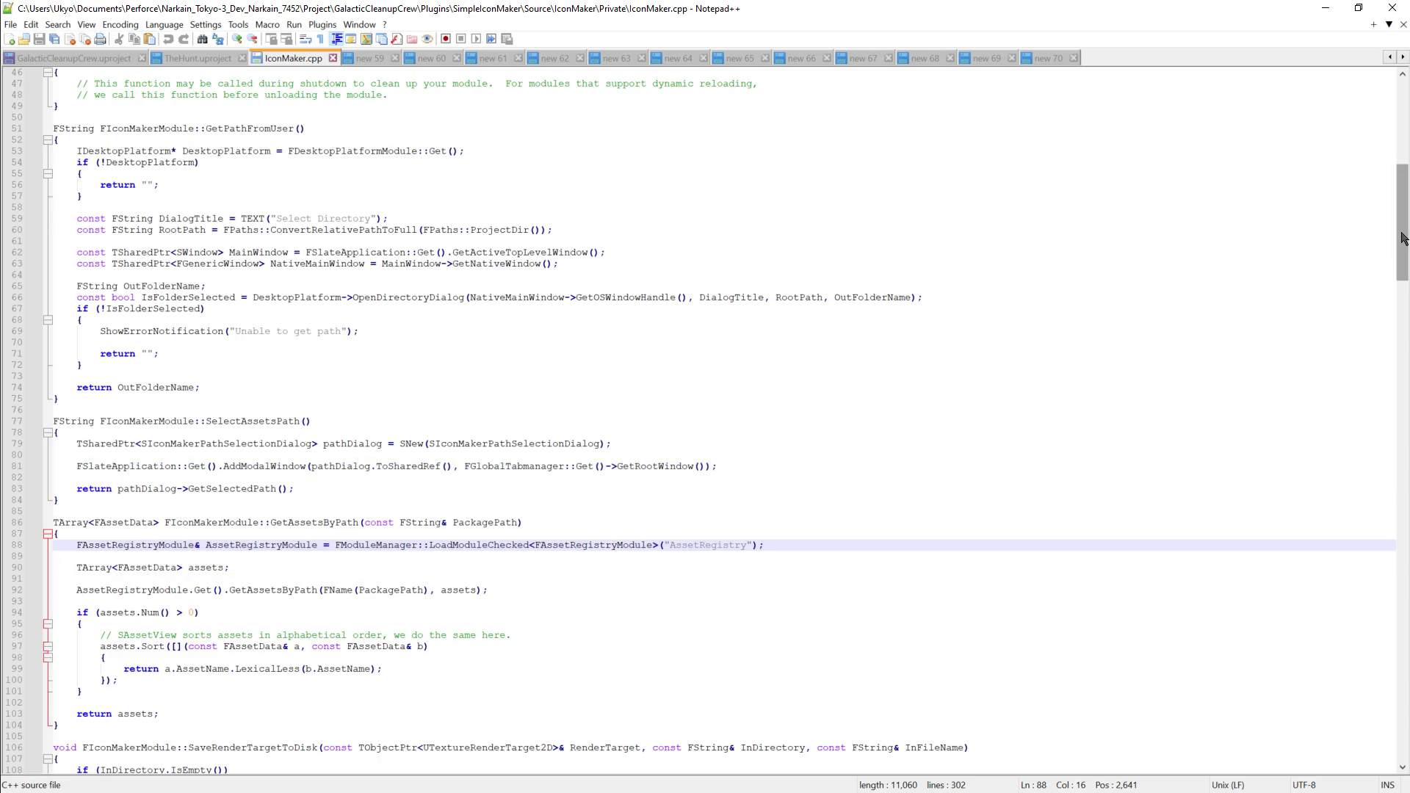
pyautogui.moveTo(1403, 238); pyautogui.dragTo(1350, 469)
pyautogui.moveTo(71, 321)
pyautogui.mouseDown()
pyautogui.moveTo(488, 388)
pyautogui.moveTo(489, 503)
pyautogui.mouseUp()
pyautogui.click(339, 317)
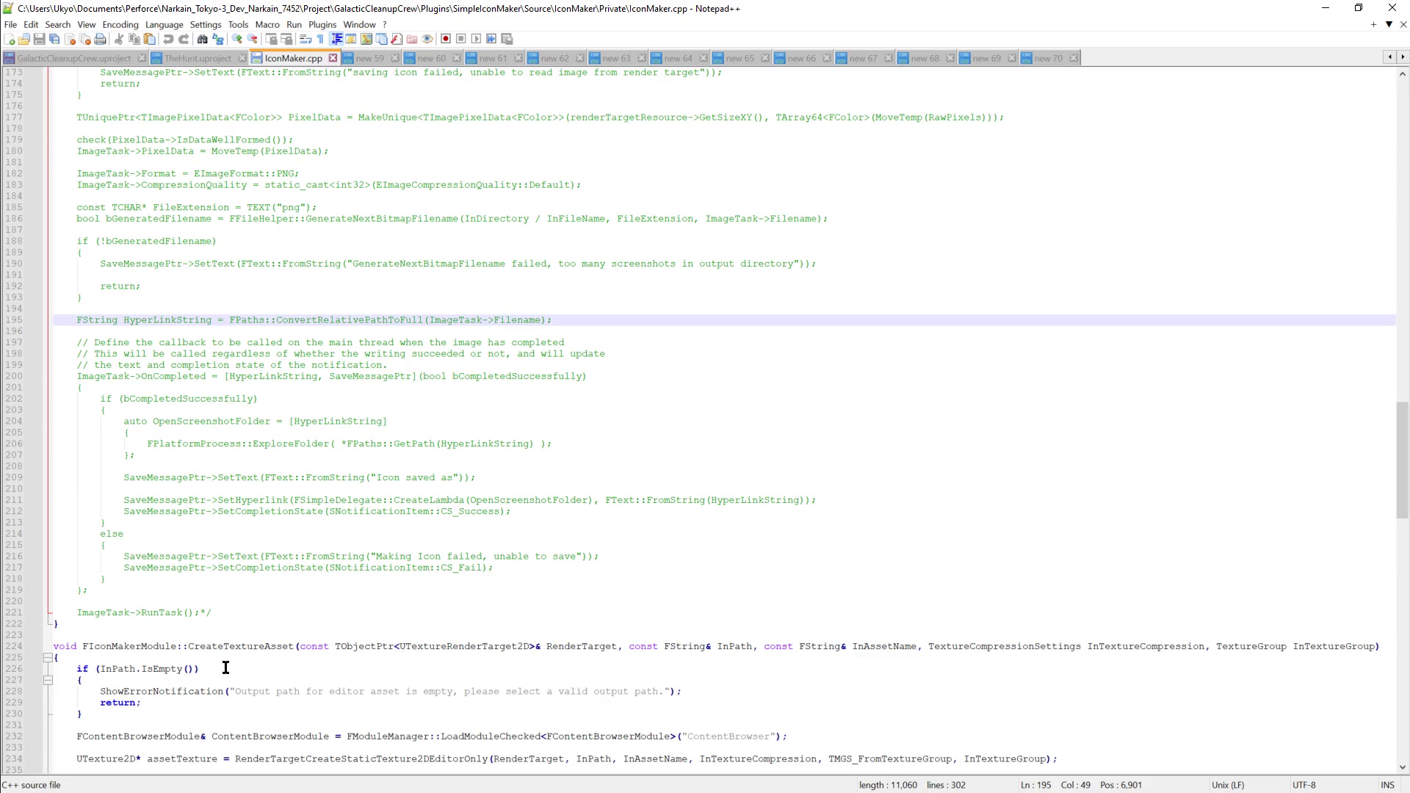
pyautogui.scroll(-5, 242, 647)
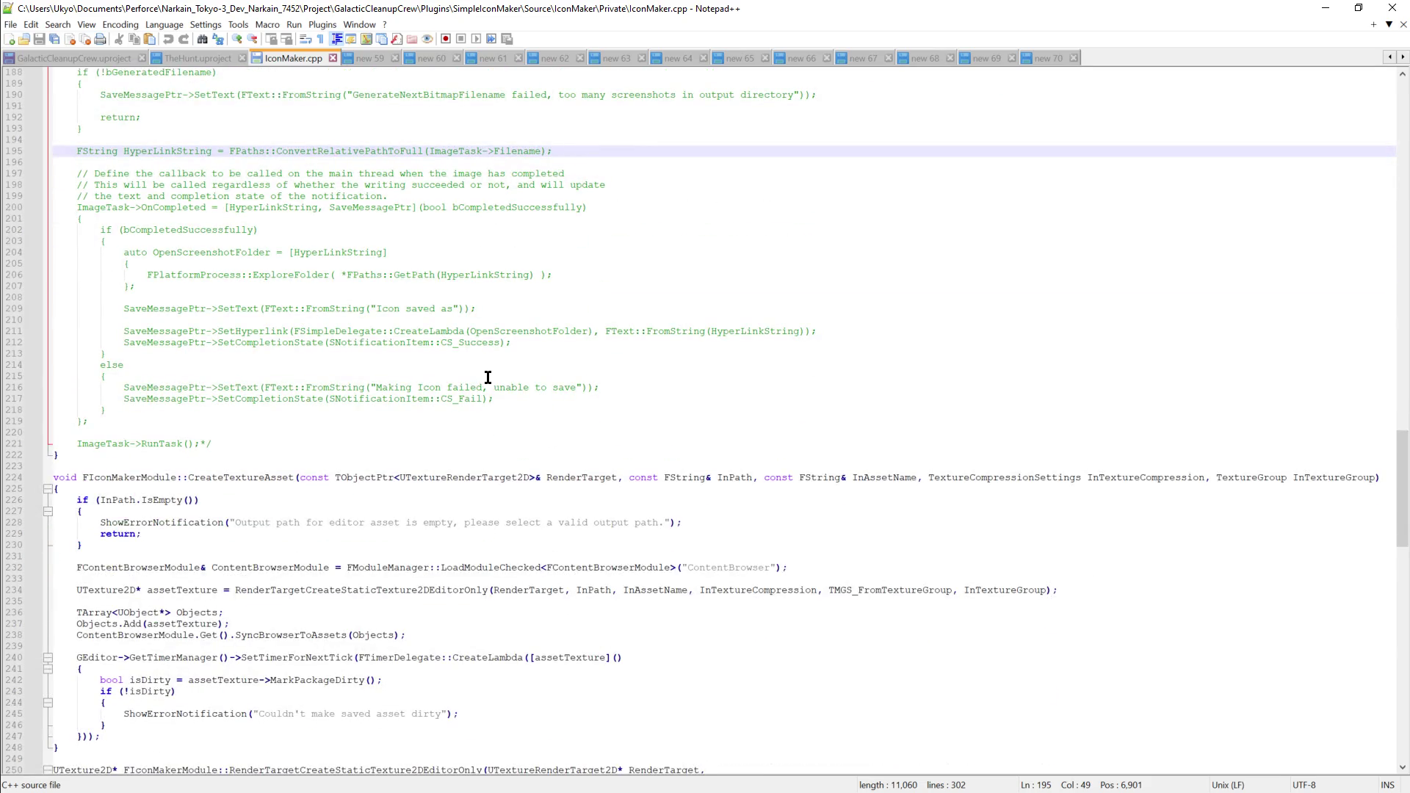
pyautogui.scroll(20, 488, 377)
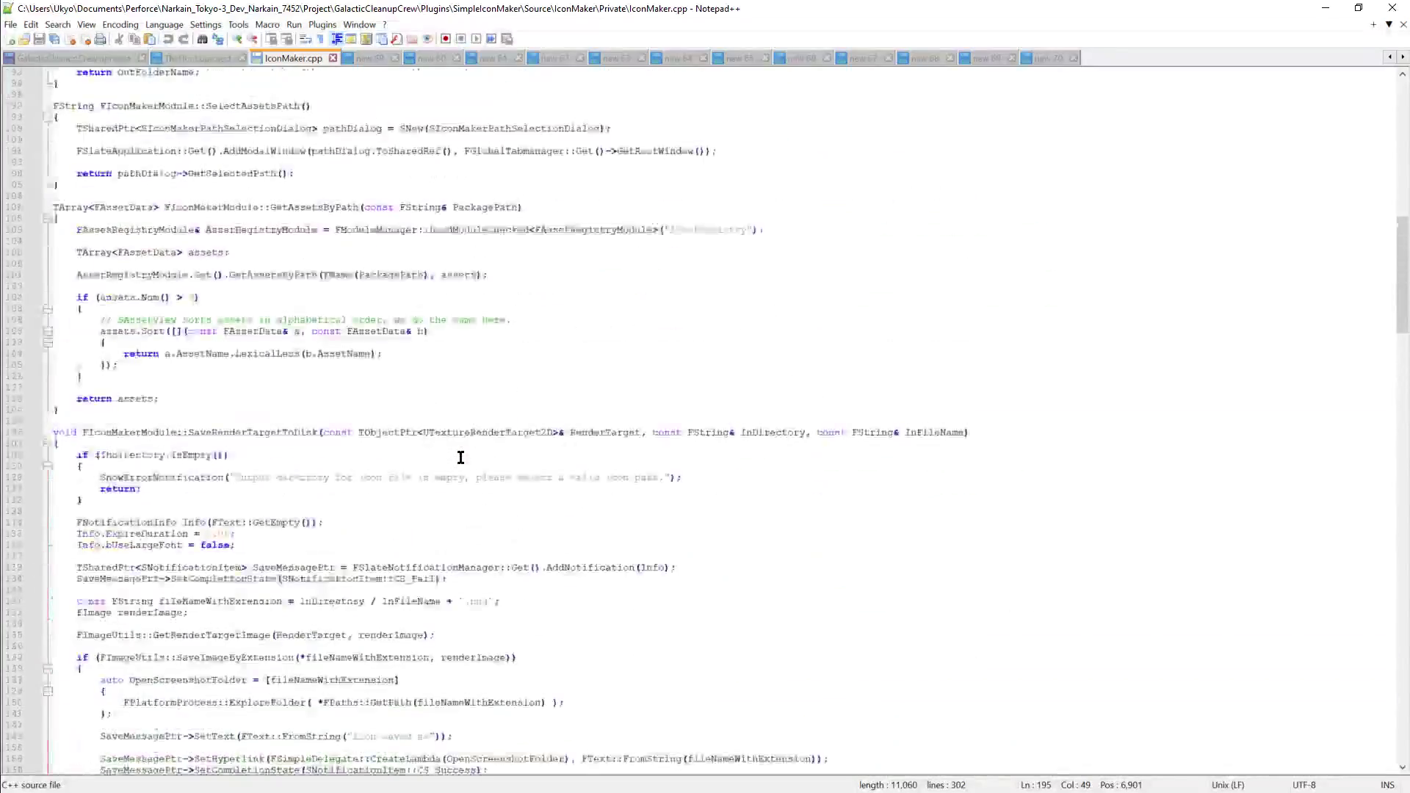
pyautogui.scroll(7, 441, 445)
pyautogui.scroll(6, 294, 294)
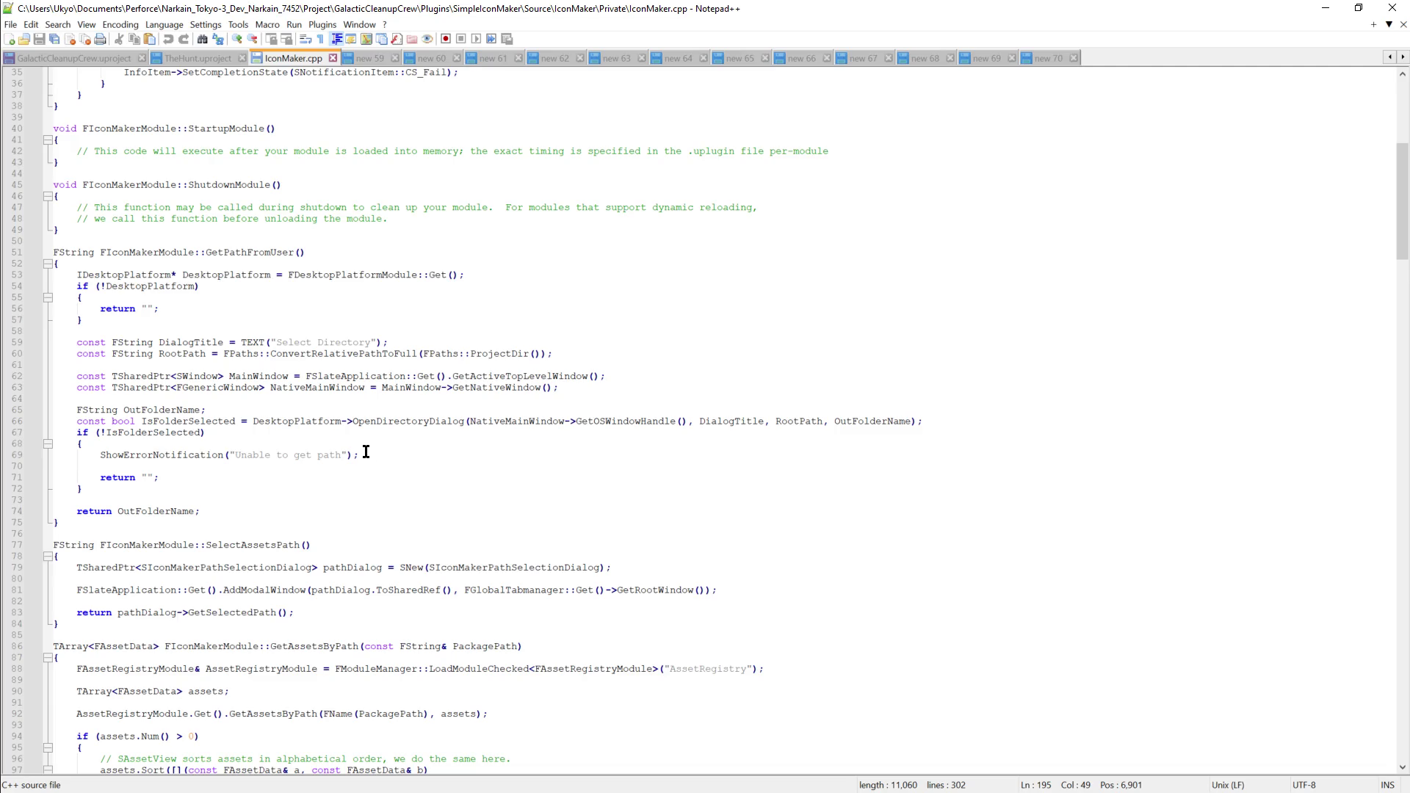
pyautogui.scroll(6, 370, 452)
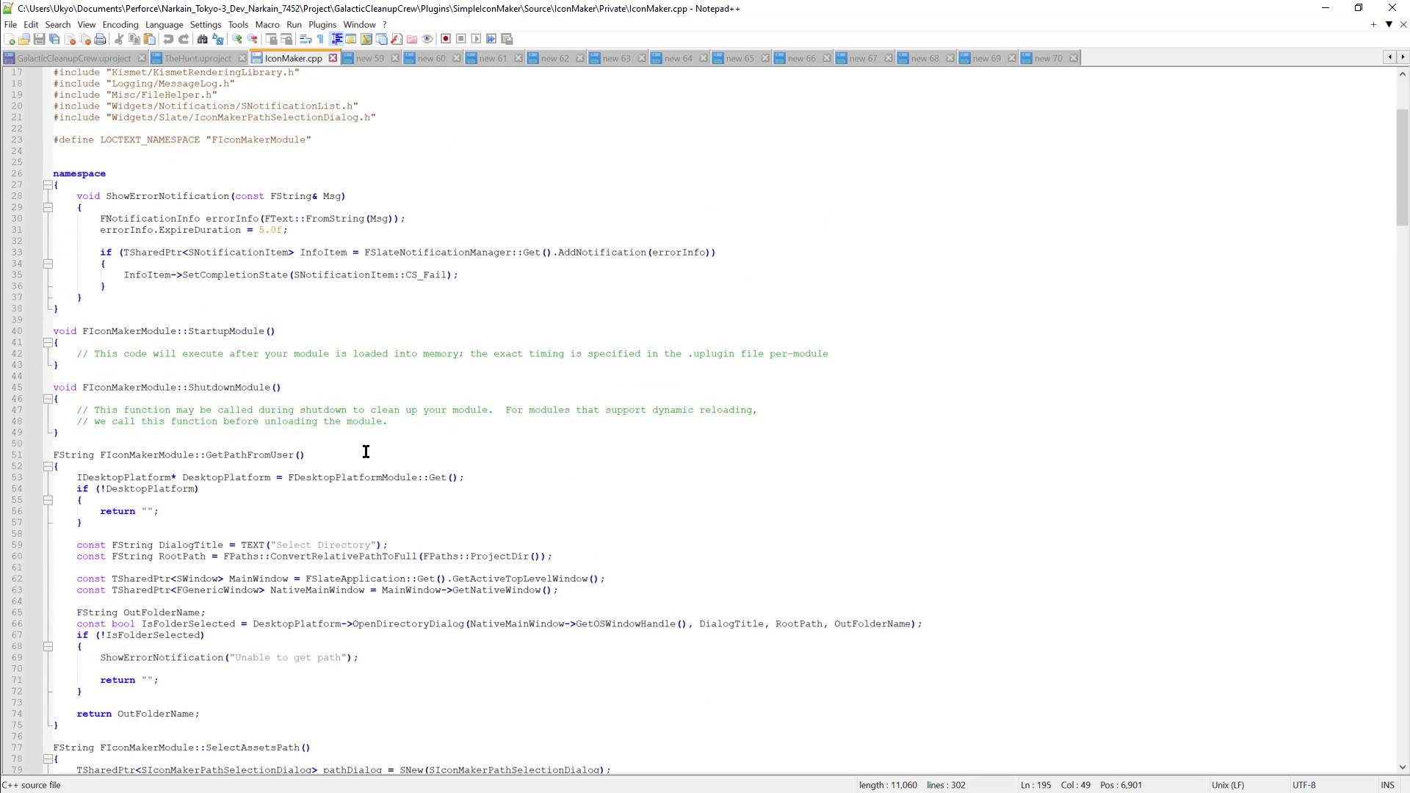
pyautogui.scroll(-8, 371, 453)
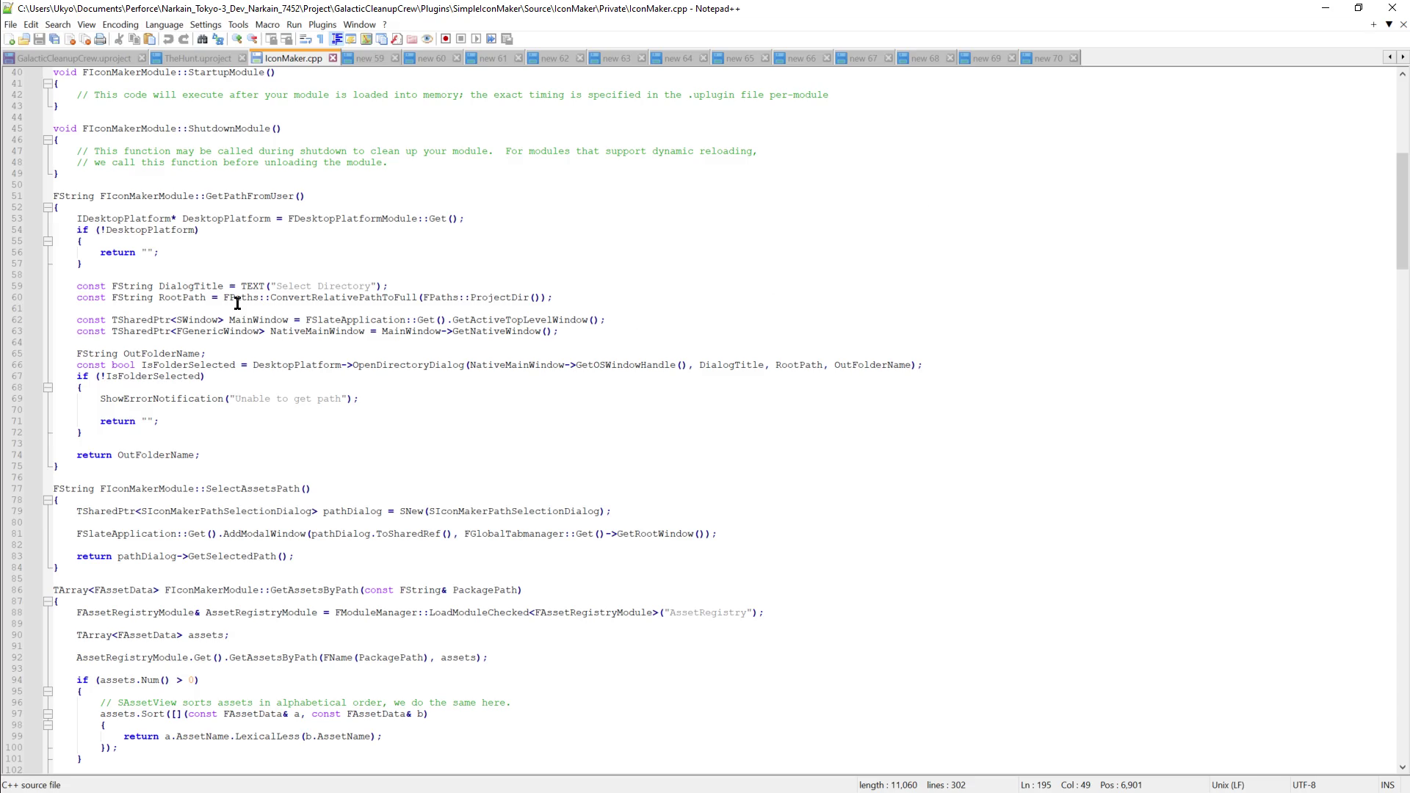
# Highlight RootPath's uses, then minimize Notepad++ to reveal the Unreal HUD graph.
pyautogui.doubleClick(182, 296)
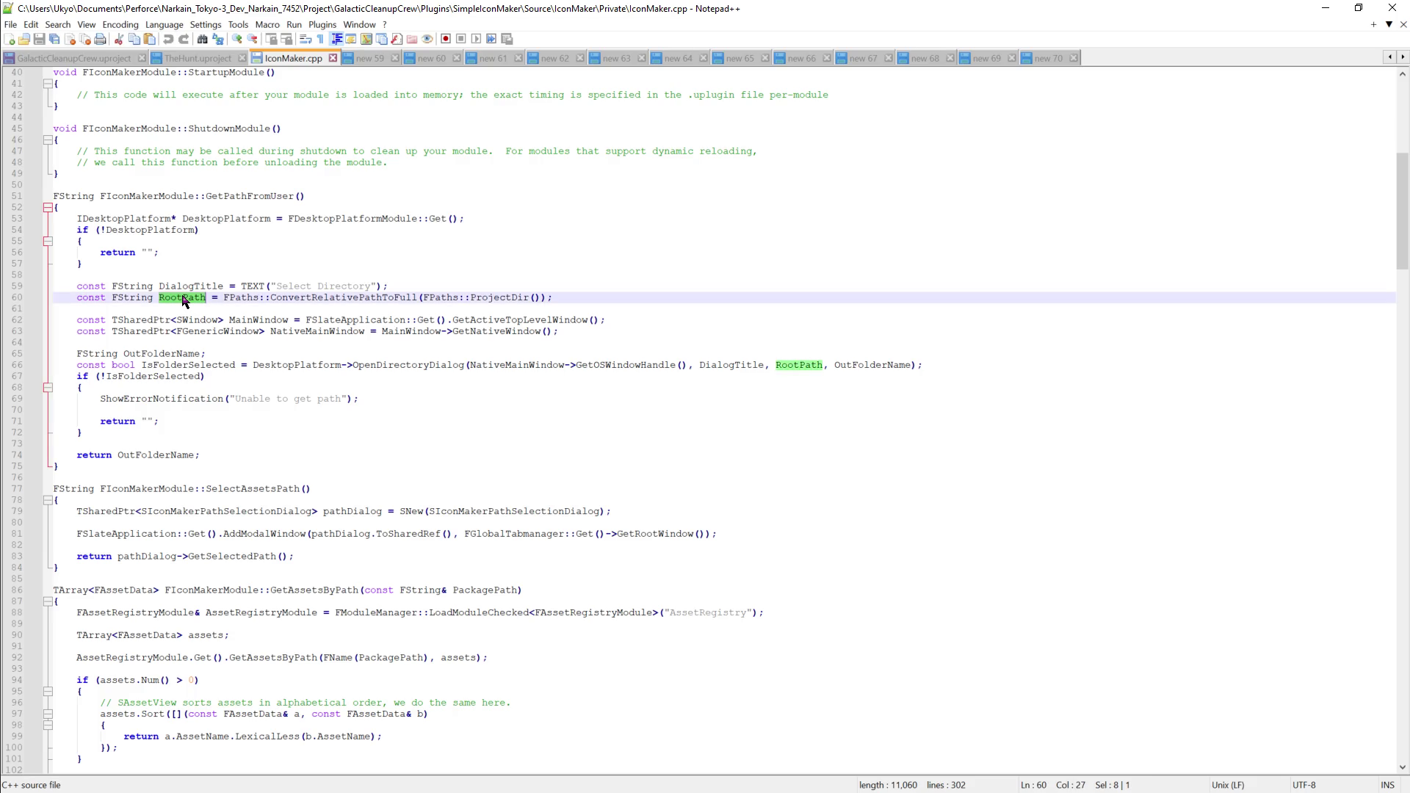
pyautogui.click(705, 264)
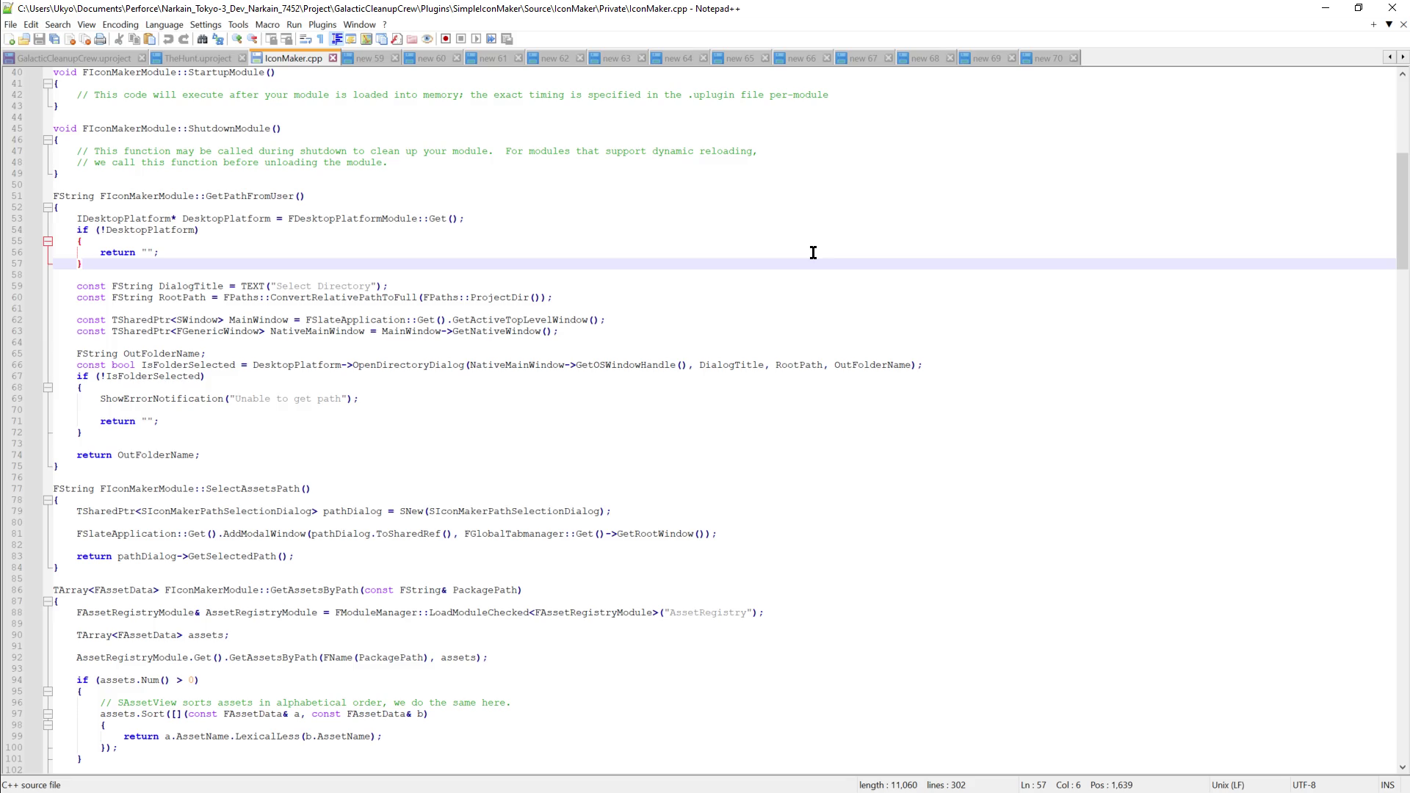
pyautogui.click(1330, 14)
pyautogui.scroll(-5, 452, 494)
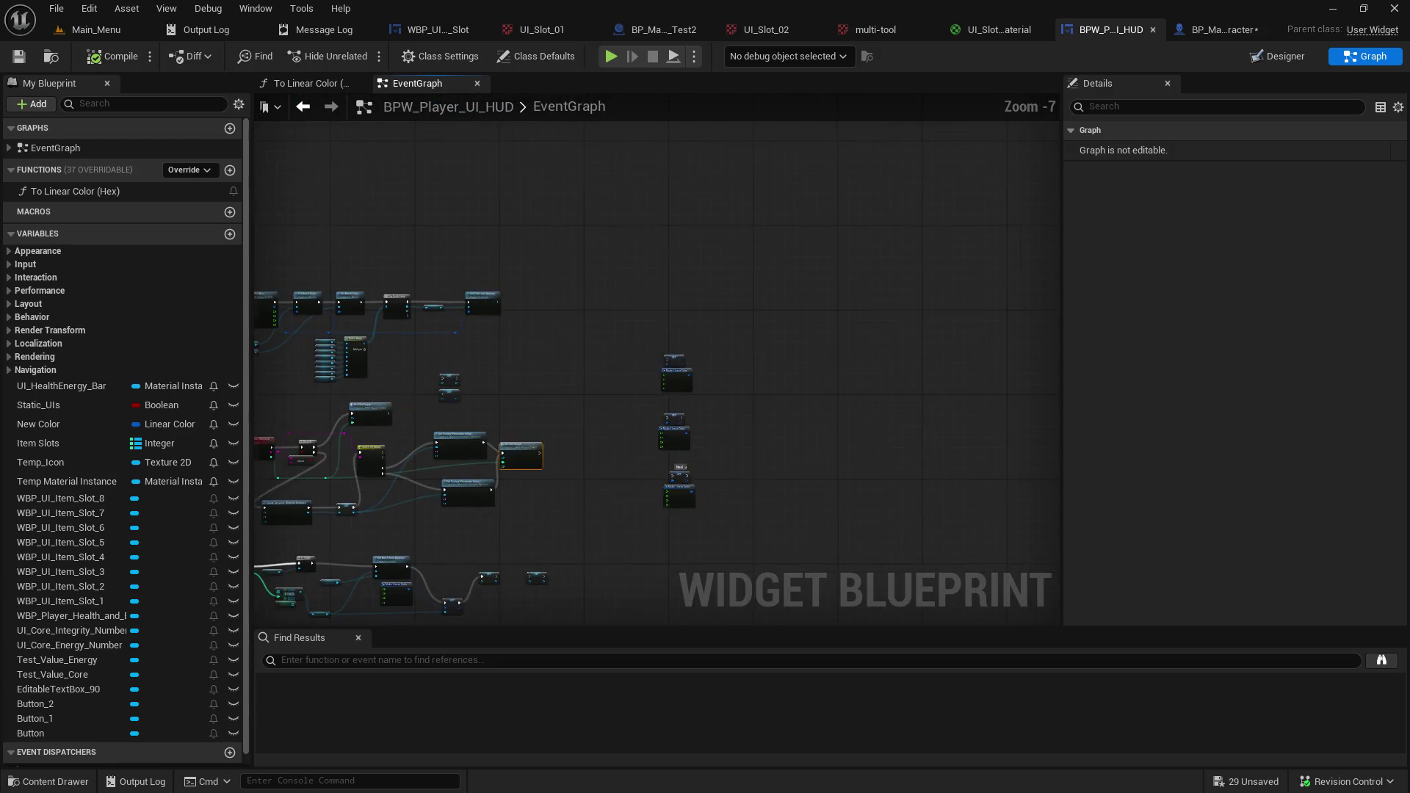
pyautogui.moveTo(455, 363); pyautogui.dragTo(804, 316)
pyautogui.scroll(-3, 624, 393)
pyautogui.scroll(-2, 615, 367)
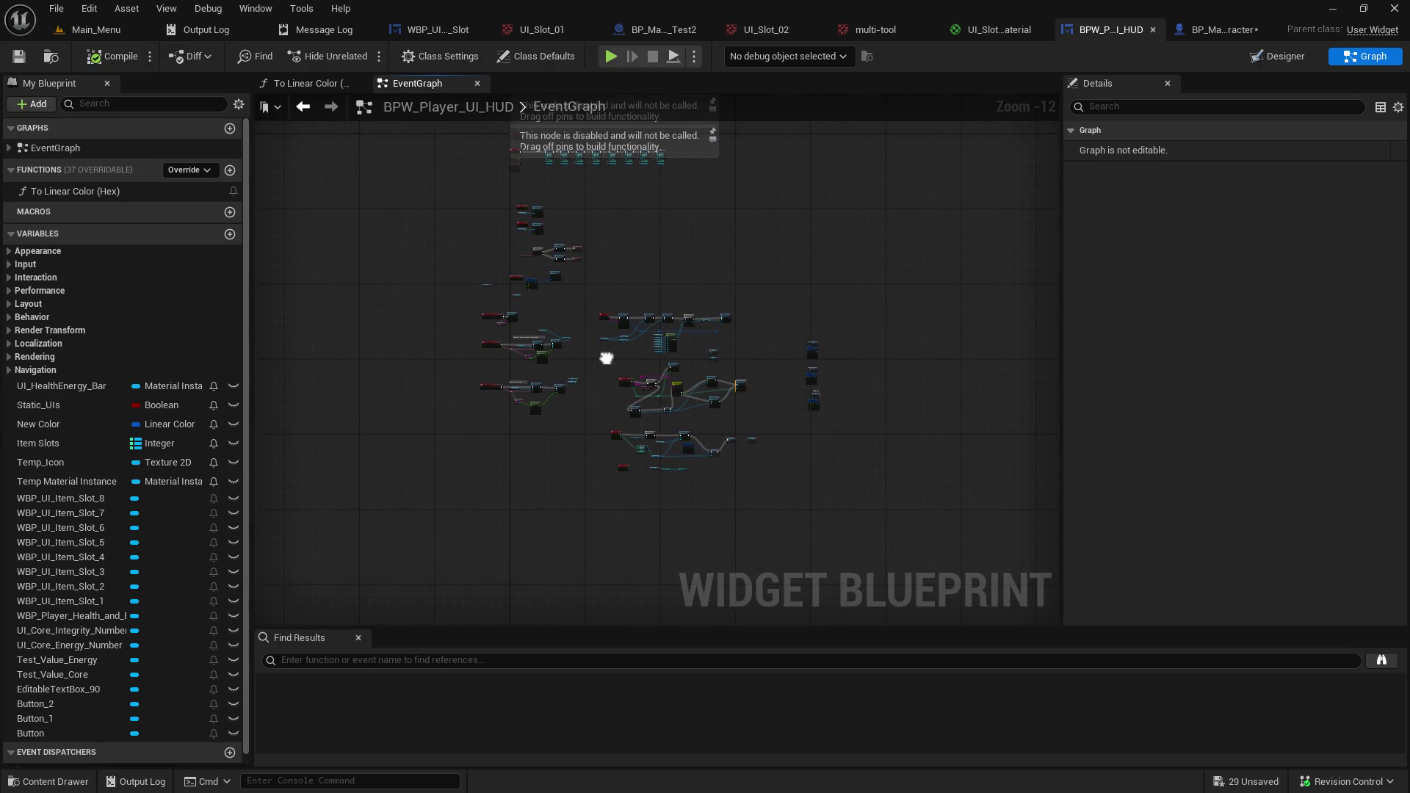
pyautogui.scroll(8, 570, 460)
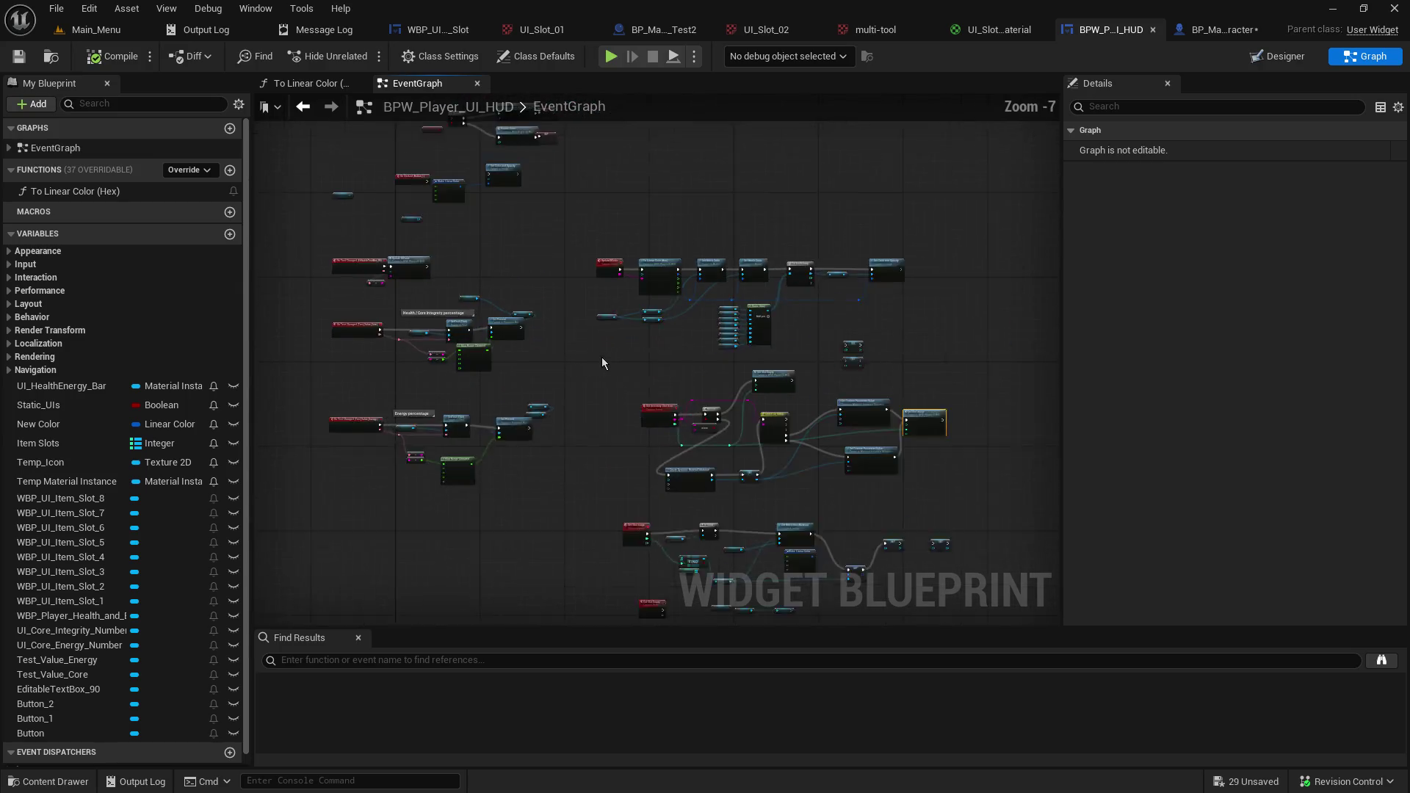
pyautogui.scroll(-3, 717, 514)
pyautogui.scroll(5, 694, 424)
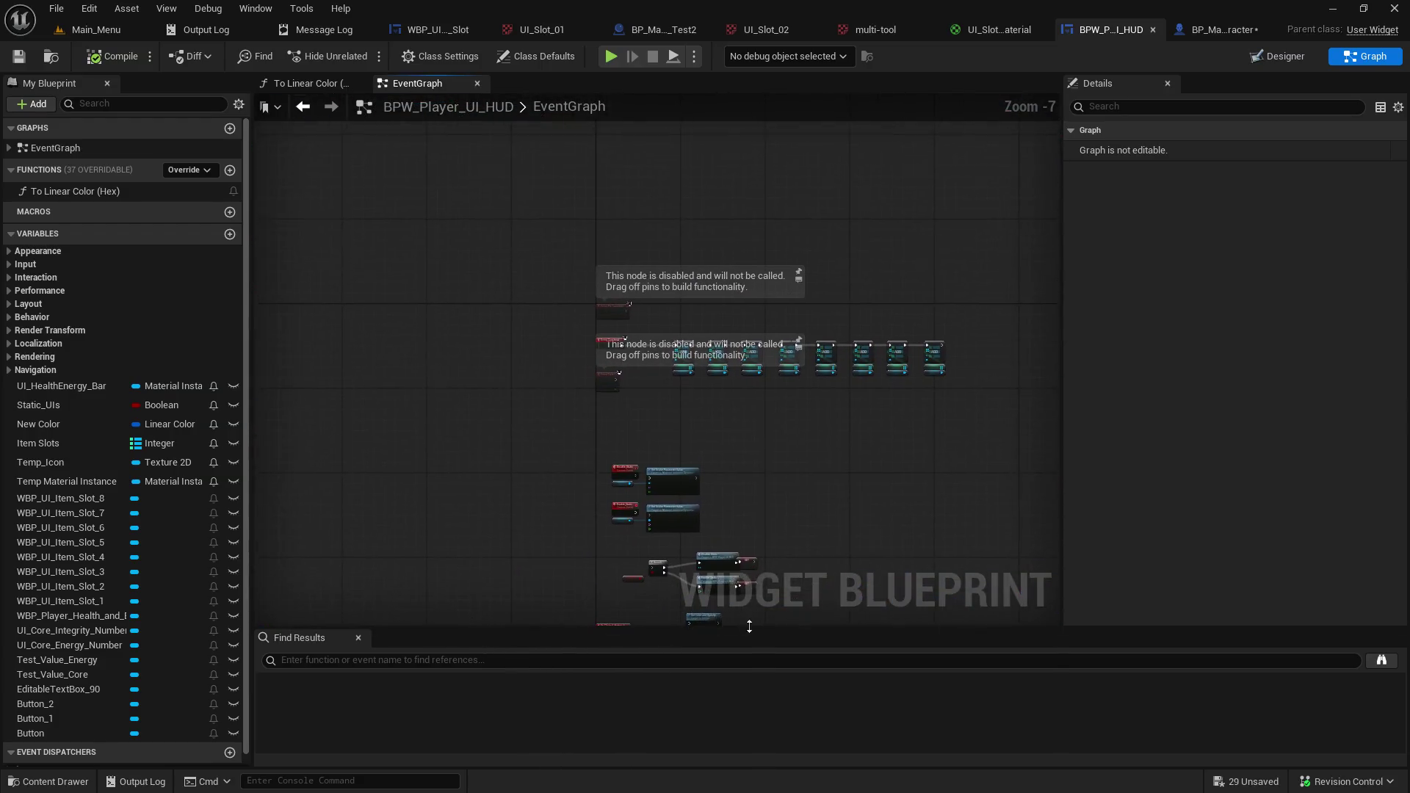
pyautogui.moveTo(663, 363)
pyautogui.mouseDown()
pyautogui.moveTo(837, 672)
pyautogui.moveTo(911, 714)
pyautogui.moveTo(676, 572)
pyautogui.mouseUp()
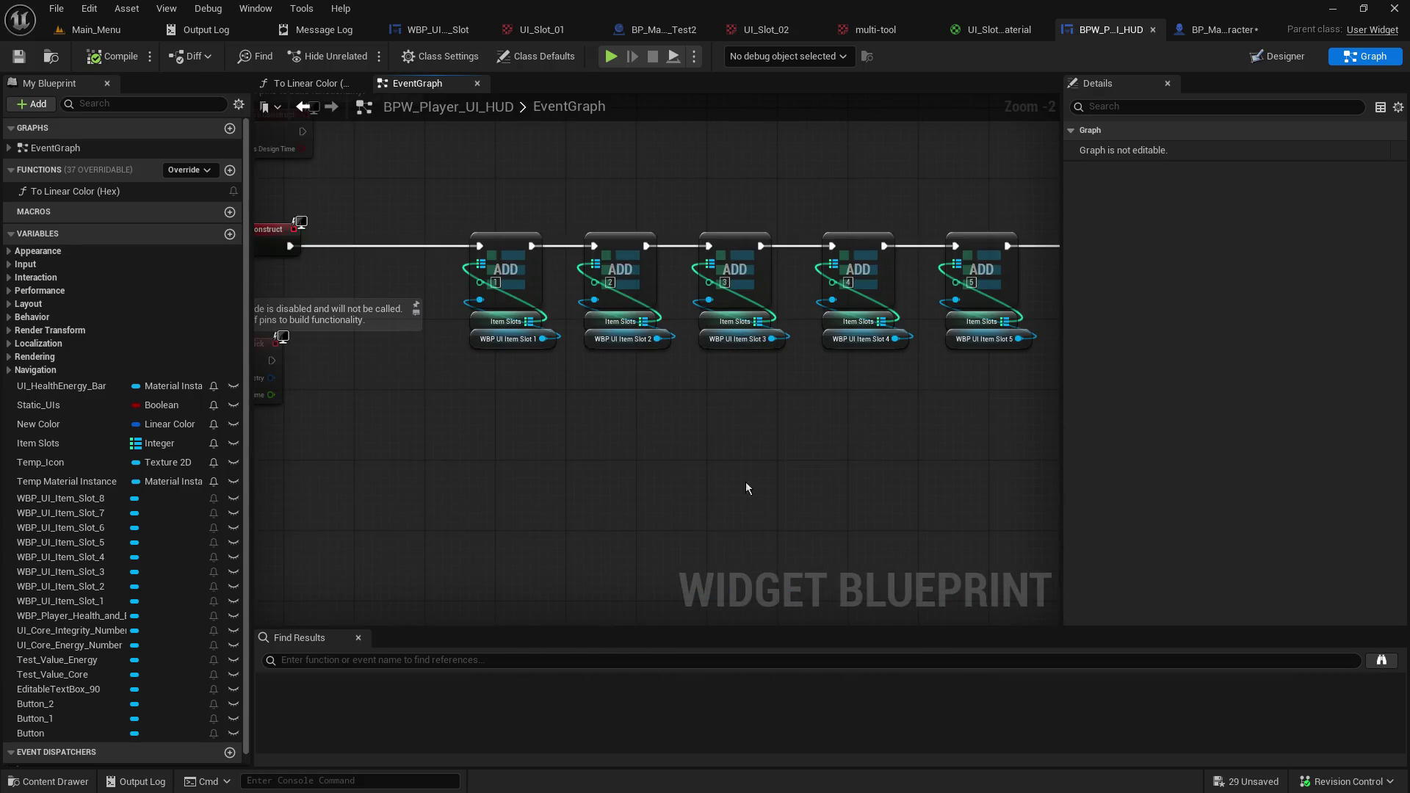
pyautogui.moveTo(651, 482); pyautogui.dragTo(638, 273)
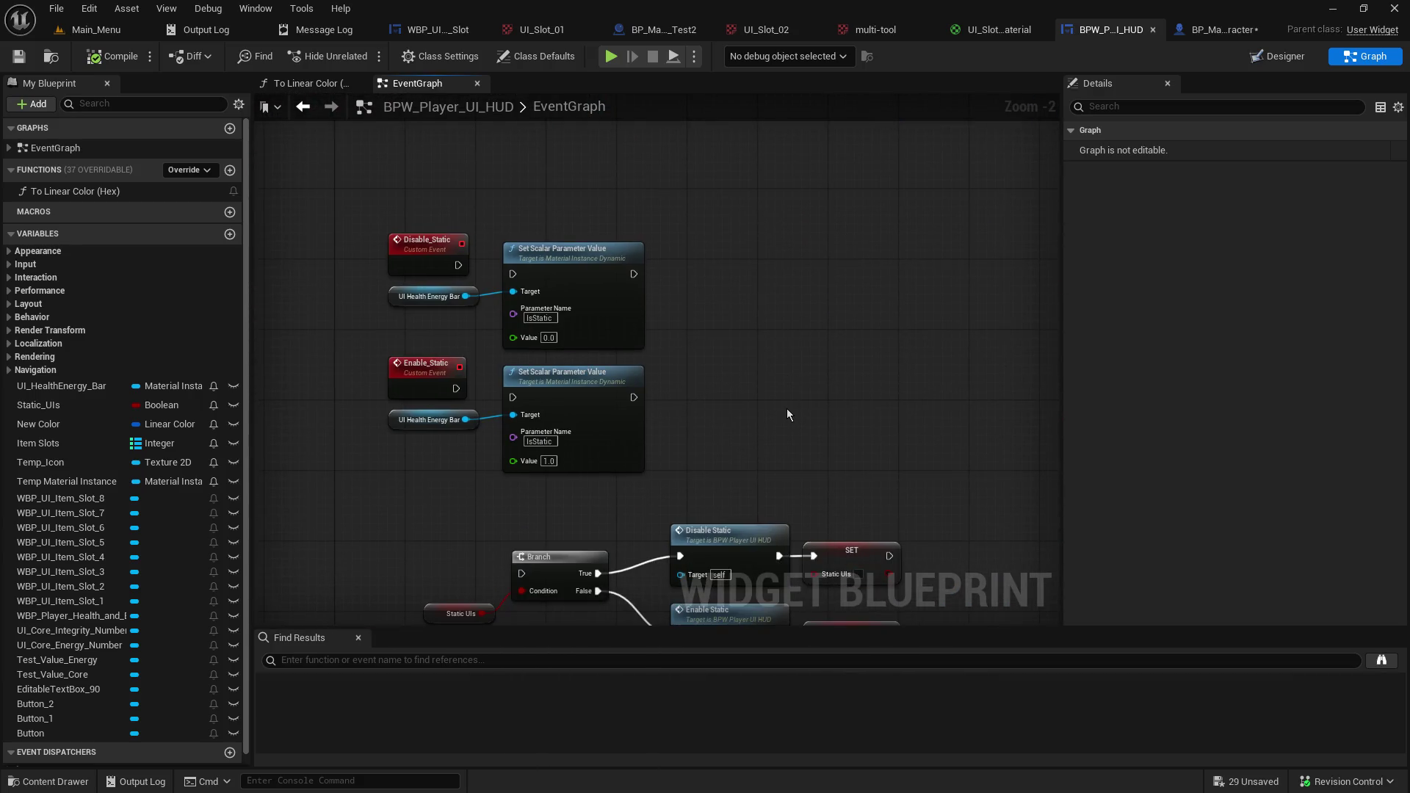
pyautogui.moveTo(788, 415); pyautogui.dragTo(787, 558)
pyautogui.scroll(2, 788, 558)
pyautogui.moveTo(772, 293)
pyautogui.mouseDown()
pyautogui.moveTo(702, 294)
pyautogui.moveTo(624, 434)
pyautogui.moveTo(921, 216)
pyautogui.mouseUp()
pyautogui.moveTo(492, 279); pyautogui.dragTo(699, 201)
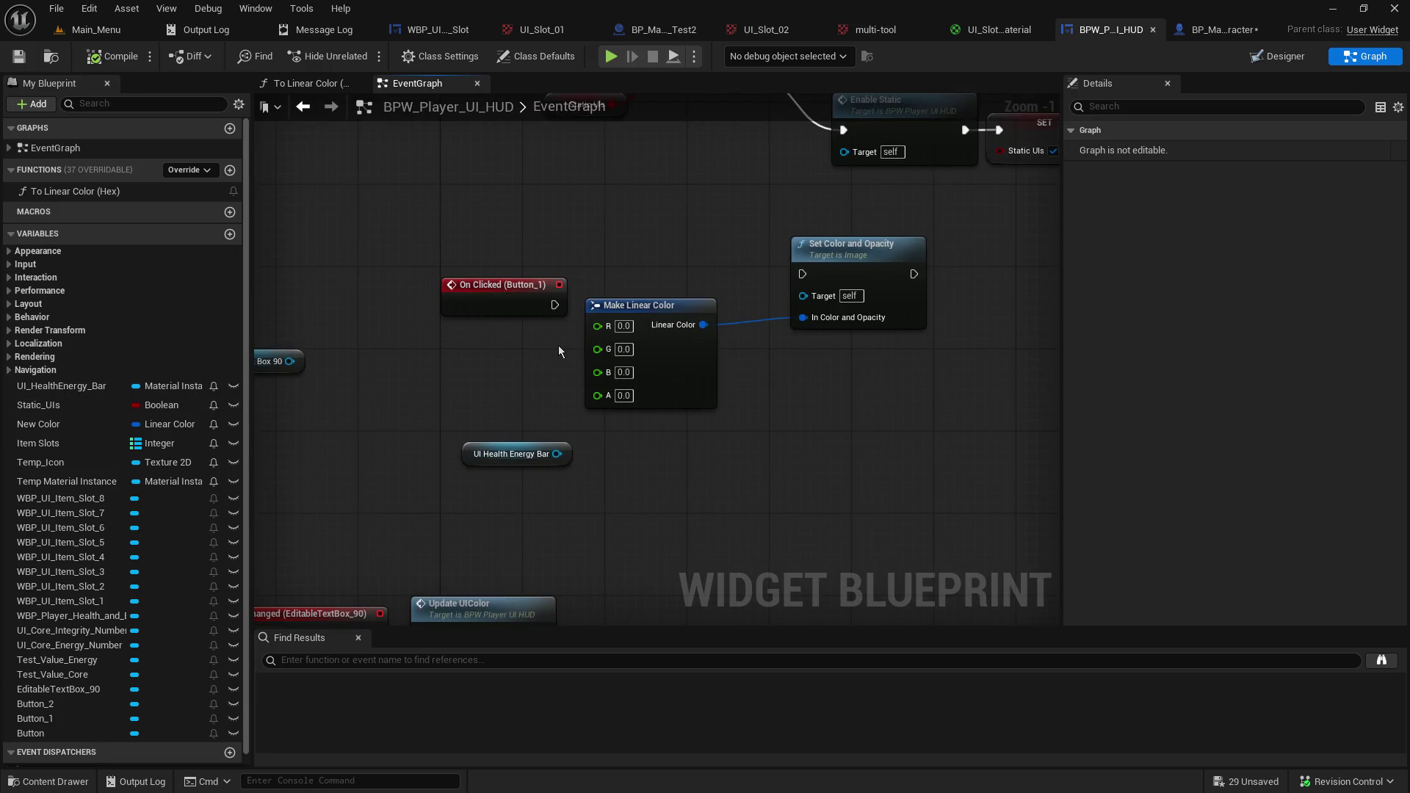
pyautogui.moveTo(554, 304)
pyautogui.mouseDown()
pyautogui.moveTo(581, 324)
pyautogui.moveTo(716, 206)
pyautogui.mouseUp()
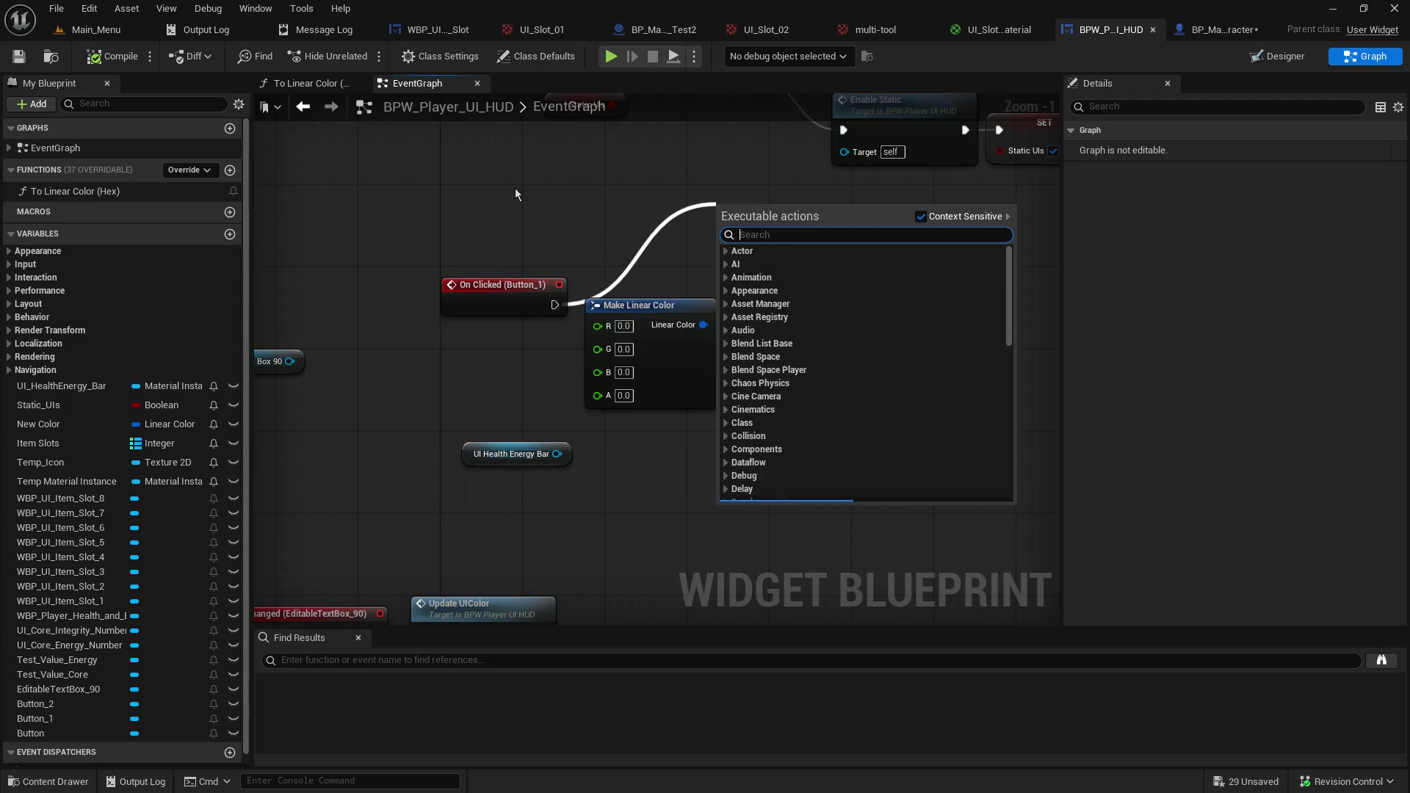
pyautogui.click(656, 450)
pyautogui.scroll(-3, 656, 450)
pyautogui.scroll(5, 559, 332)
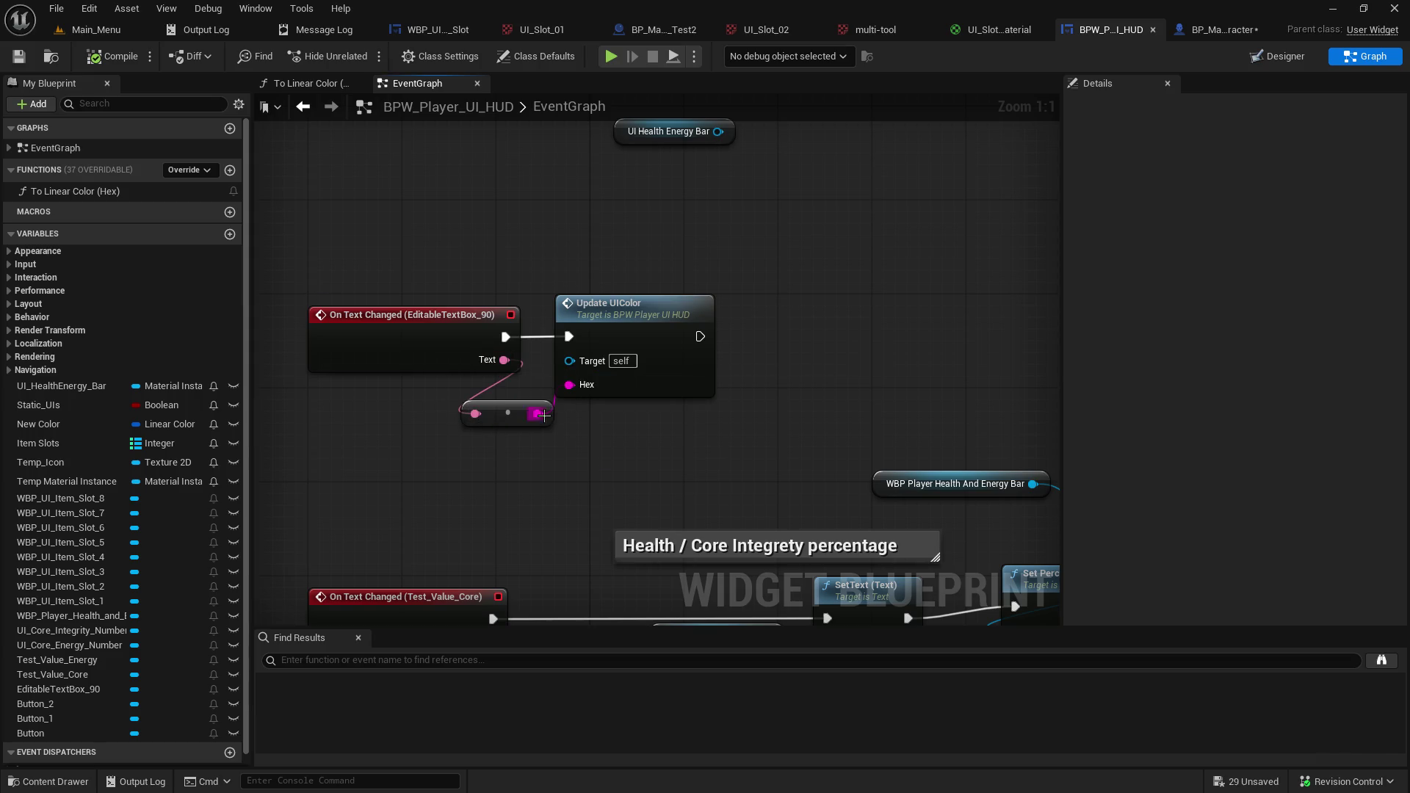
pyautogui.doubleClick(609, 323)
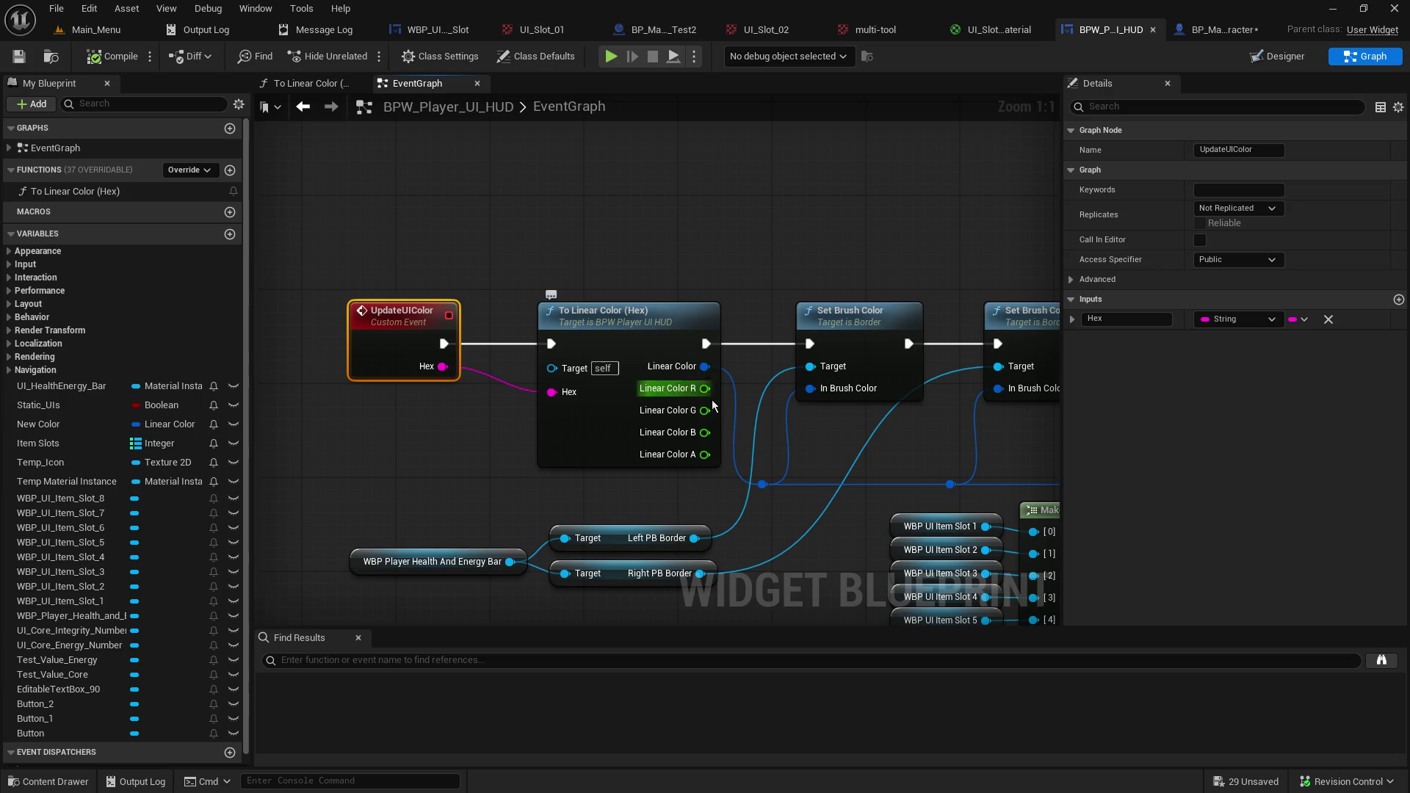
pyautogui.moveTo(759, 408)
pyautogui.mouseDown()
pyautogui.moveTo(362, 410)
pyautogui.moveTo(355, 276)
pyautogui.mouseUp()
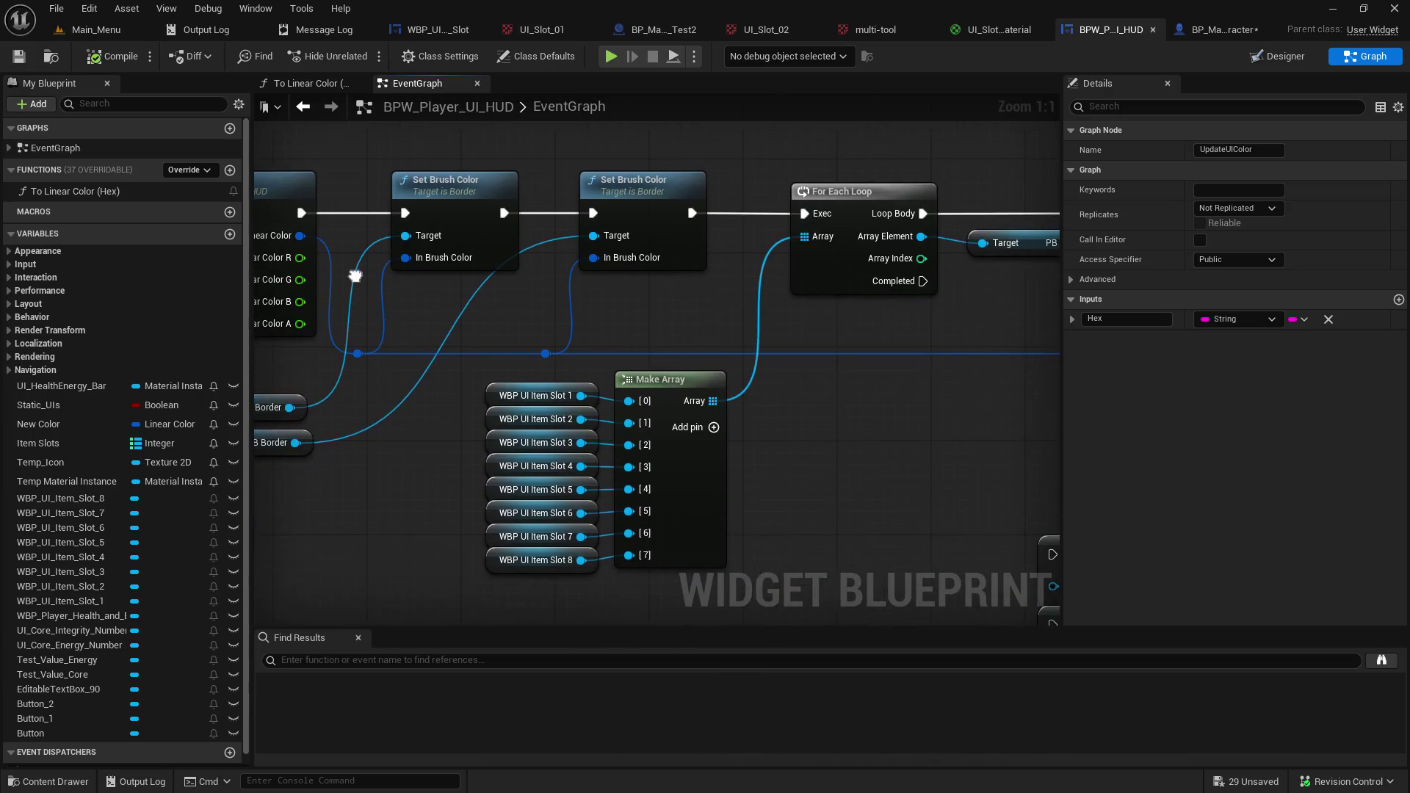
pyautogui.moveTo(740, 296); pyautogui.dragTo(398, 341)
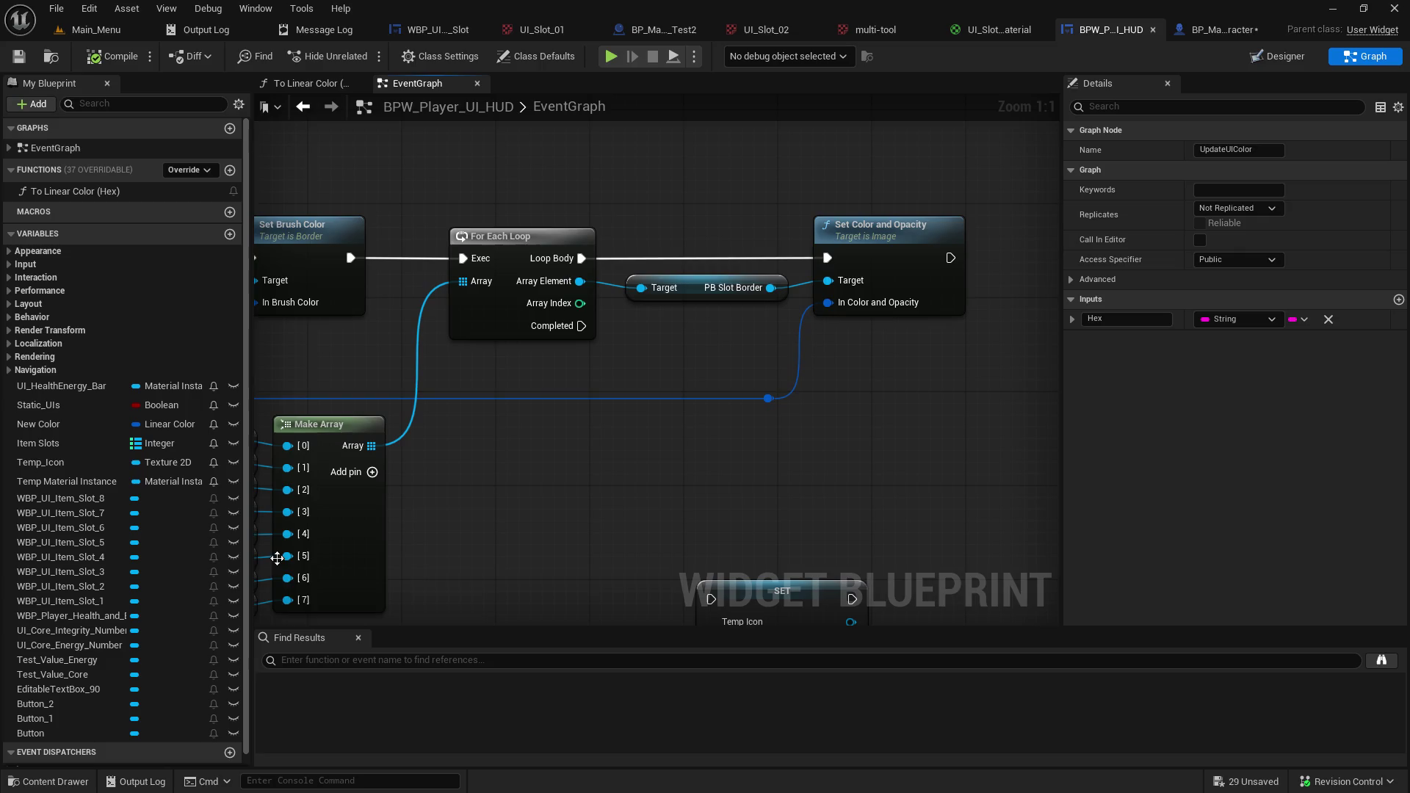
pyautogui.moveTo(611, 342); pyautogui.dragTo(720, 351)
pyautogui.moveTo(237, 392); pyautogui.dragTo(557, 401)
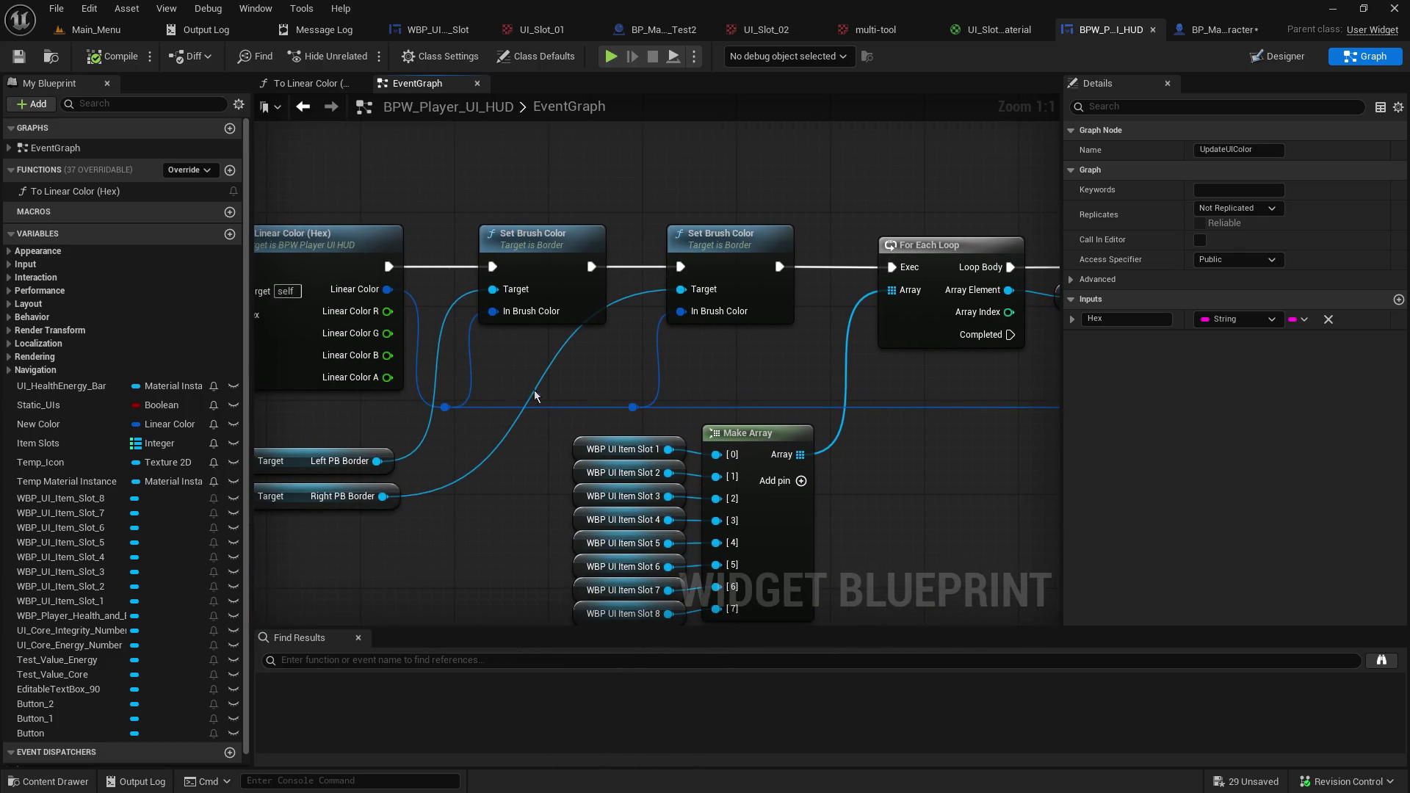
pyautogui.moveTo(752, 386); pyautogui.dragTo(703, 305)
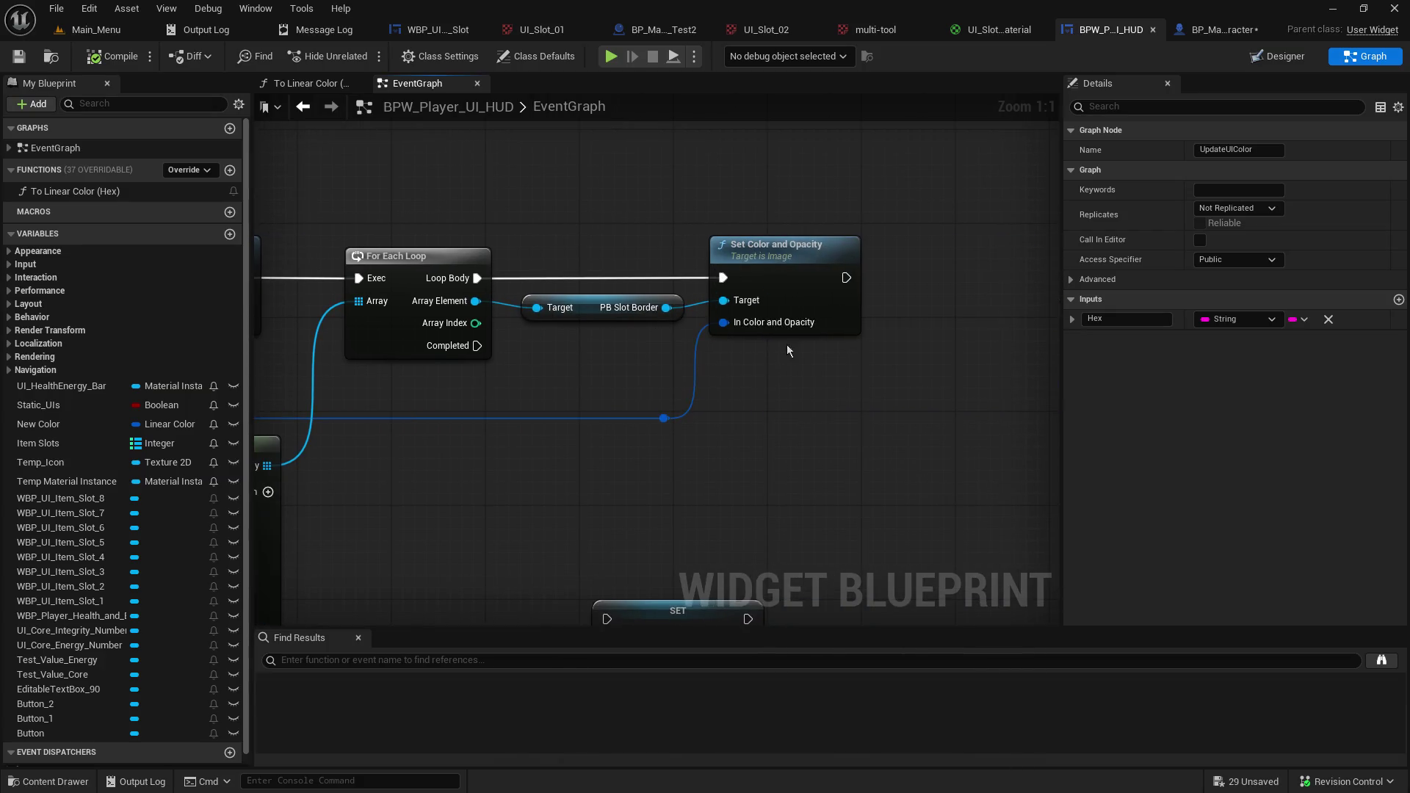
pyautogui.moveTo(656, 450); pyautogui.dragTo(743, 435)
pyautogui.scroll(-7, 743, 435)
pyautogui.scroll(7, 682, 237)
pyautogui.scroll(-9, 750, 311)
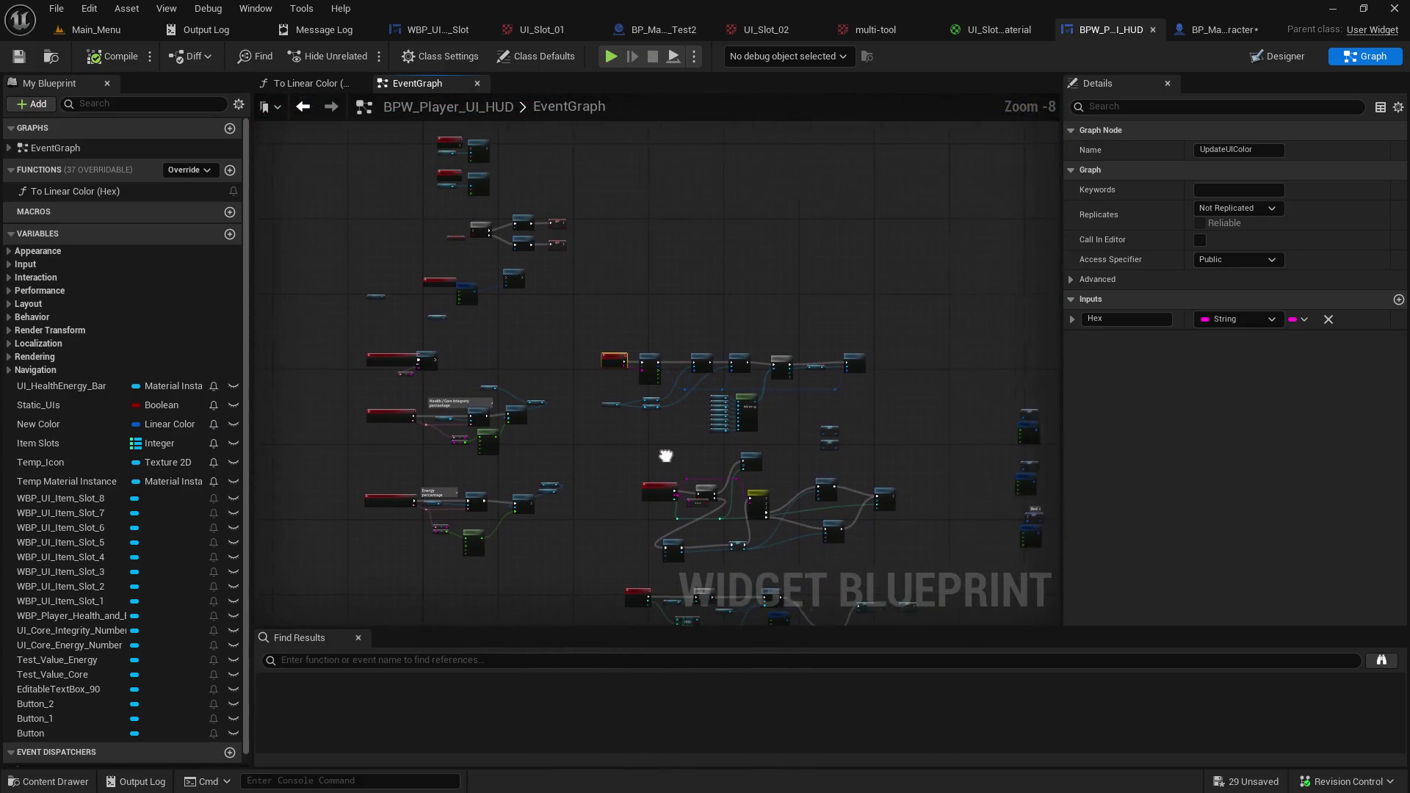
pyautogui.moveTo(676, 456); pyautogui.dragTo(650, 450)
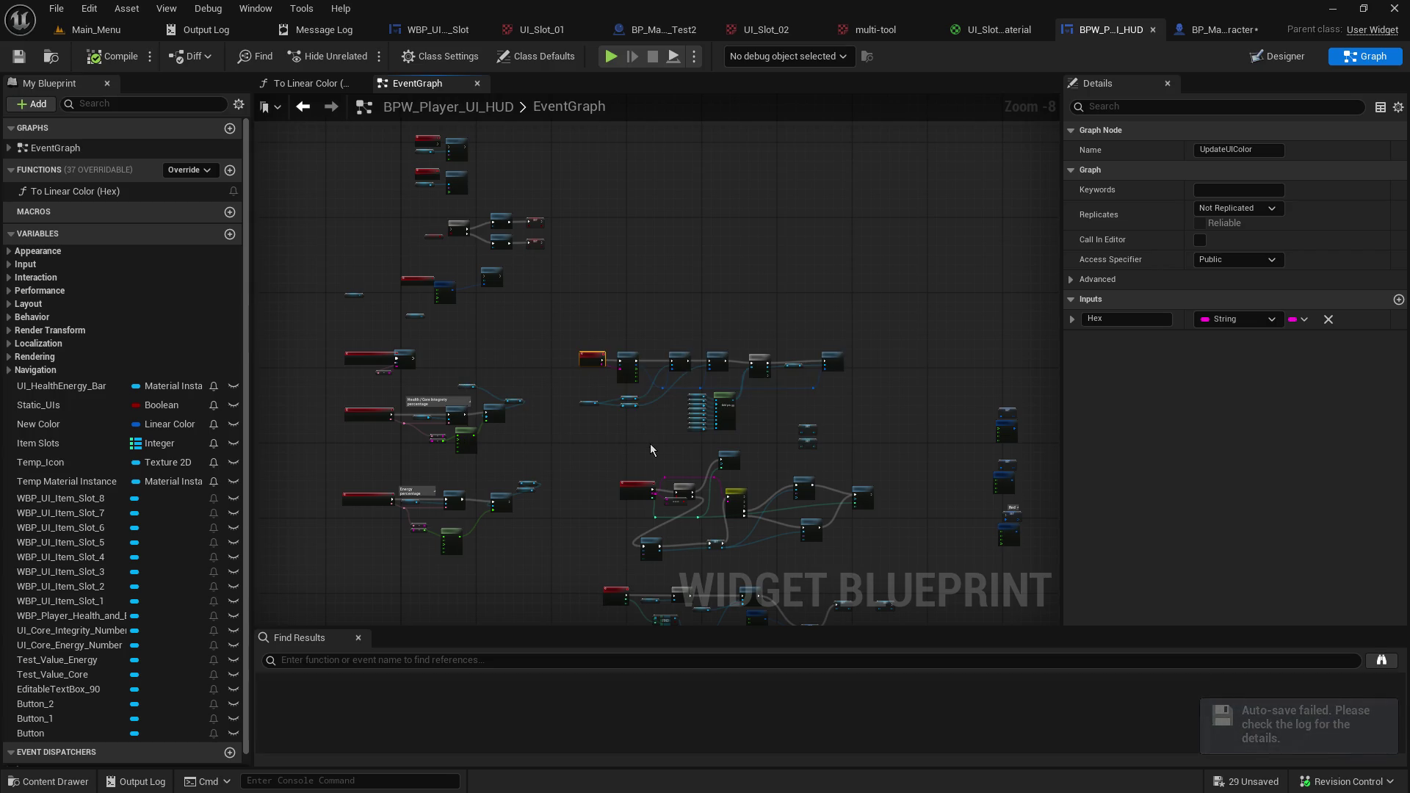
pyautogui.scroll(4, 656, 445)
pyautogui.moveTo(656, 445)
pyautogui.mouseDown()
pyautogui.moveTo(603, 338)
pyautogui.moveTo(674, 425)
pyautogui.moveTo(391, 399)
pyautogui.moveTo(430, 487)
pyautogui.mouseUp()
pyautogui.scroll(-4, 430, 487)
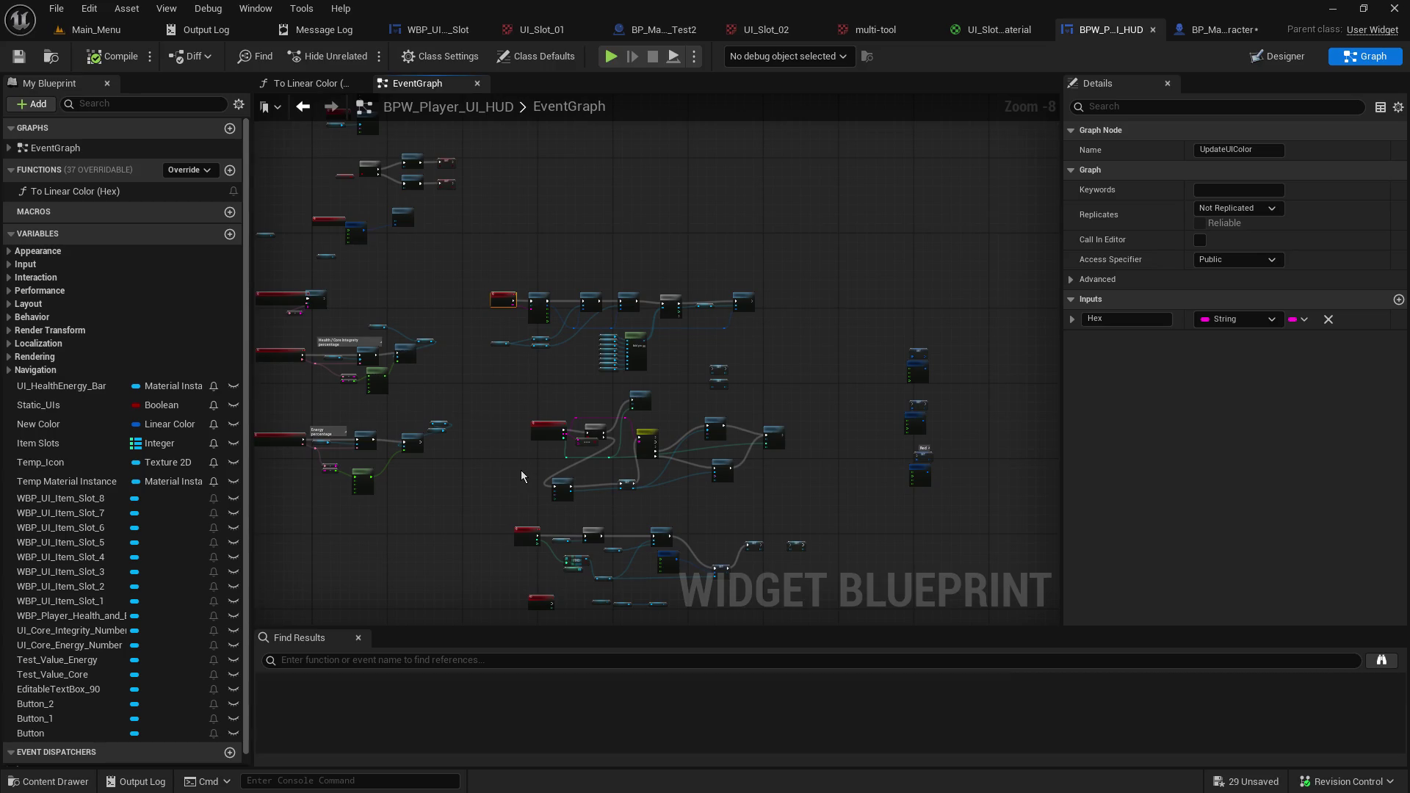
pyautogui.scroll(1, 508, 411)
pyautogui.moveTo(508, 412)
pyautogui.mouseDown()
pyautogui.moveTo(718, 529)
pyautogui.moveTo(751, 584)
pyautogui.mouseUp()
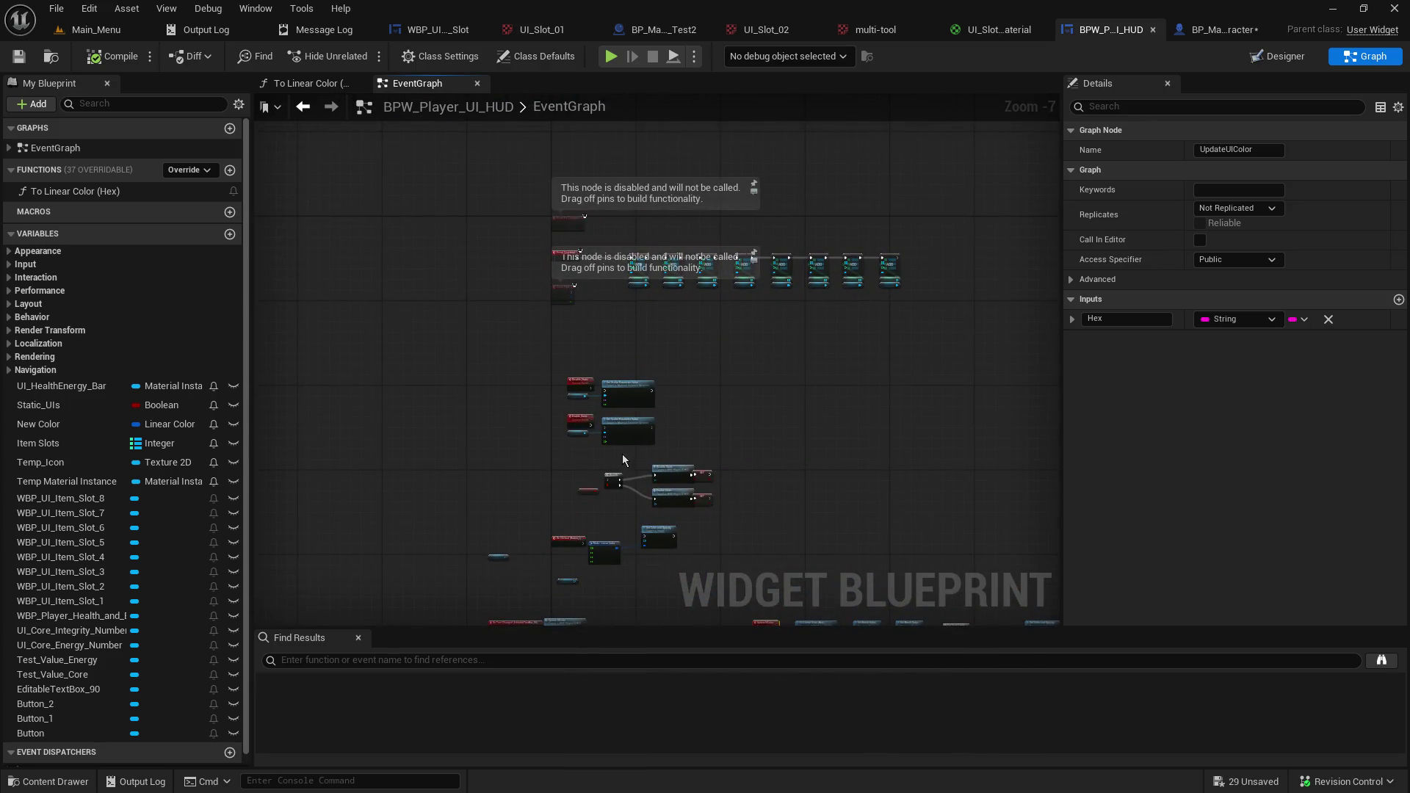
pyautogui.scroll(6, 626, 463)
pyautogui.doubleClick(786, 429)
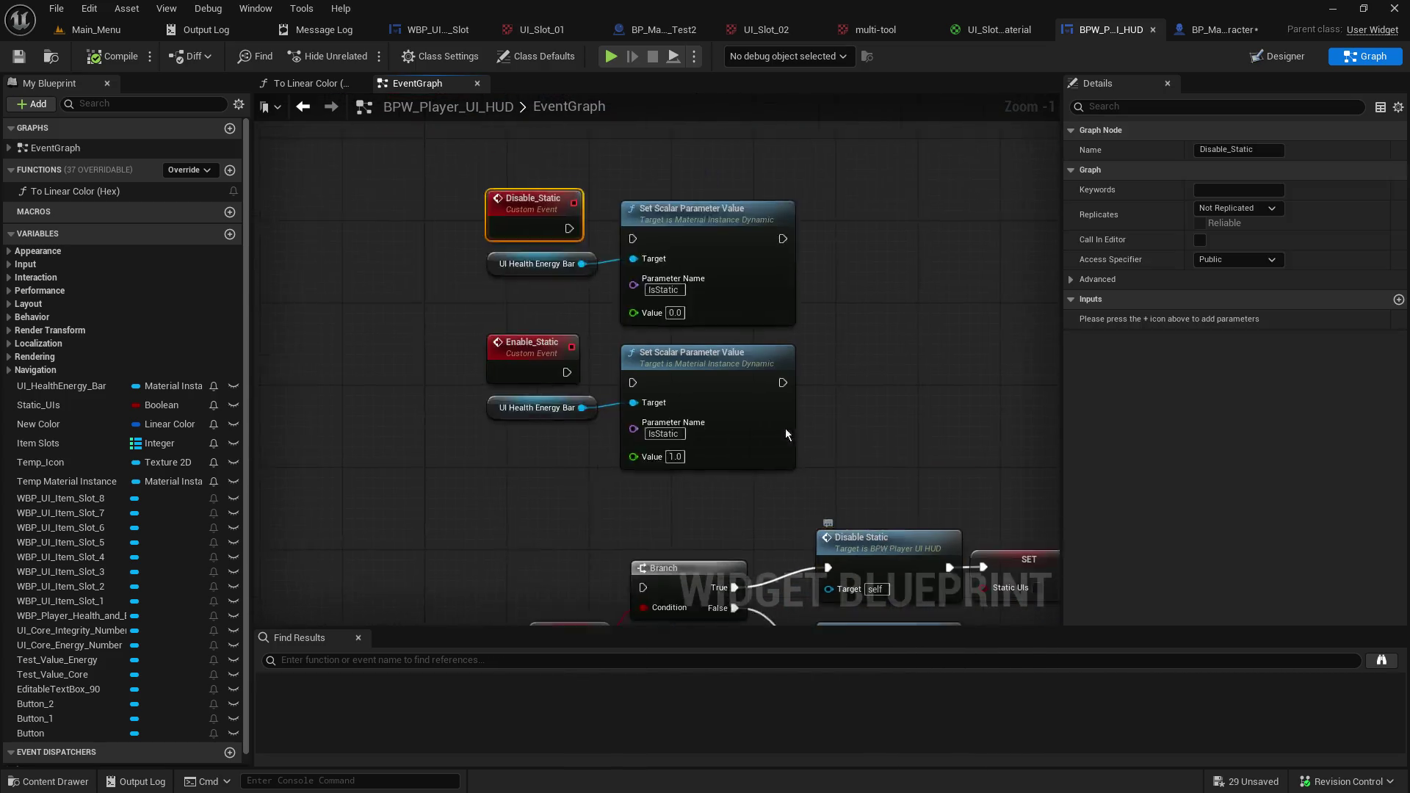
pyautogui.scroll(1, 641, 623)
pyautogui.moveTo(443, 452); pyautogui.dragTo(442, 94)
pyautogui.moveTo(685, 520)
pyautogui.mouseDown()
pyautogui.moveTo(500, 285)
pyautogui.moveTo(879, 311)
pyautogui.moveTo(773, 449)
pyautogui.mouseUp()
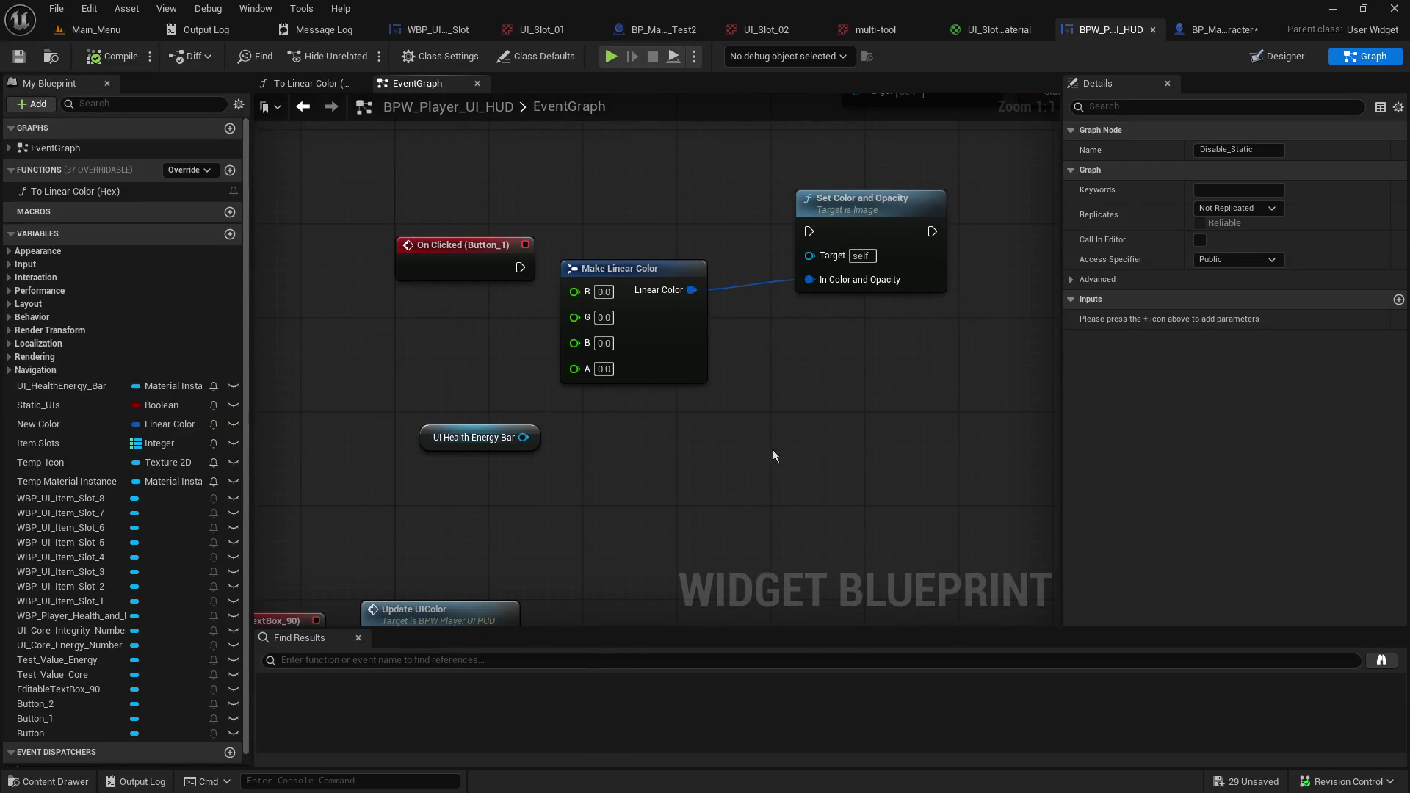
pyautogui.click(859, 204)
pyautogui.scroll(-5, 809, 464)
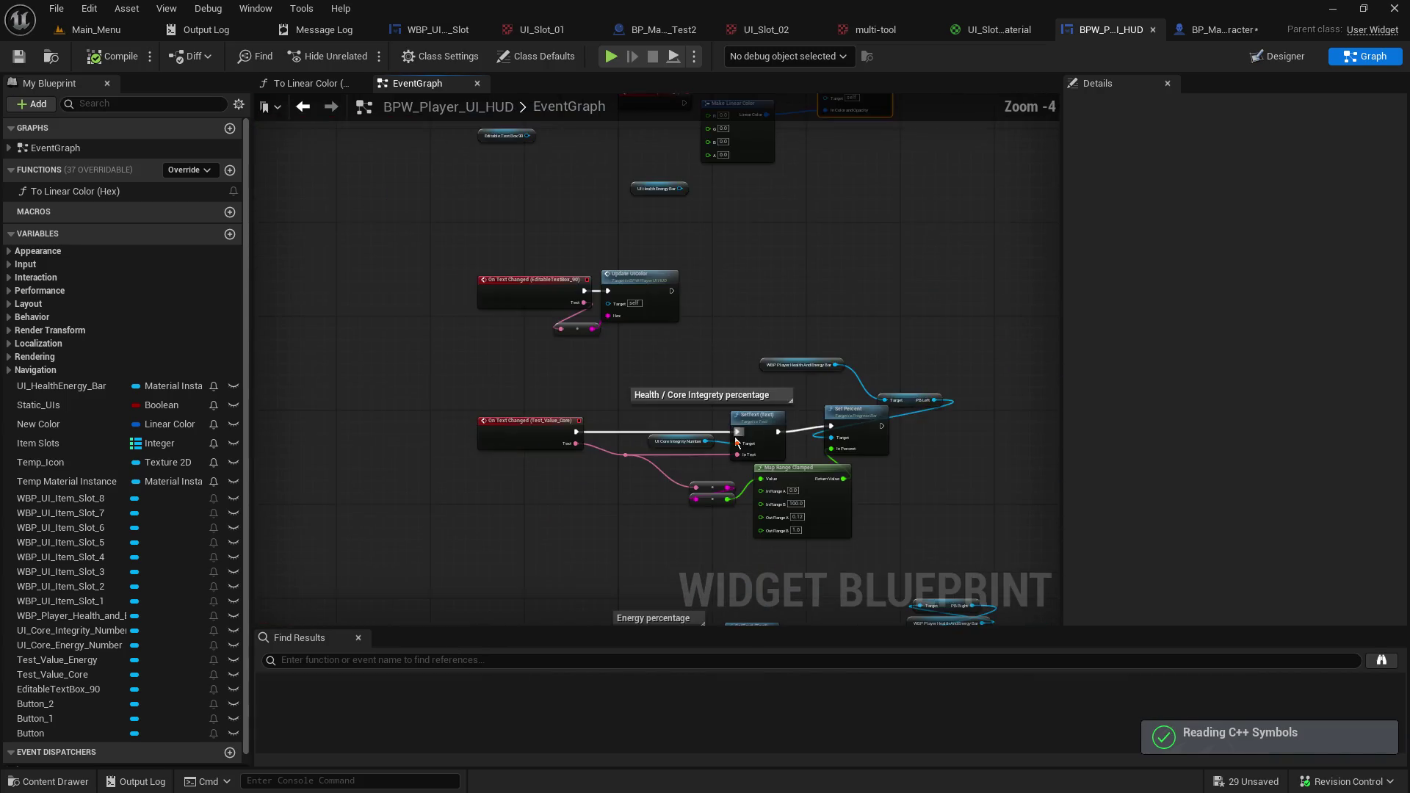
pyautogui.scroll(-5, 736, 441)
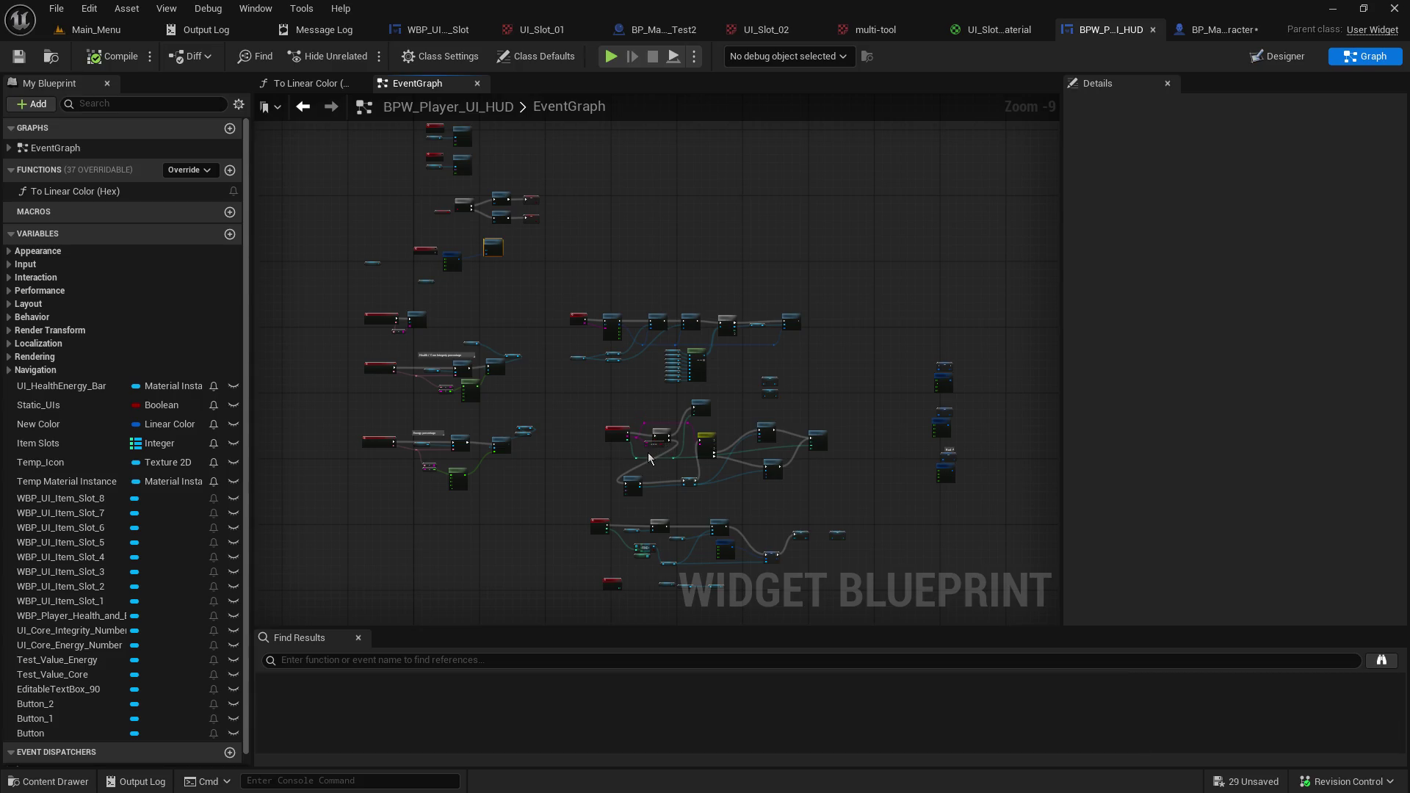
pyautogui.moveTo(609, 430); pyautogui.dragTo(606, 394)
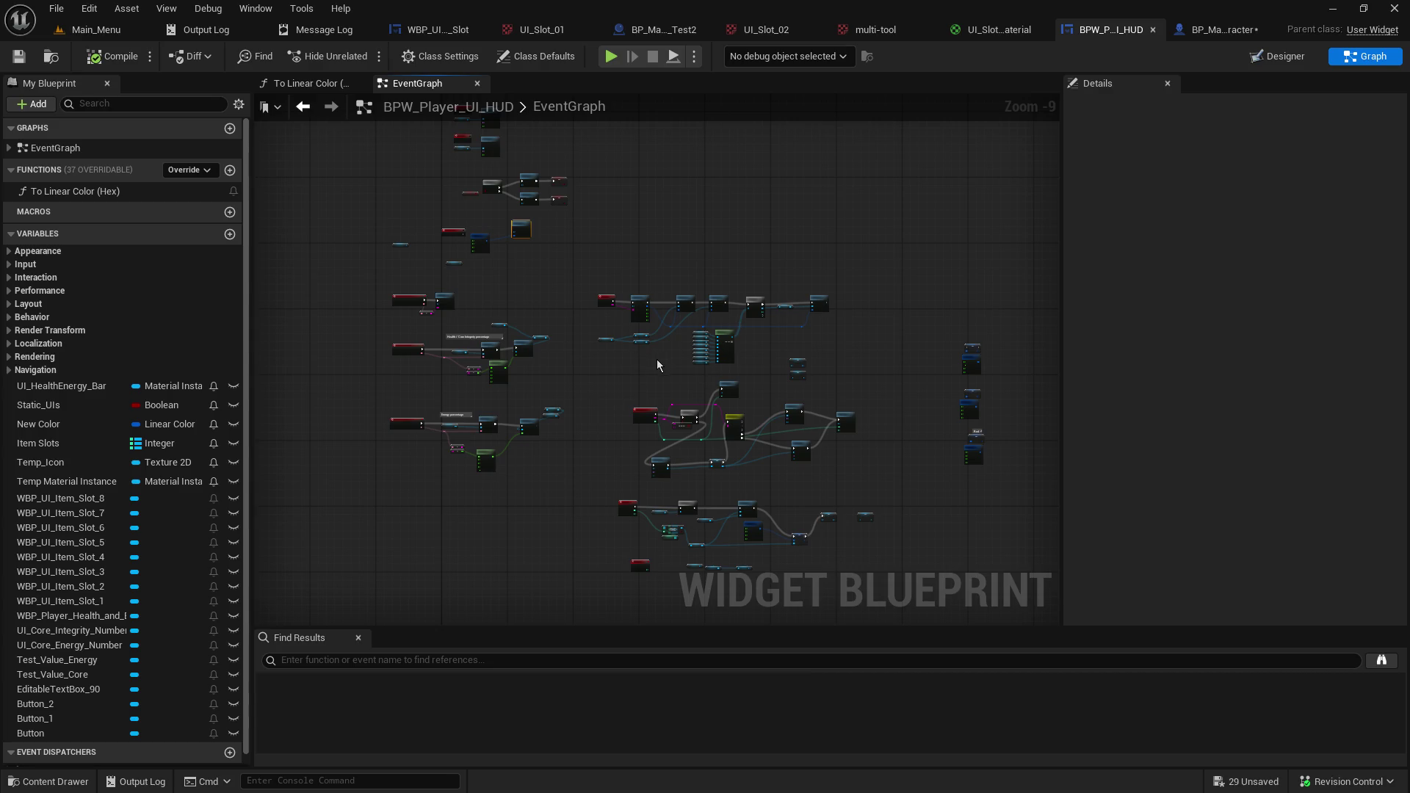
pyautogui.scroll(9, 657, 359)
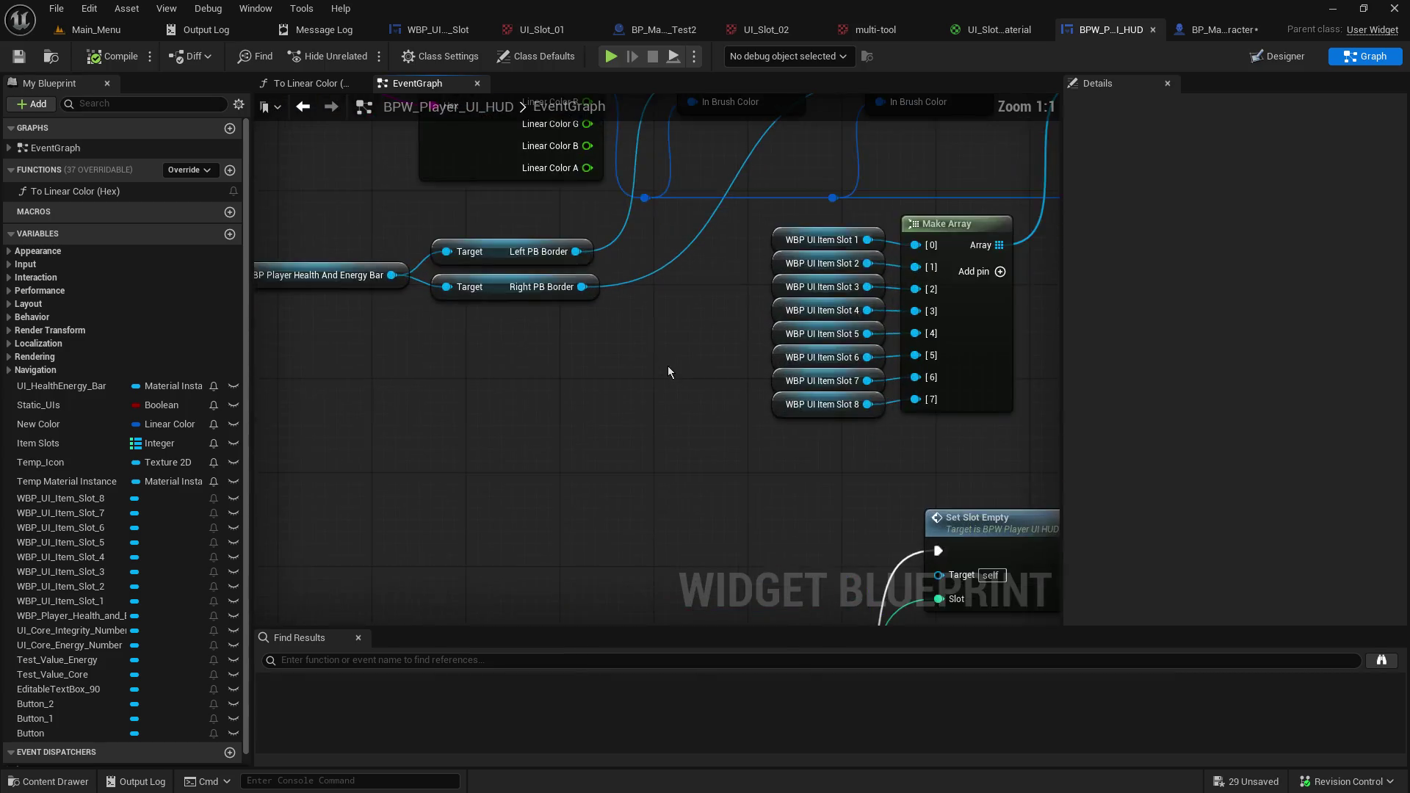
pyautogui.moveTo(663, 314)
pyautogui.mouseDown()
pyautogui.moveTo(575, 547)
pyautogui.moveTo(196, 551)
pyautogui.mouseUp()
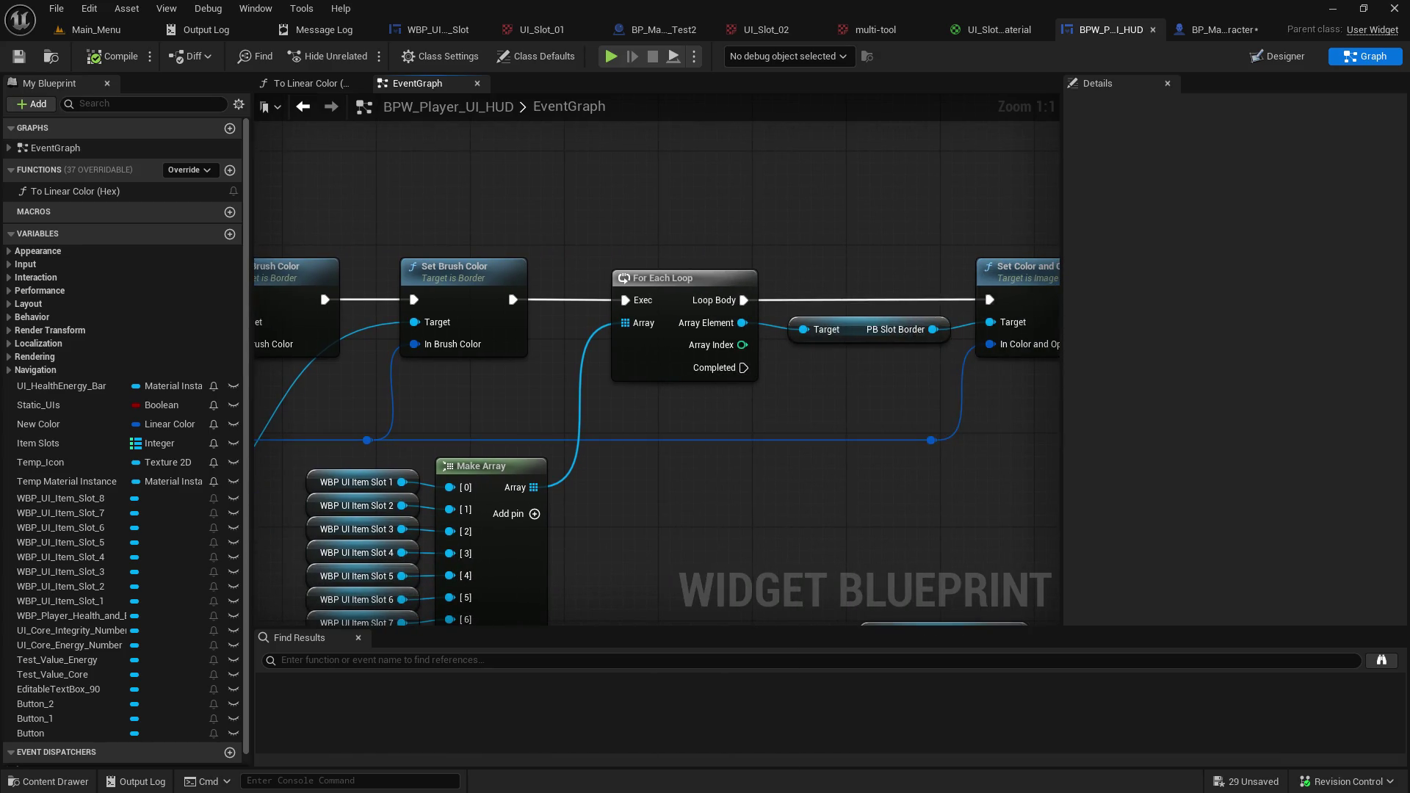
pyautogui.moveTo(196, 550)
pyautogui.mouseDown()
pyautogui.moveTo(258, 521)
pyautogui.moveTo(657, 447)
pyautogui.mouseUp()
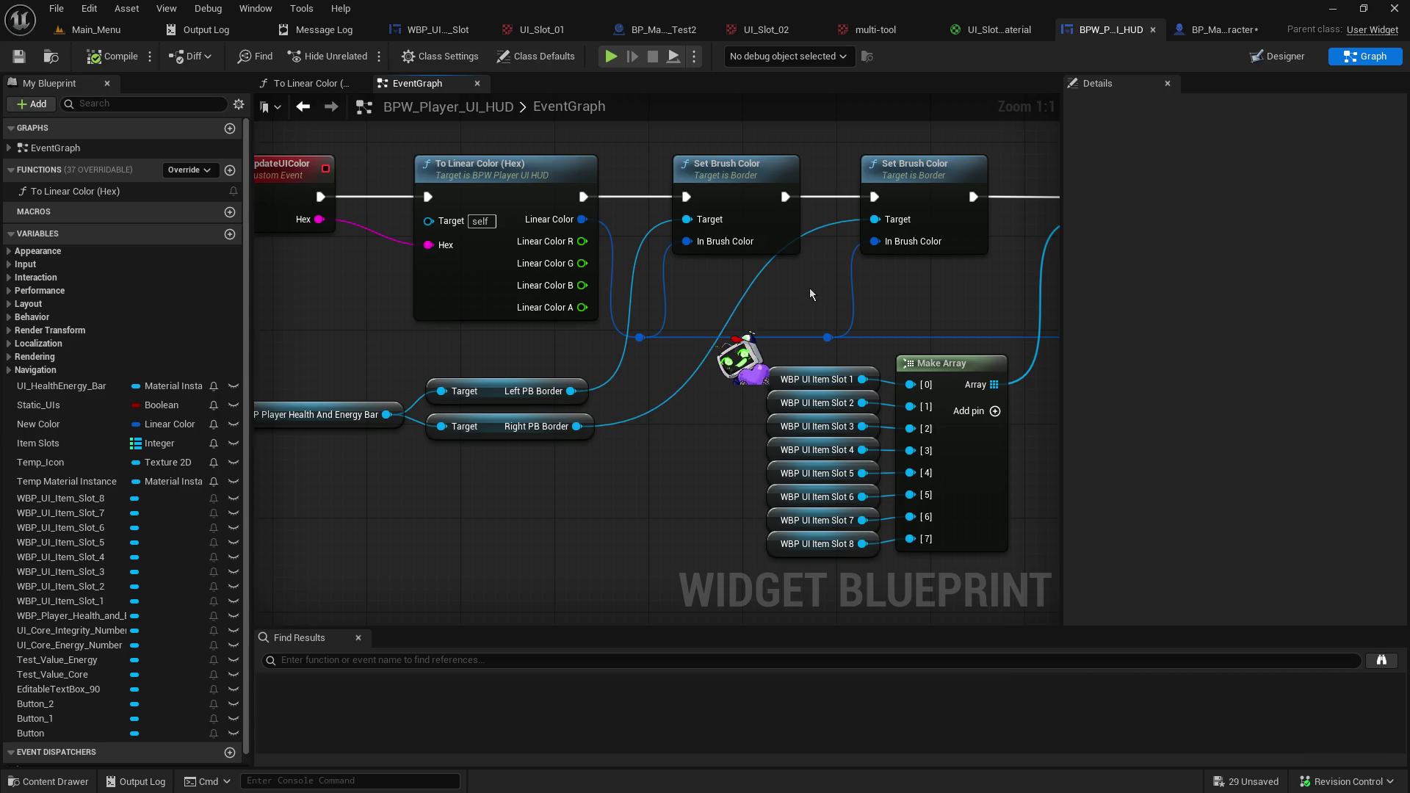
# Zoom the BPW_Player_UI_HUD event graph out to Zoom -4 to see every node group.
pyautogui.scroll(-4, 809, 288)
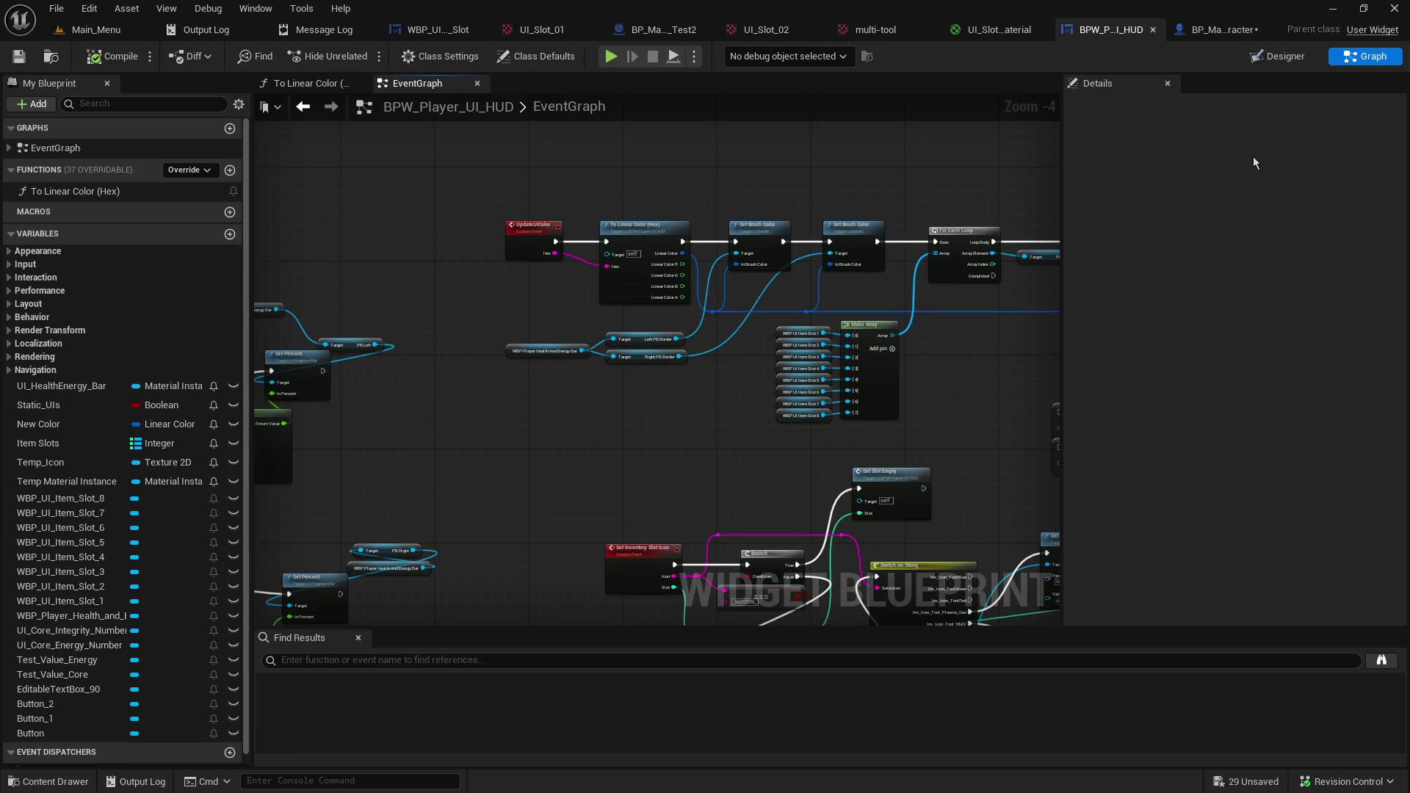
# Undo the component removal on BP_Master_Character and recompile it.
pyautogui.click(1229, 32)
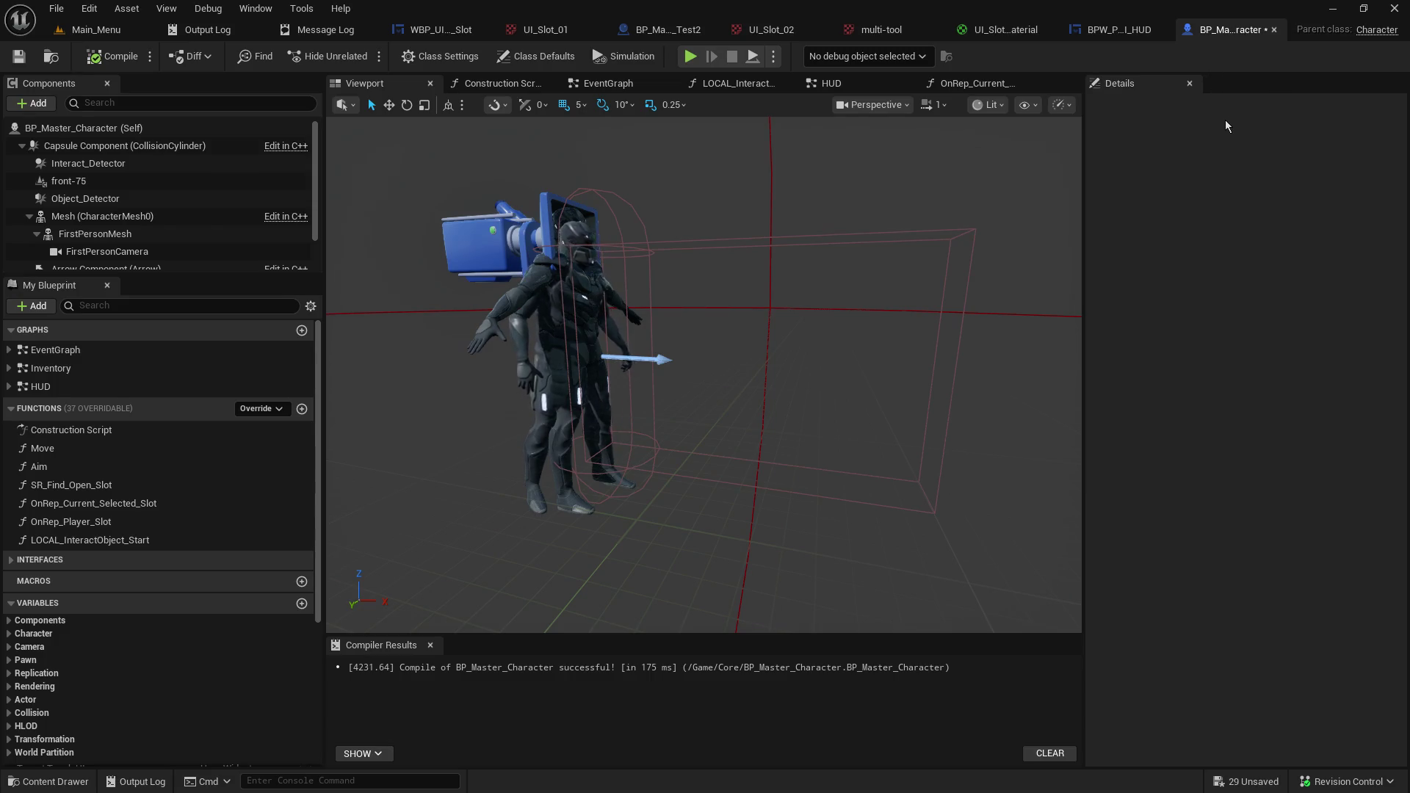
pyautogui.hotkey('ctrl', 'z')
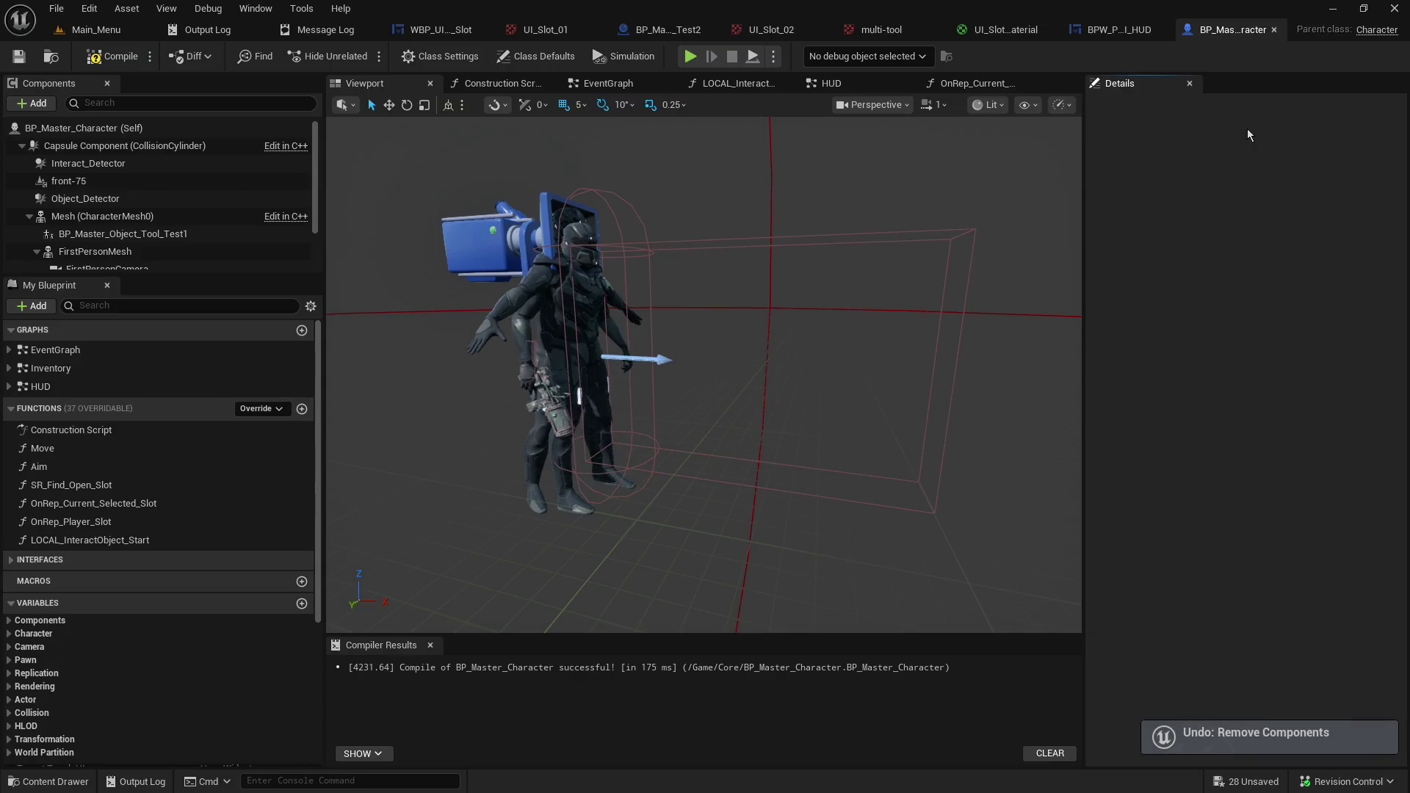
pyautogui.click(110, 62)
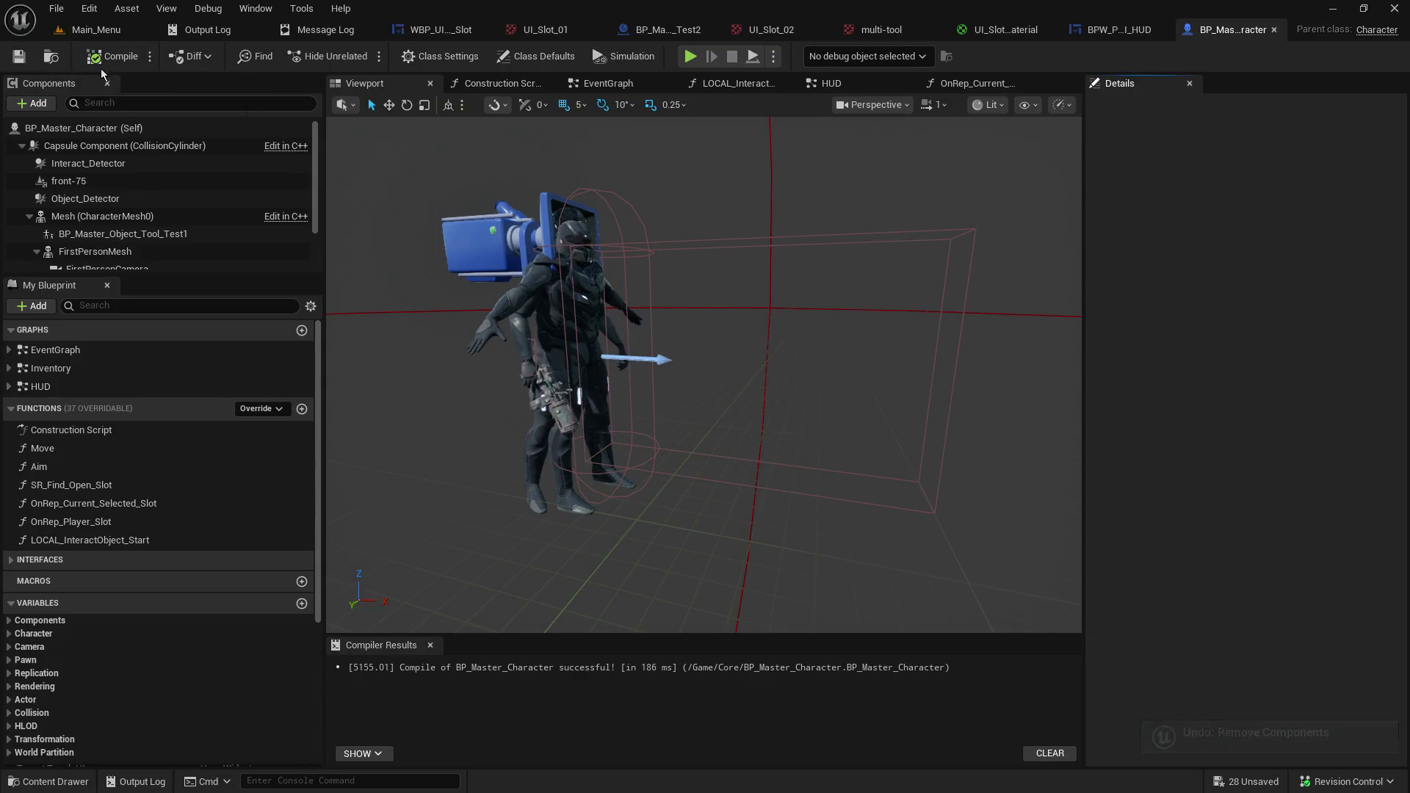
# Save all assets, cancel the Check Out Assets prompt, and minimize the editor.
pyautogui.click(59, 10)
pyautogui.click(81, 122)
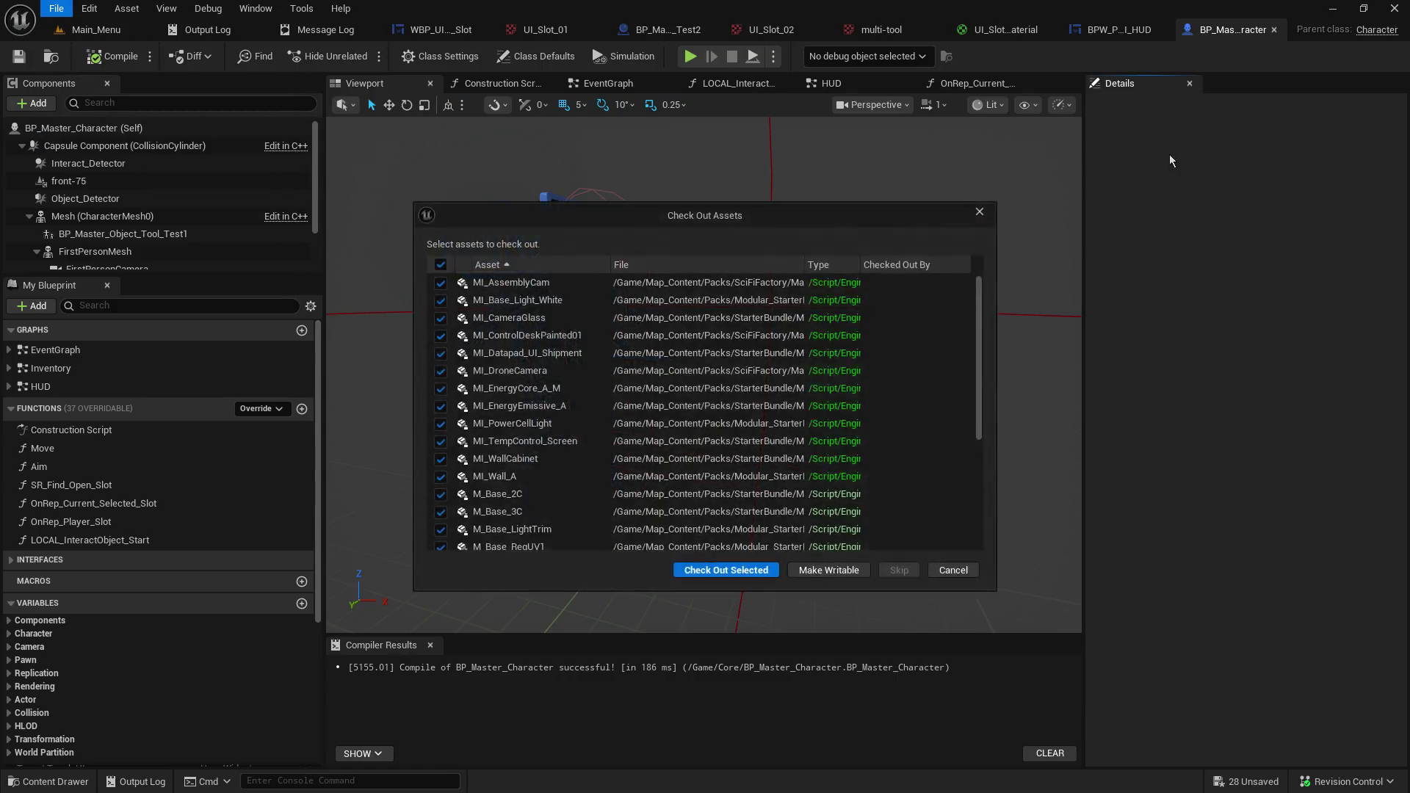
pyautogui.moveTo(982, 325); pyautogui.dragTo(946, 444)
pyautogui.click(956, 575)
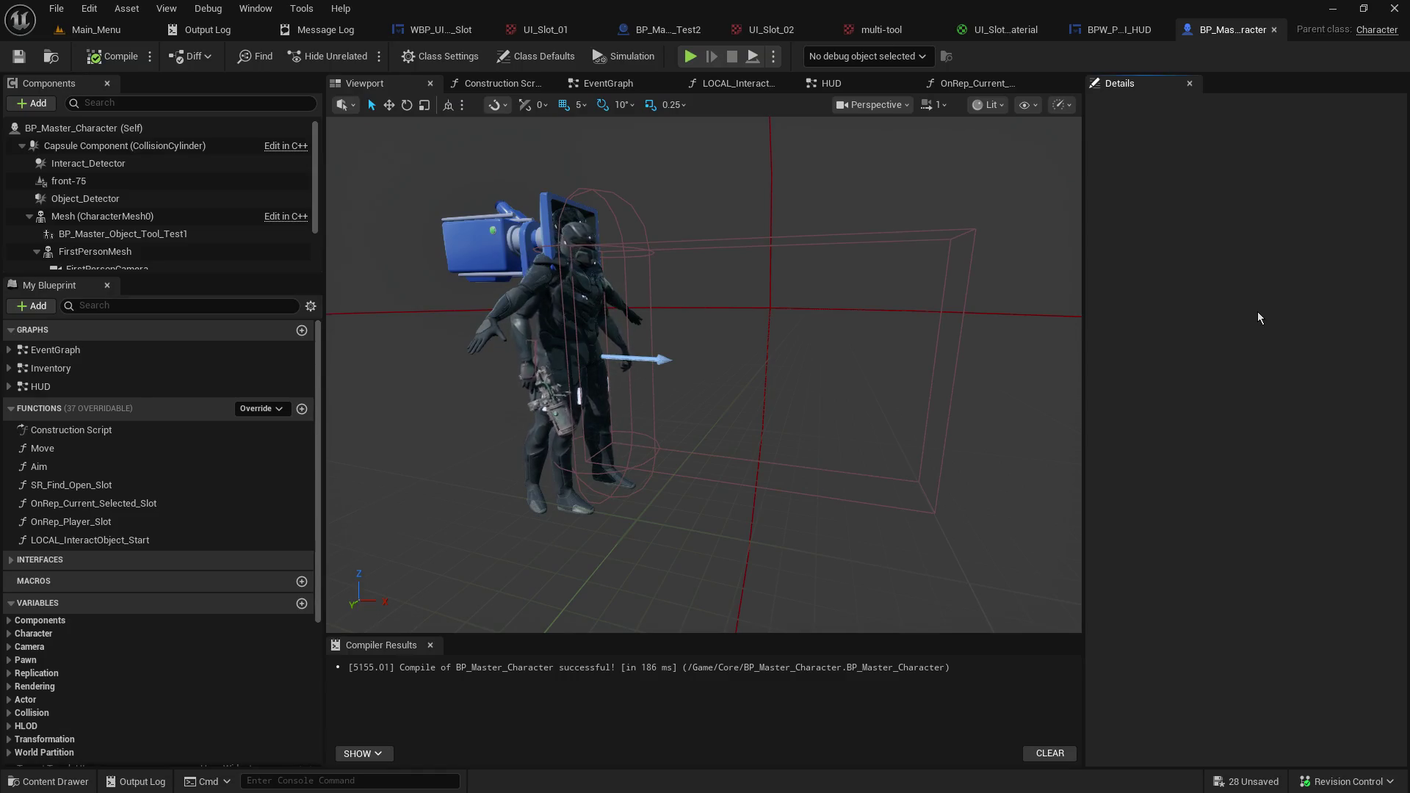
pyautogui.click(1332, 7)
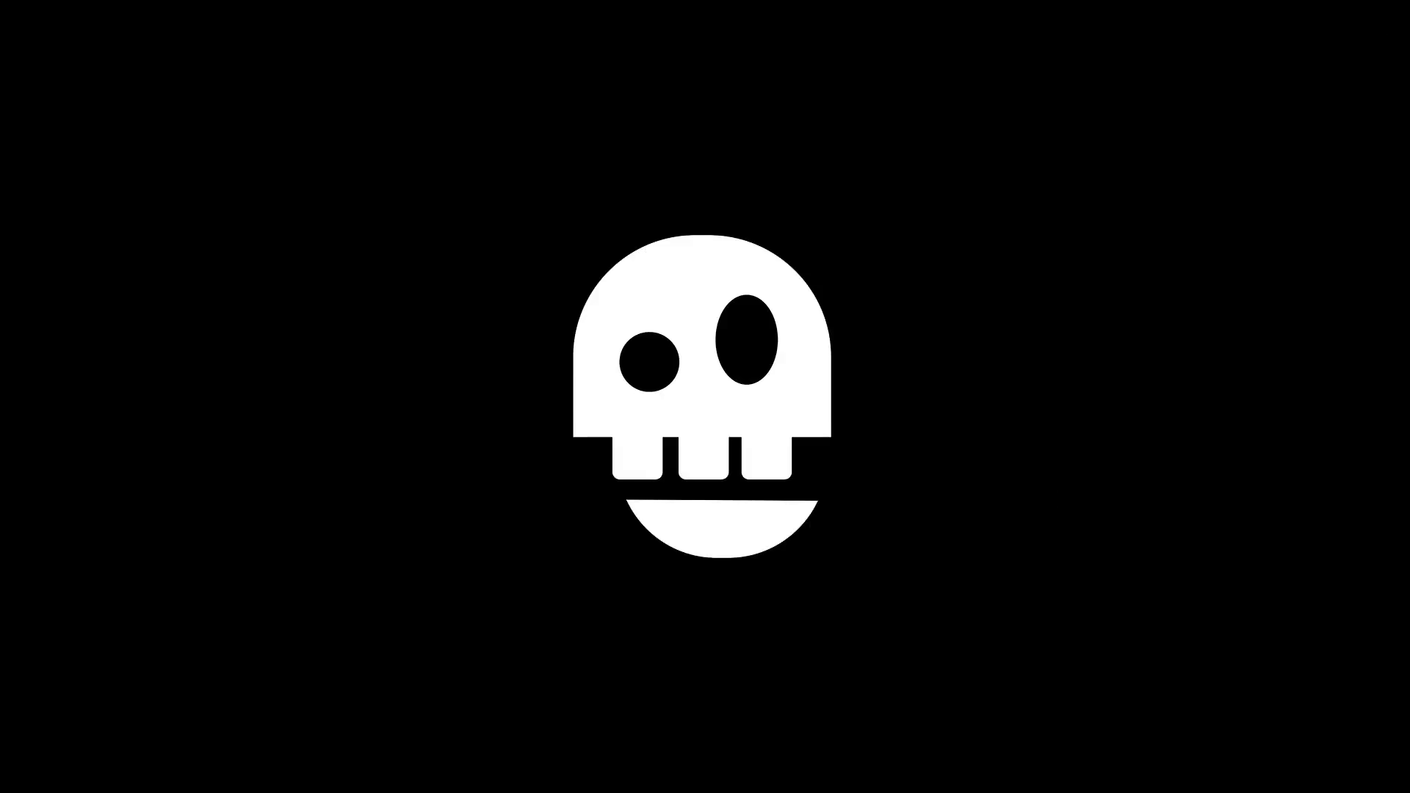